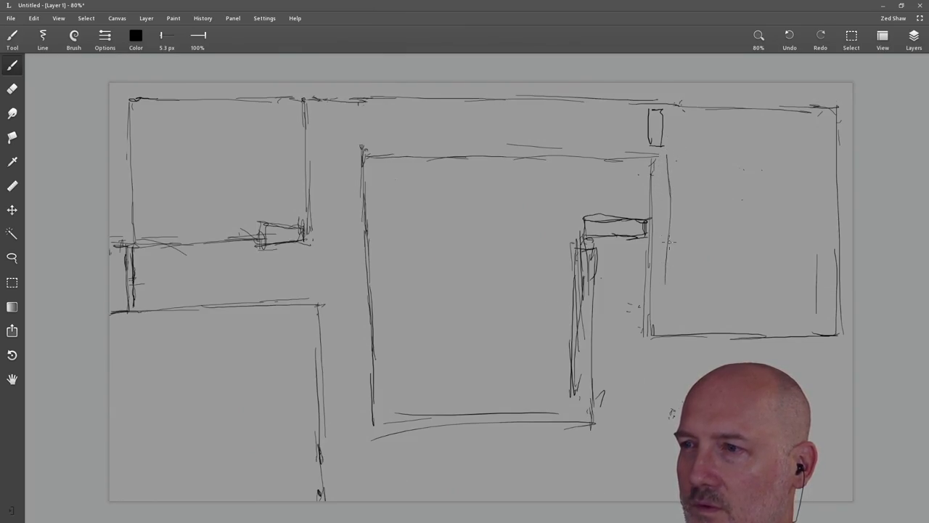
Step: Double the right room's bottom wall line and erase the overshooting line ends
{"action": "left_click_drag", "start_coordinate": [697, 315], "coordinate": [822, 312]}
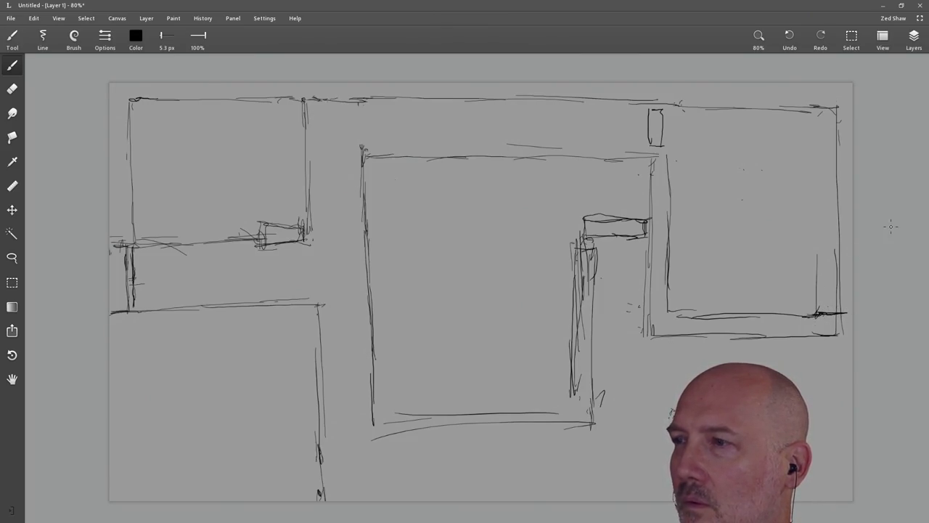
{"action": "key", "text": "e"}
{"action": "mouse_move", "coordinate": [843, 336]}
{"action": "left_mouse_down"}
{"action": "mouse_move", "coordinate": [843, 294]}
{"action": "mouse_move", "coordinate": [818, 254]}
{"action": "left_mouse_up"}
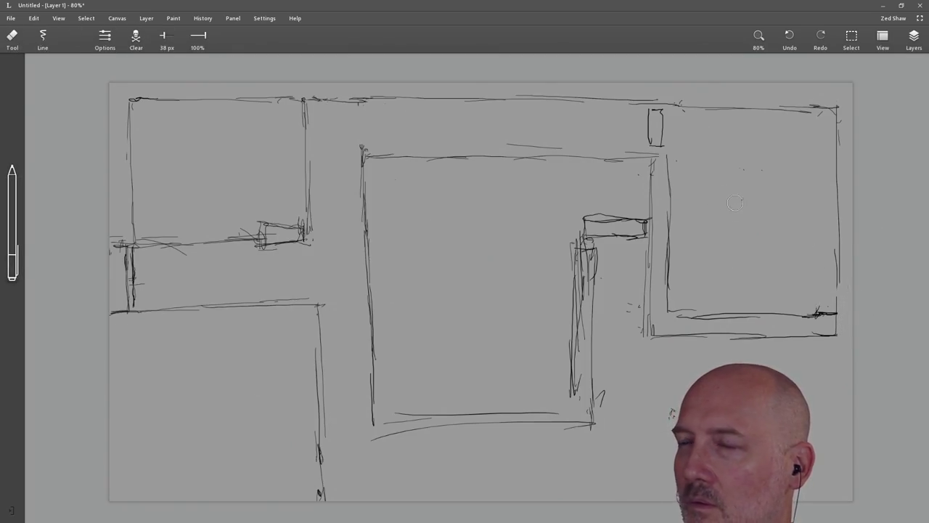
{"action": "key", "text": "b"}
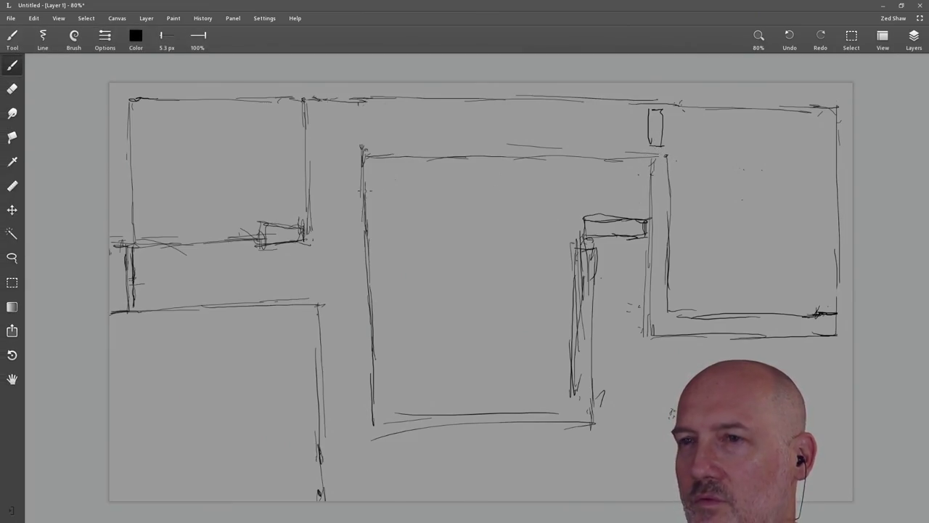
Step: Draw the central room's inner top, left and bottom walls, then erase stray strokes below it
{"action": "left_click_drag", "start_coordinate": [388, 182], "coordinate": [650, 170]}
{"action": "left_click_drag", "start_coordinate": [380, 175], "coordinate": [388, 299]}
{"action": "left_click_drag", "start_coordinate": [385, 241], "coordinate": [393, 389]}
{"action": "left_click_drag", "start_coordinate": [379, 319], "coordinate": [392, 428]}
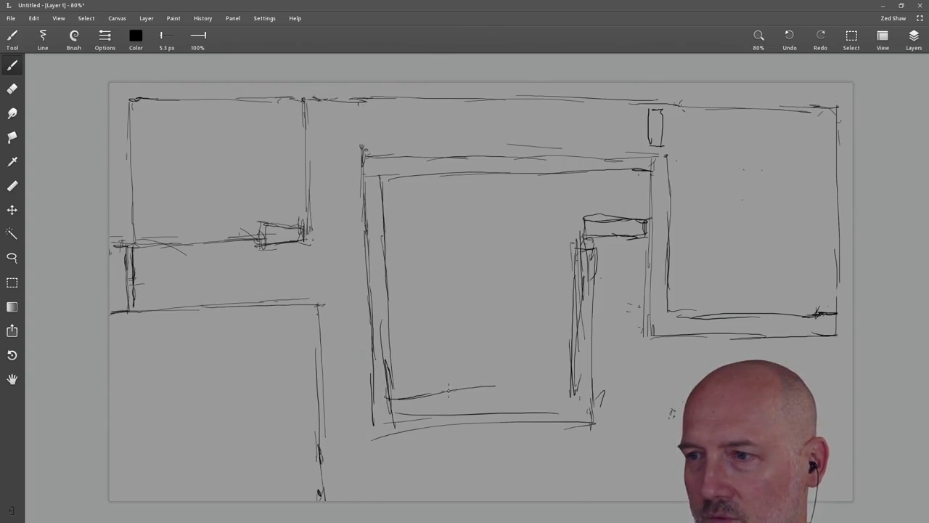
{"action": "left_click_drag", "start_coordinate": [390, 398], "coordinate": [577, 390]}
{"action": "mouse_move", "coordinate": [392, 395]}
{"action": "left_mouse_down"}
{"action": "mouse_move", "coordinate": [557, 388]}
{"action": "mouse_move", "coordinate": [392, 398]}
{"action": "mouse_move", "coordinate": [473, 398]}
{"action": "left_mouse_up"}
{"action": "key", "text": "e"}
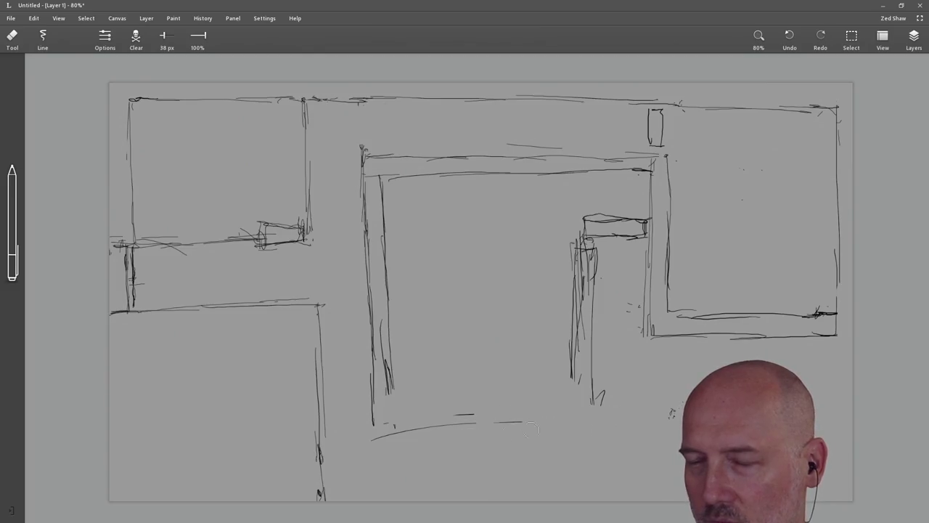
{"action": "left_click_drag", "start_coordinate": [500, 418], "coordinate": [523, 421]}
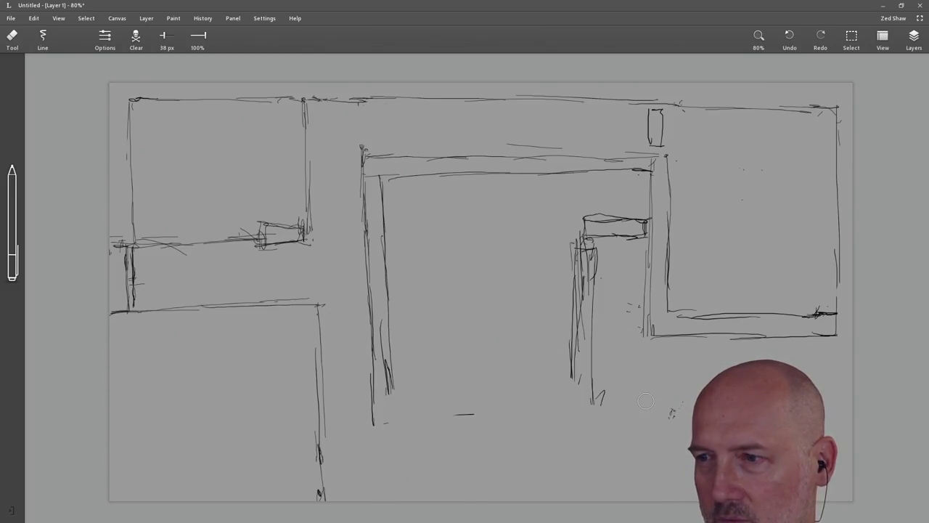
{"action": "key", "text": "b"}
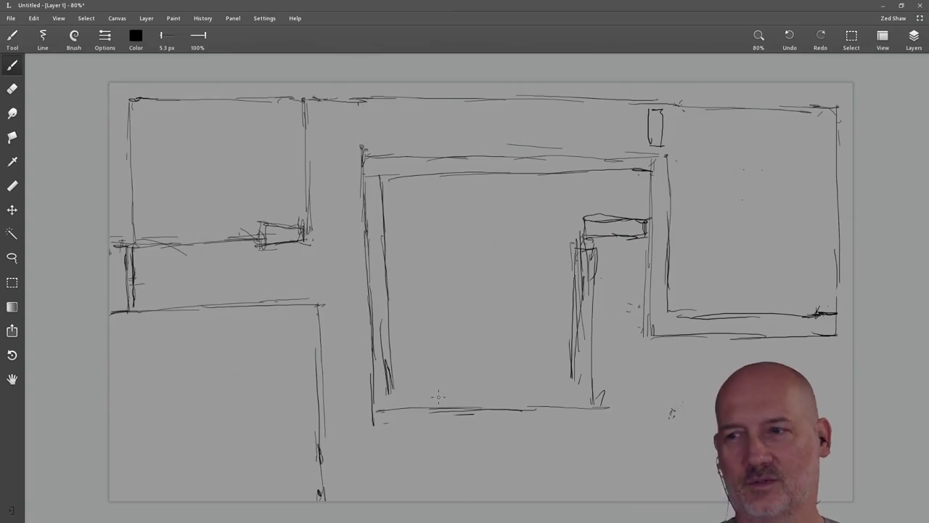
Step: Redraw the central room's inner bottom wall and erase faint stray strokes between wall lines
{"action": "left_click_drag", "start_coordinate": [410, 385], "coordinate": [458, 385]}
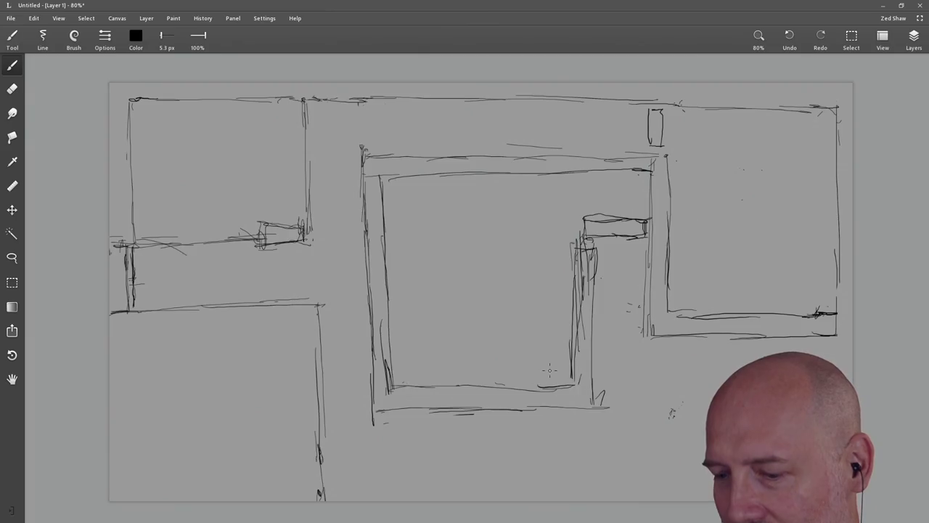
{"action": "left_click_drag", "start_coordinate": [539, 388], "coordinate": [573, 385]}
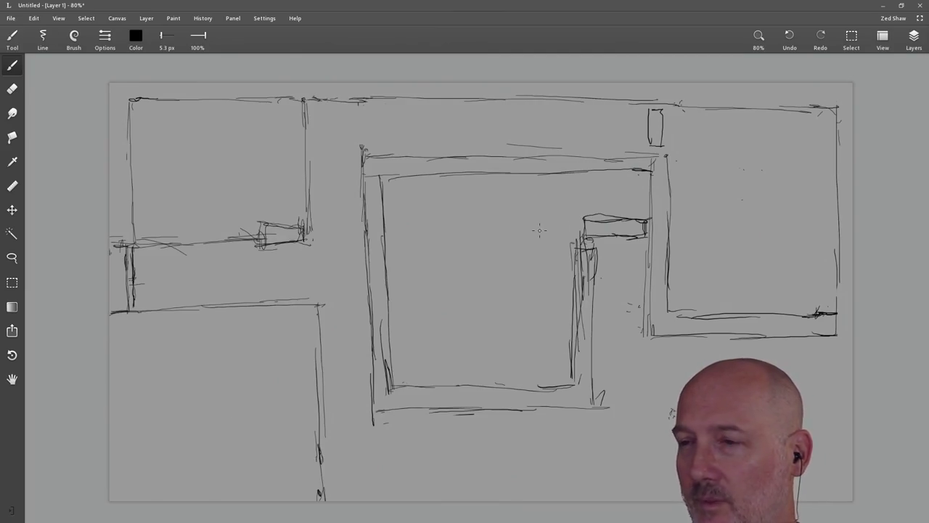
{"action": "key", "text": "e"}
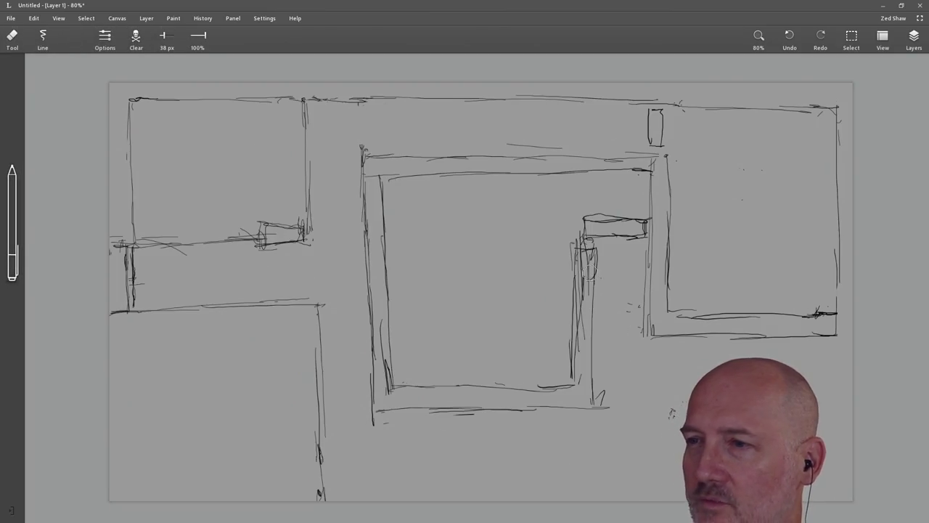
{"action": "left_click_drag", "start_coordinate": [582, 325], "coordinate": [579, 357]}
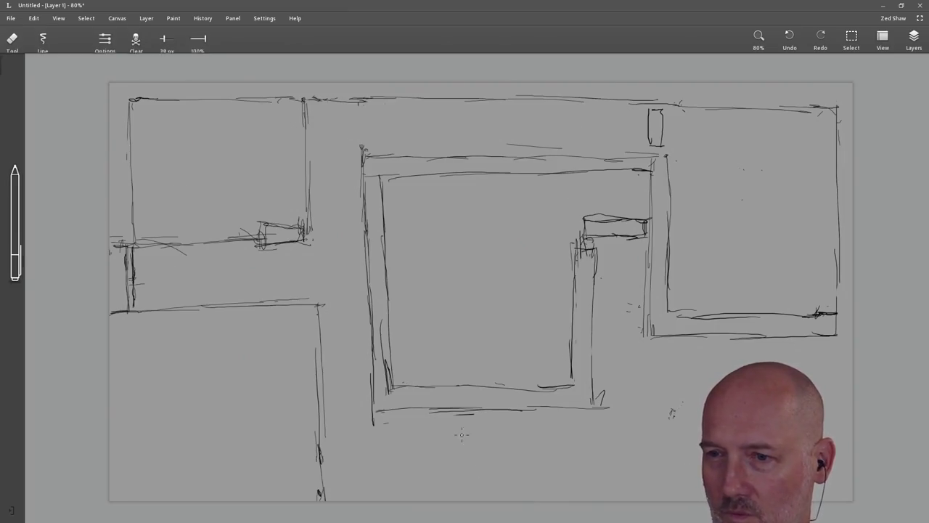
{"action": "key", "text": "b"}
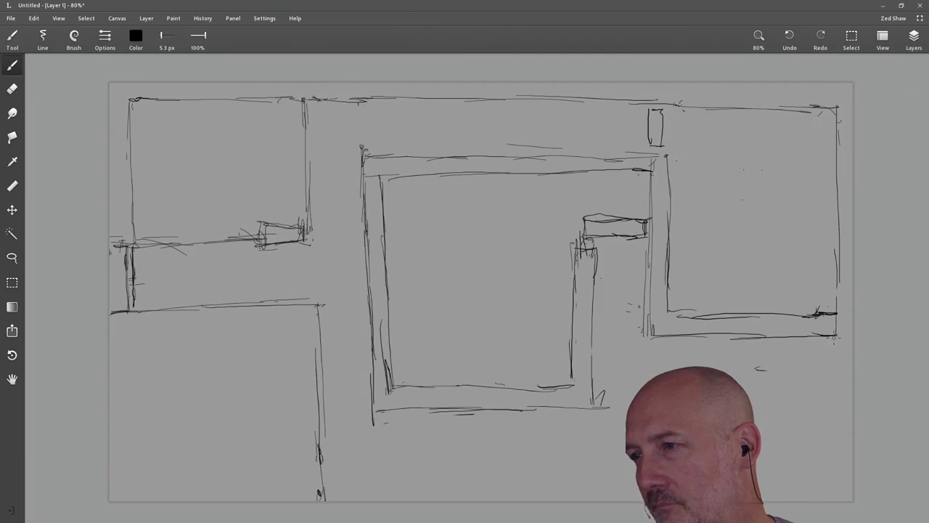
Step: Draw a wall line down below the right room and a long wall along the plan's bottom
{"action": "left_click_drag", "start_coordinate": [836, 337], "coordinate": [836, 397]}
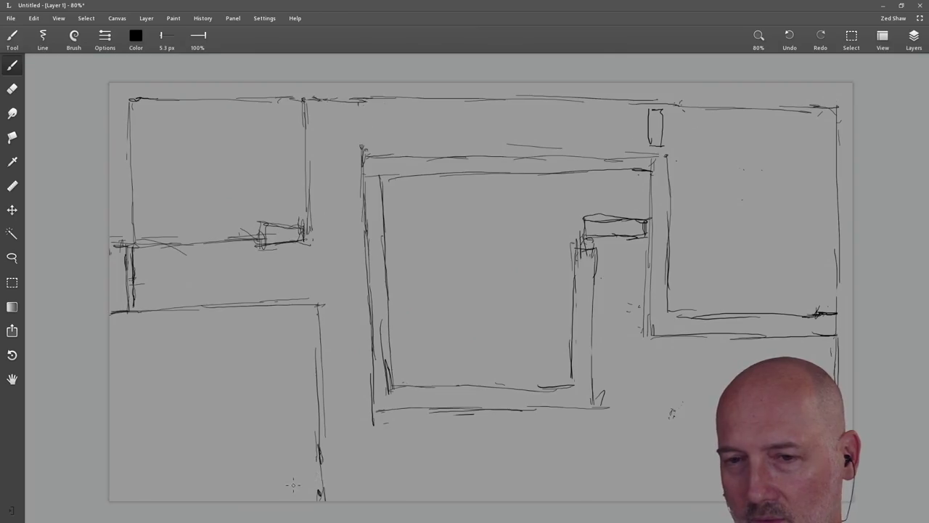
{"action": "left_click_drag", "start_coordinate": [322, 482], "coordinate": [838, 477]}
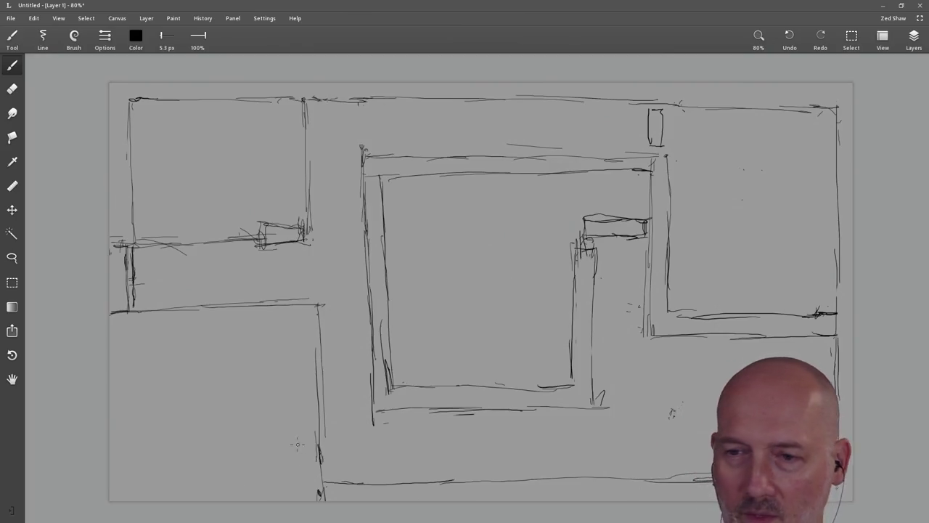
{"action": "key", "text": "e"}
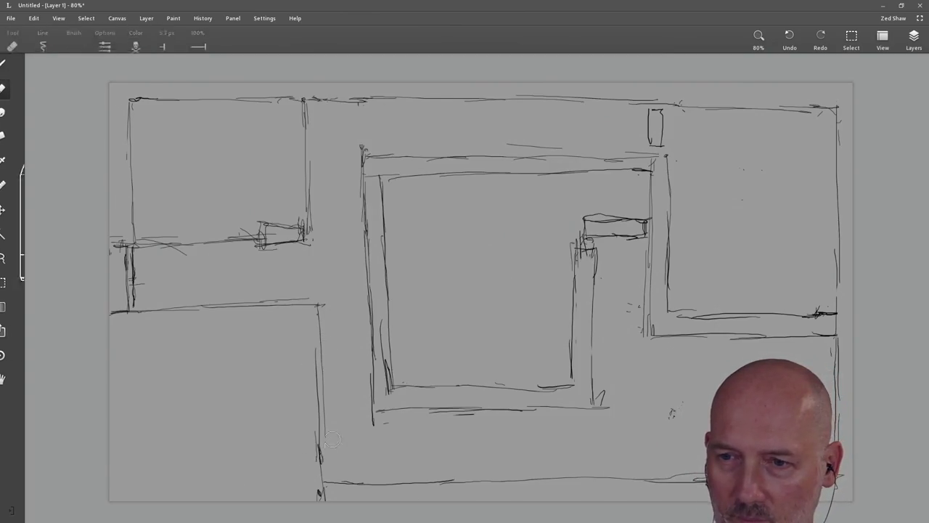
{"action": "key", "text": "b"}
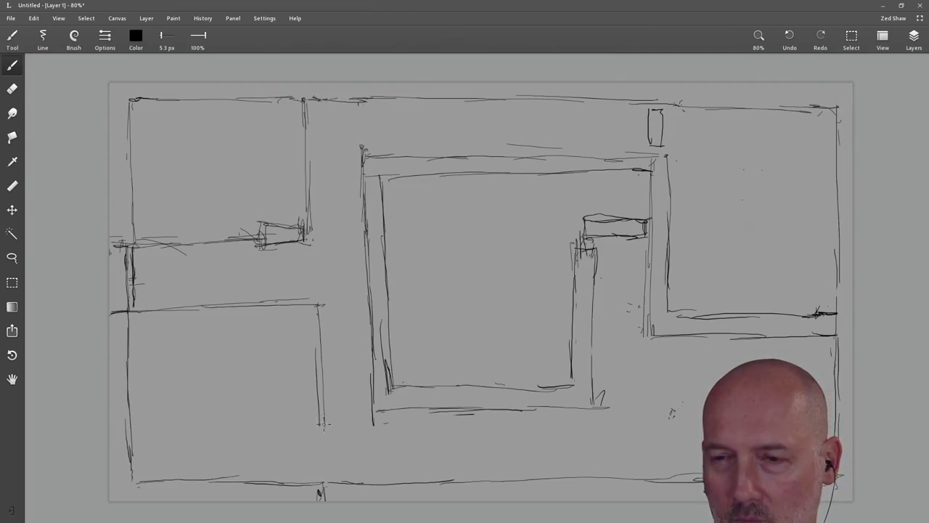
Step: Draw the outer left wall down to the bottom and erase the wall stub between the left rooms
{"action": "left_click_drag", "start_coordinate": [301, 326], "coordinate": [302, 415]}
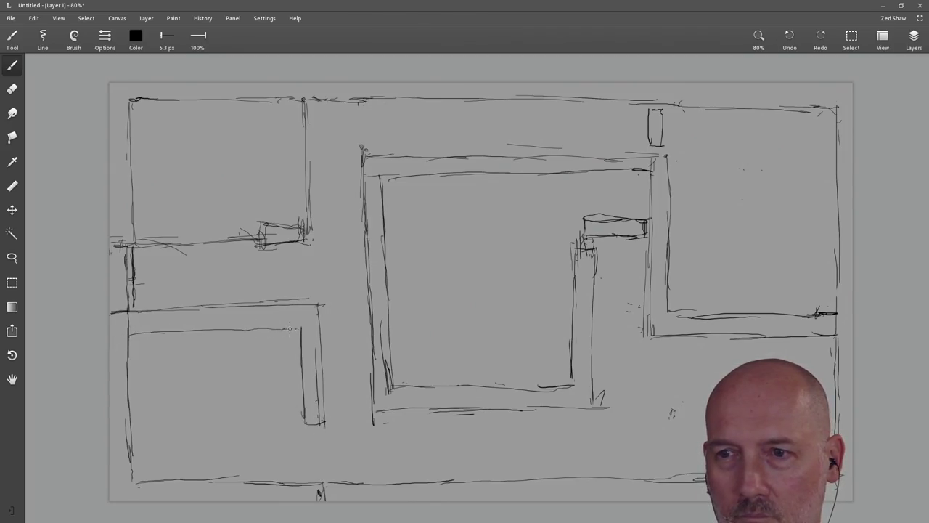
{"action": "key", "text": "e"}
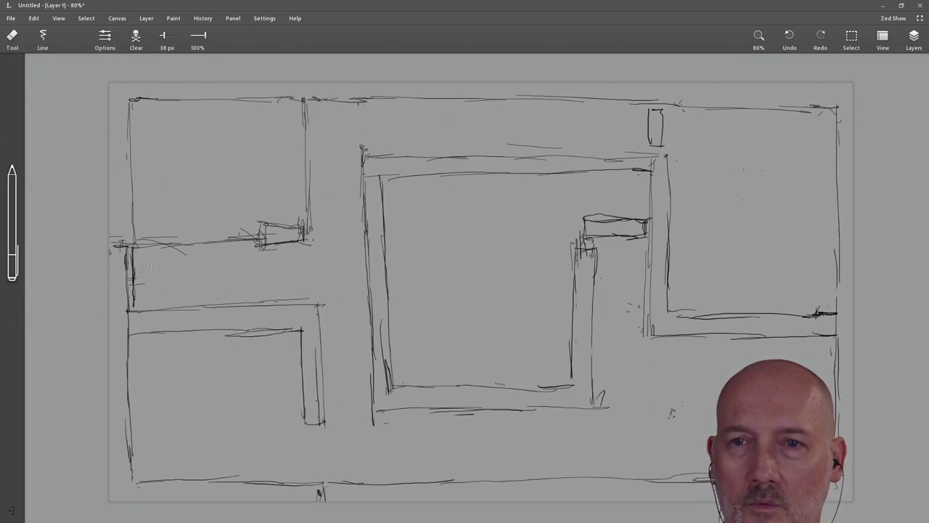
{"action": "left_click_drag", "start_coordinate": [135, 257], "coordinate": [132, 290]}
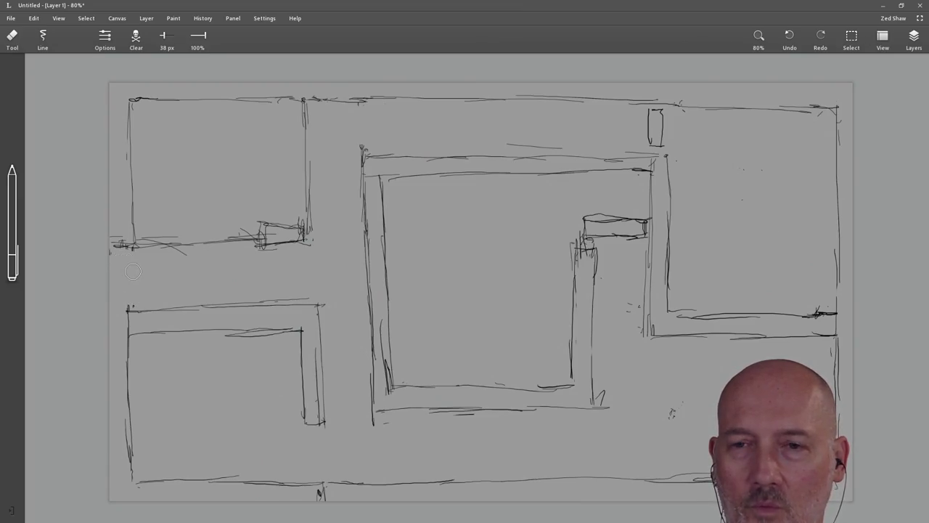
{"action": "key", "text": "b"}
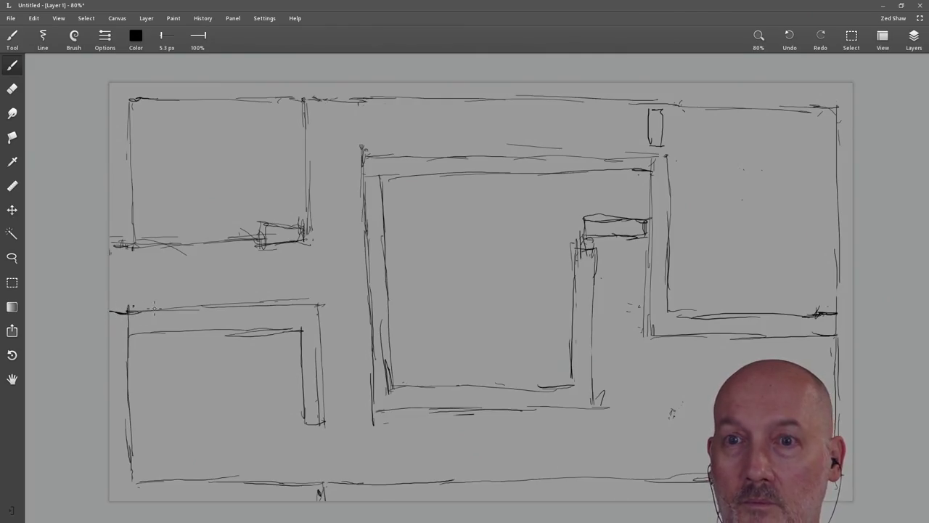
{"action": "key", "text": "e"}
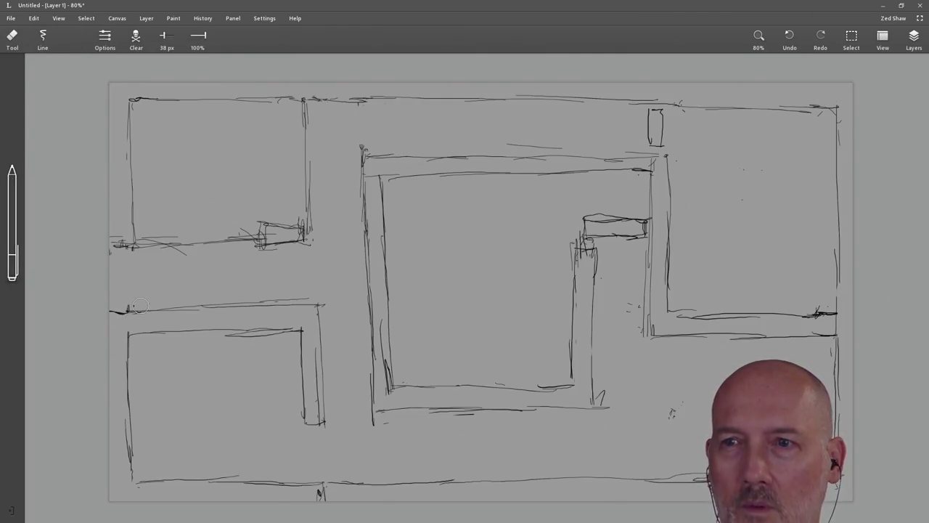
{"action": "key", "text": "b"}
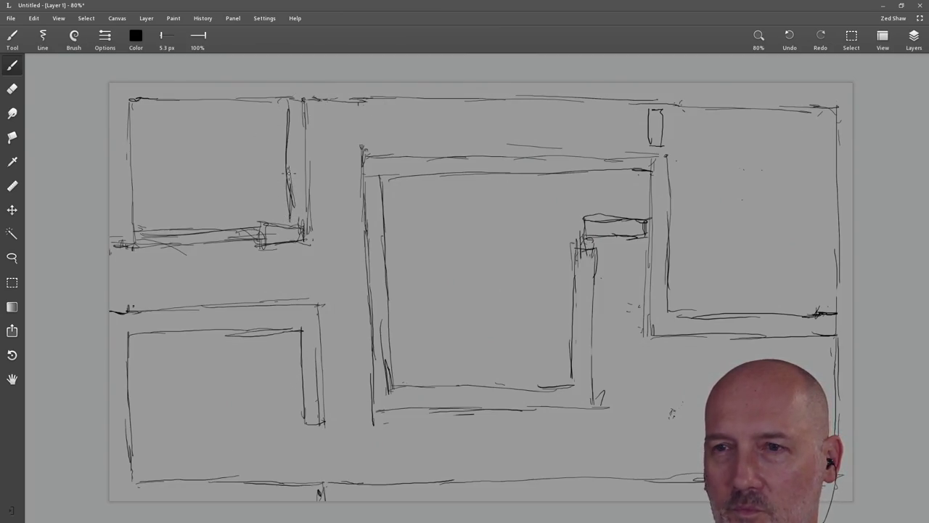
Step: Erase the upper-left room's bottom-right corner lines and sketch a small box there
{"action": "key", "text": "e"}
{"action": "mouse_move", "coordinate": [309, 204]}
{"action": "left_mouse_down"}
{"action": "mouse_move", "coordinate": [286, 235]}
{"action": "mouse_move", "coordinate": [253, 240]}
{"action": "left_mouse_up"}
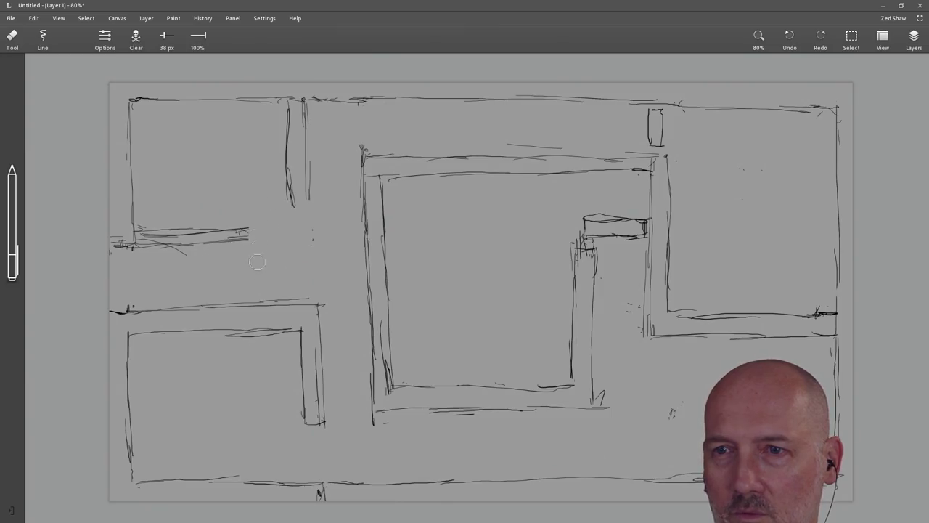
{"action": "key", "text": "b"}
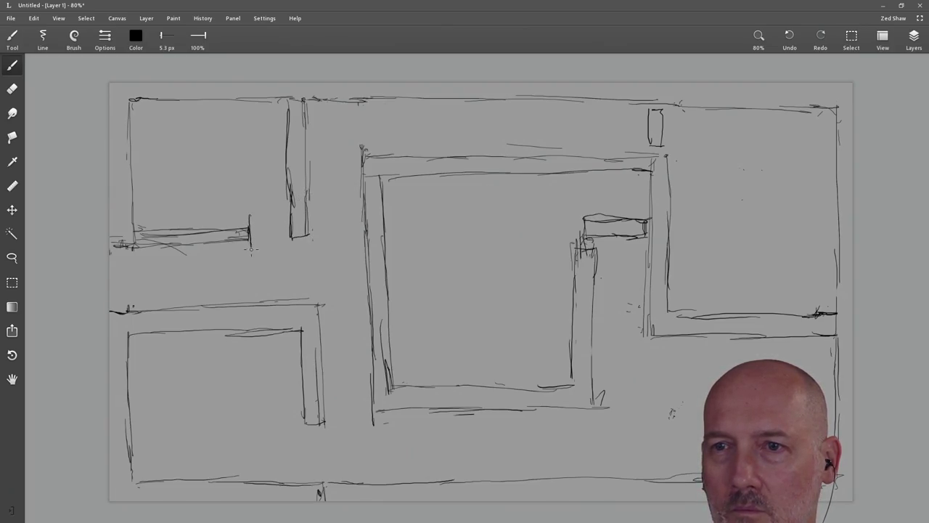
{"action": "left_click_drag", "start_coordinate": [261, 215], "coordinate": [248, 216]}
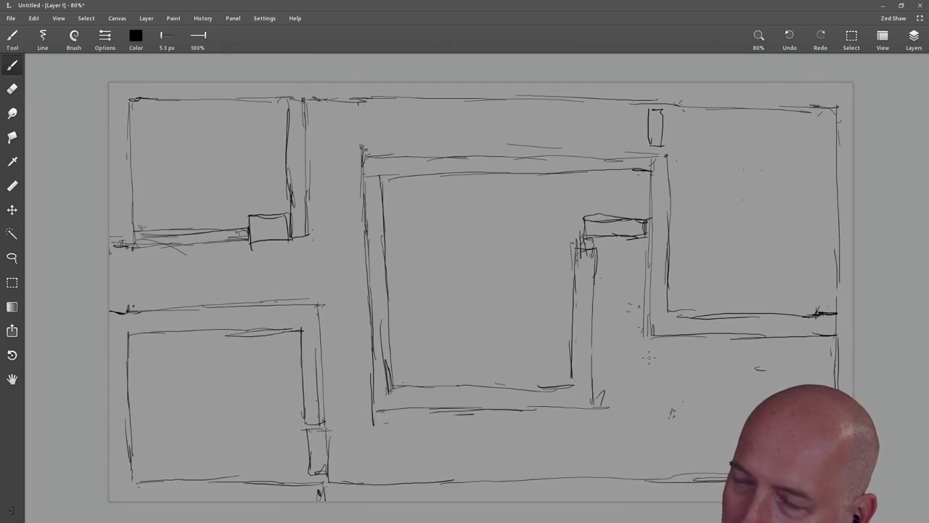
Step: Extend the wall below the right room and draw the lower-right room's inner left and top walls
{"action": "left_click_drag", "start_coordinate": [648, 336], "coordinate": [649, 423]}
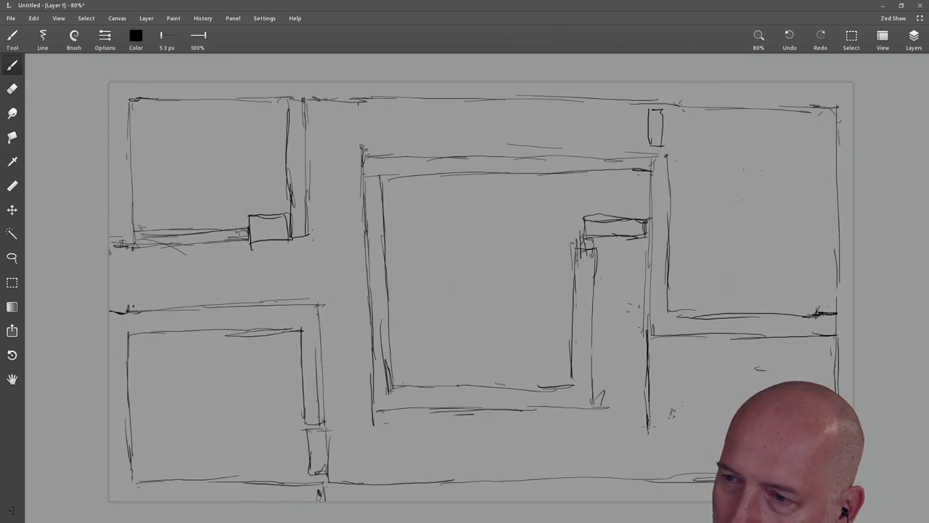
{"action": "mouse_move", "coordinate": [675, 434]}
{"action": "left_mouse_down"}
{"action": "mouse_move", "coordinate": [676, 342]}
{"action": "mouse_move", "coordinate": [814, 358]}
{"action": "left_mouse_up"}
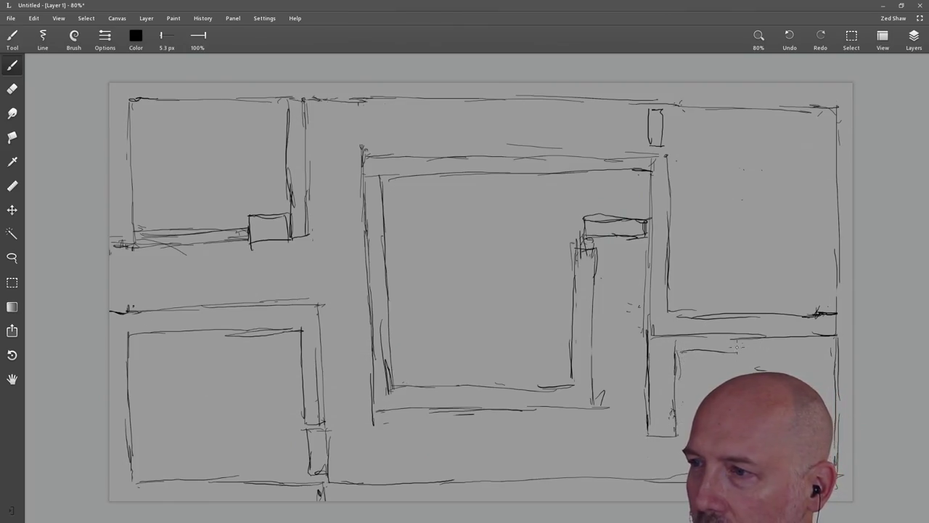
{"action": "left_click_drag", "start_coordinate": [676, 349], "coordinate": [841, 352]}
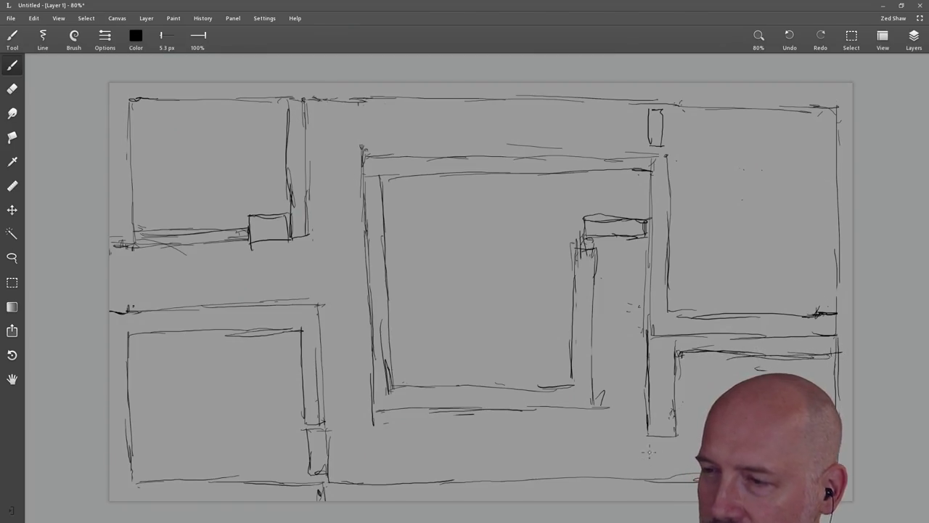
Step: Redo the small box by the bottom wall, erasing the first attempt and redrawing it
{"action": "mouse_move", "coordinate": [653, 446]}
{"action": "left_mouse_down"}
{"action": "mouse_move", "coordinate": [653, 474]}
{"action": "mouse_move", "coordinate": [674, 444]}
{"action": "left_mouse_up"}
{"action": "left_click", "coordinate": [12, 88]}
{"action": "mouse_move", "coordinate": [667, 435]}
{"action": "left_mouse_down"}
{"action": "mouse_move", "coordinate": [645, 469]}
{"action": "mouse_move", "coordinate": [675, 473]}
{"action": "left_mouse_up"}
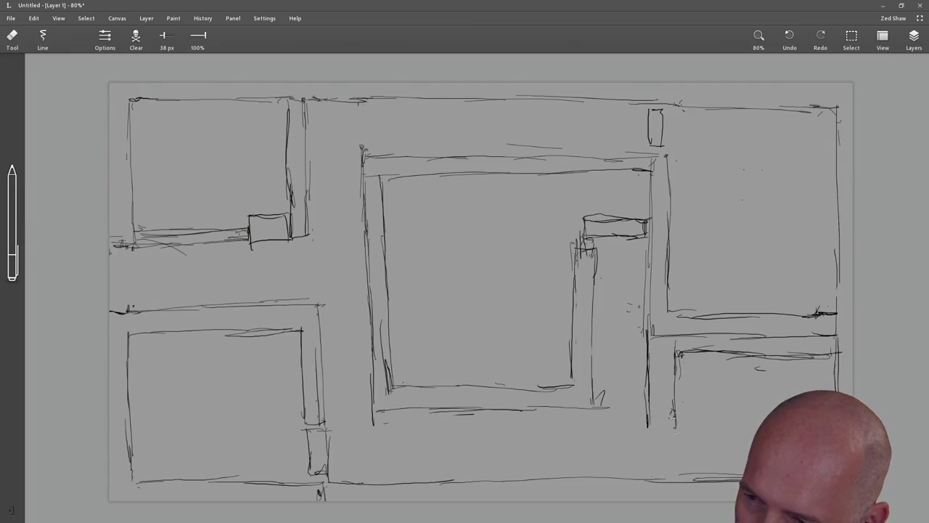
{"action": "key", "text": "b"}
{"action": "left_click_drag", "start_coordinate": [648, 425], "coordinate": [681, 424]}
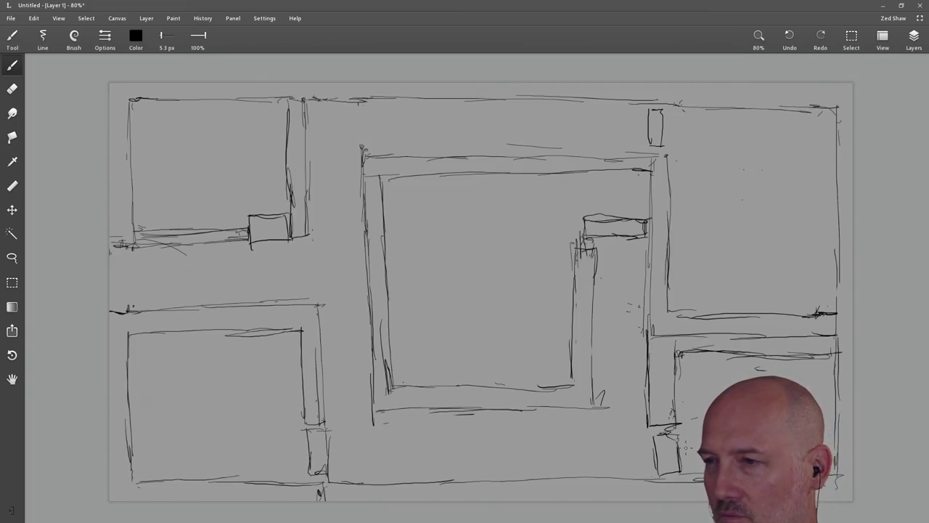
Step: Erase a stray line and the box on the central room's right wall, then draw a narrow upright box
{"action": "key", "text": "e"}
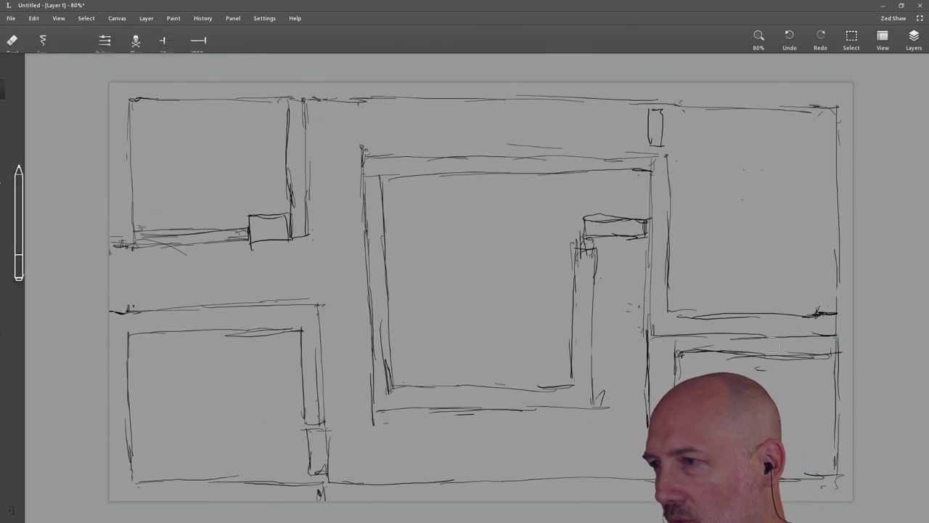
{"action": "left_click_drag", "start_coordinate": [831, 354], "coordinate": [675, 354]}
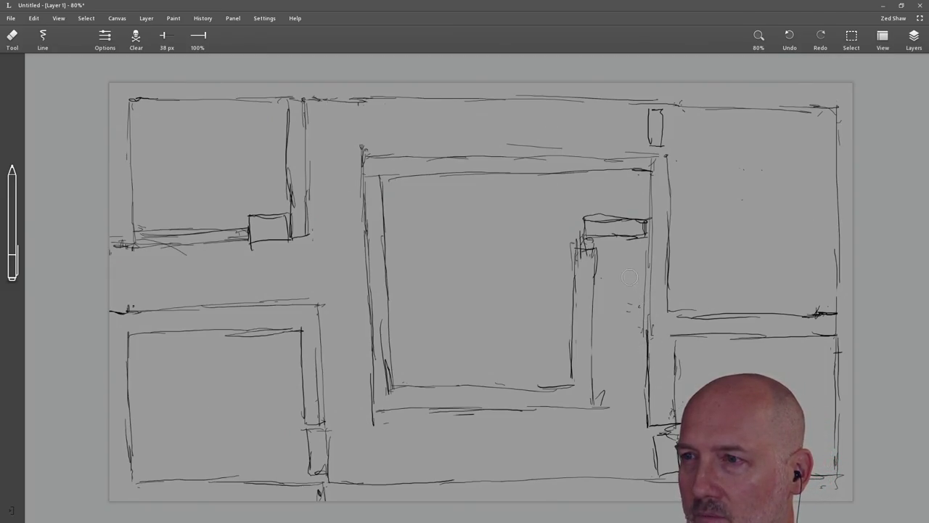
{"action": "mouse_move", "coordinate": [623, 221]}
{"action": "left_mouse_down"}
{"action": "mouse_move", "coordinate": [633, 233]}
{"action": "mouse_move", "coordinate": [584, 215]}
{"action": "left_mouse_up"}
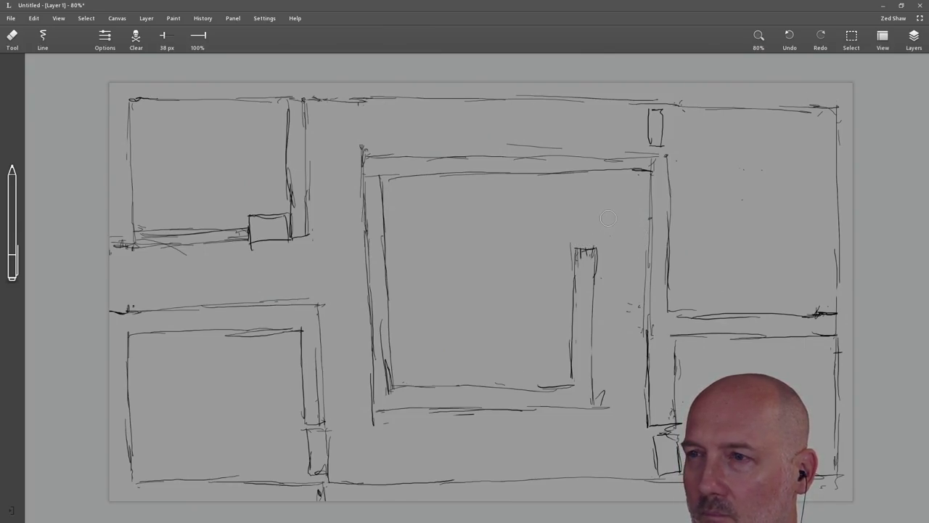
{"action": "key", "text": "b"}
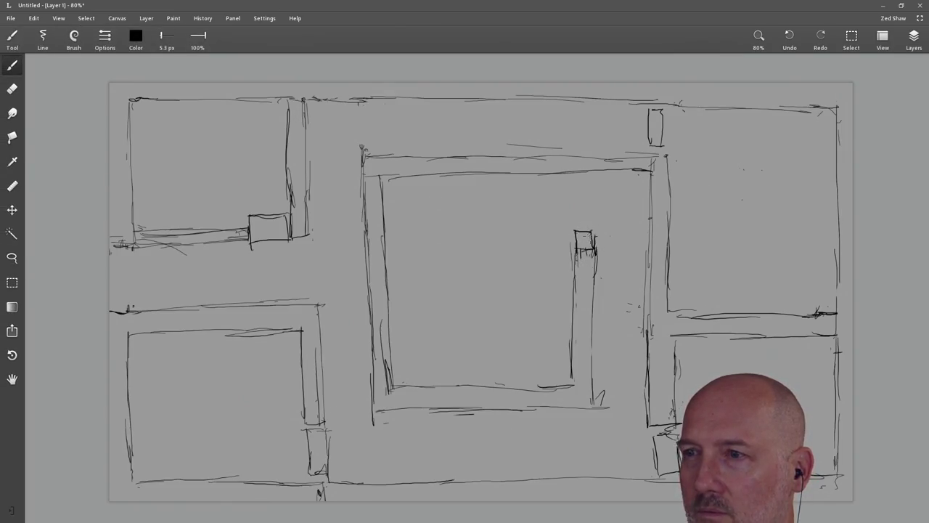
{"action": "left_click_drag", "start_coordinate": [572, 182], "coordinate": [577, 220]}
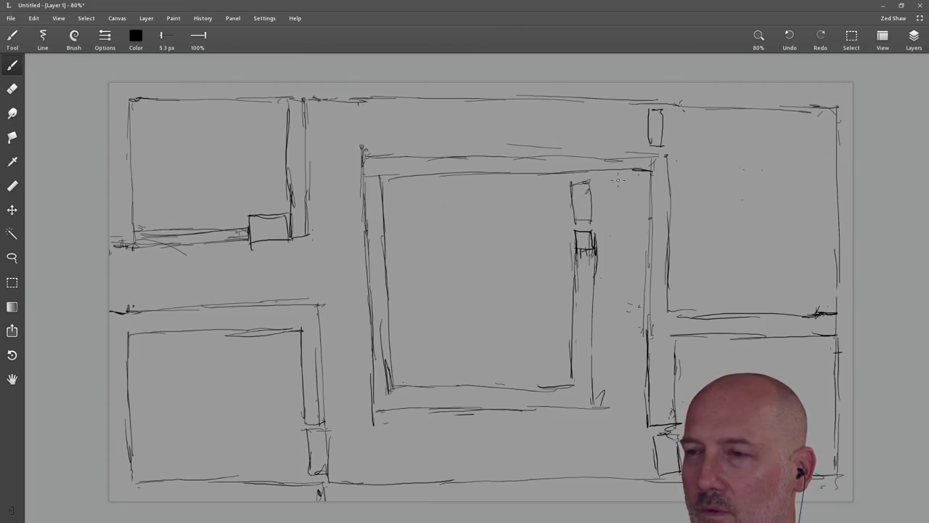
Step: Erase the scribbles inside the small box and bring up the Save dialog
{"action": "key", "text": "e"}
{"action": "left_click_drag", "start_coordinate": [585, 243], "coordinate": [580, 291]}
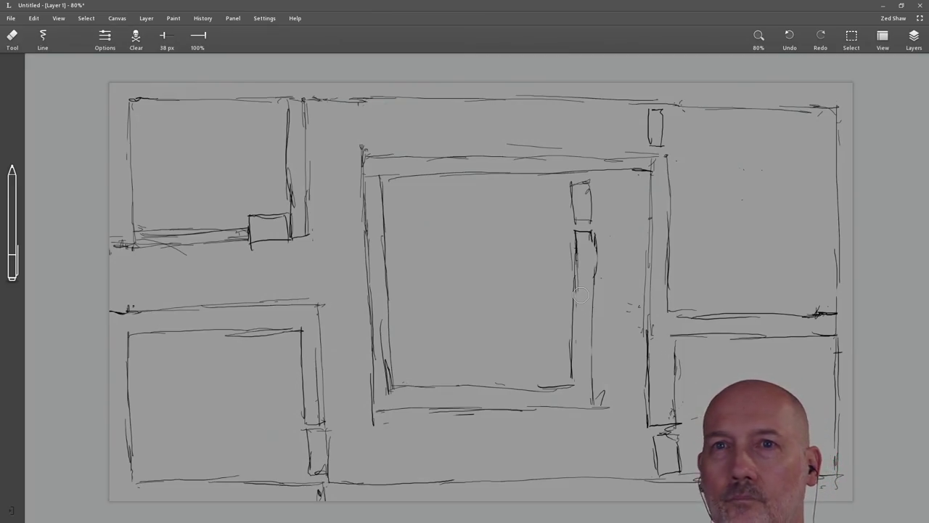
{"action": "key", "text": "ctrl+s"}
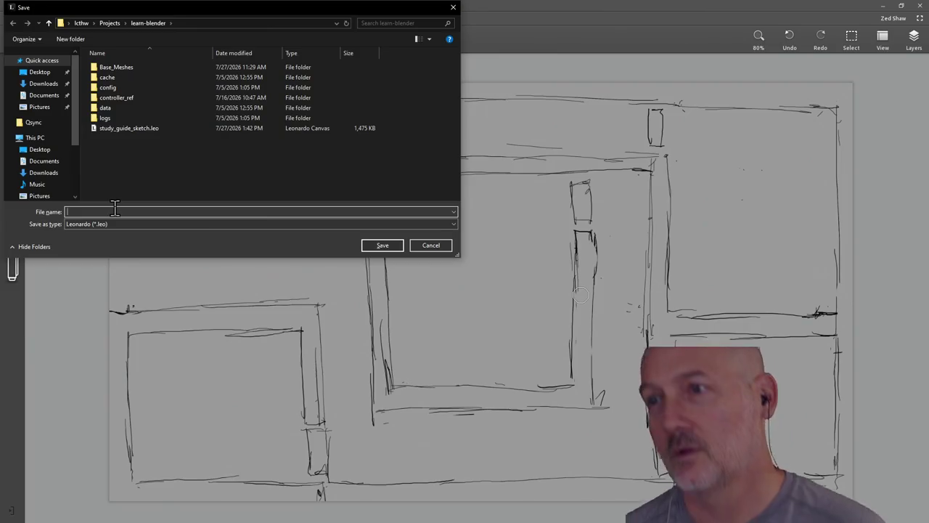
Step: Save the sketch as dumbest_dungeon.leo and start a narrow upright box in the central room's upper-left
{"action": "type", "text": "dumbest_dungeon"}
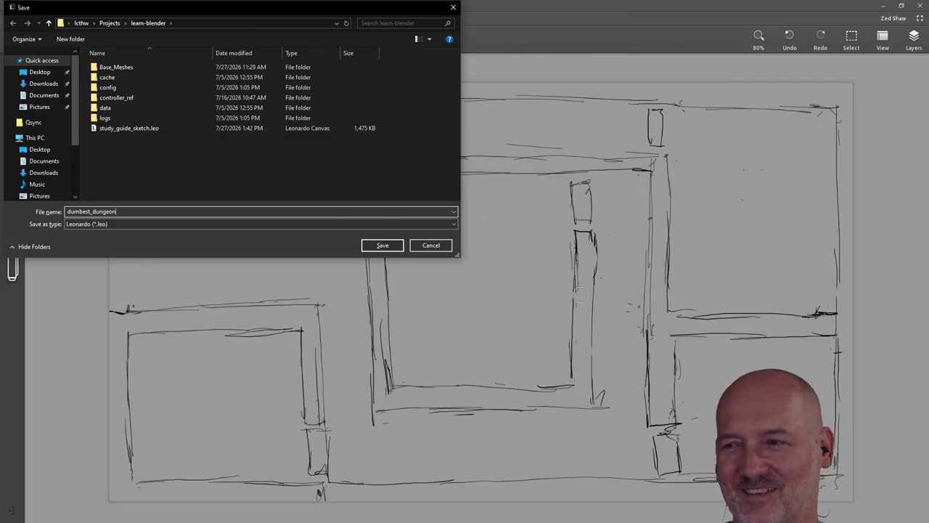
{"action": "key", "text": "Return"}
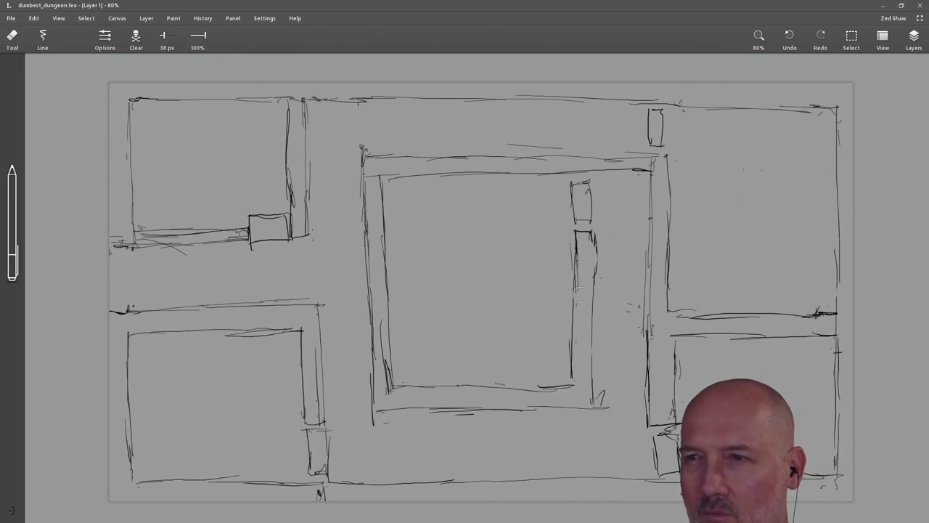
{"action": "key", "text": "b"}
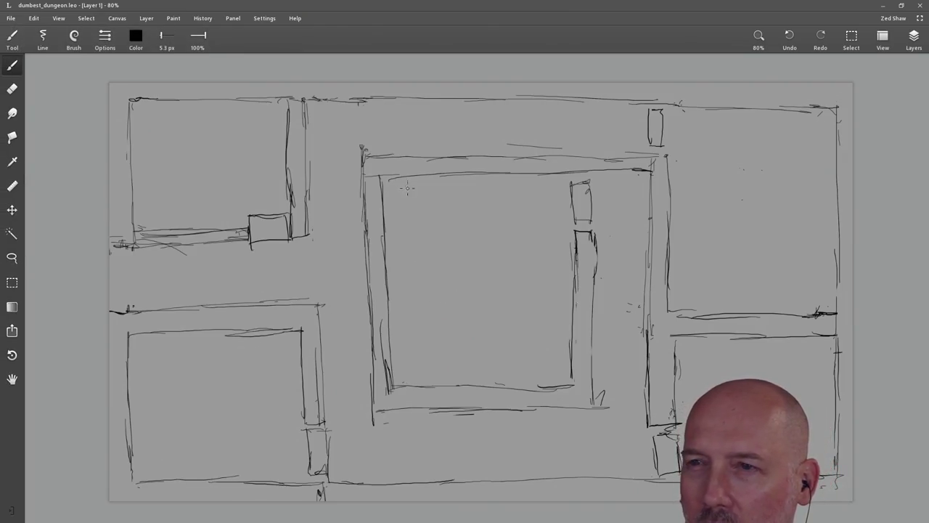
{"action": "left_click_drag", "start_coordinate": [412, 186], "coordinate": [413, 251]}
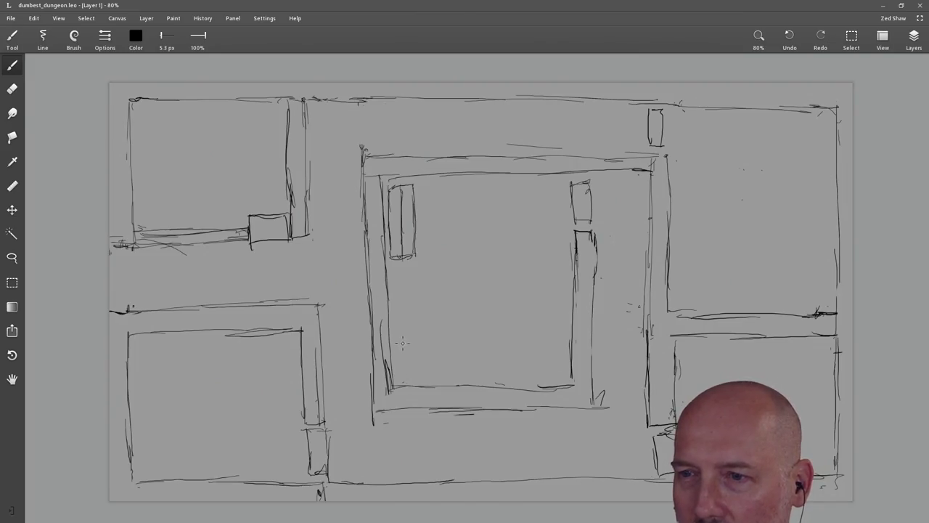
Step: Draw a low bar near the central room's bottom, a wide bar along its top, and a central circle
{"action": "mouse_move", "coordinate": [418, 372]}
{"action": "left_mouse_down"}
{"action": "mouse_move", "coordinate": [472, 370]}
{"action": "mouse_move", "coordinate": [439, 347]}
{"action": "mouse_move", "coordinate": [472, 339]}
{"action": "mouse_move", "coordinate": [420, 338]}
{"action": "left_mouse_up"}
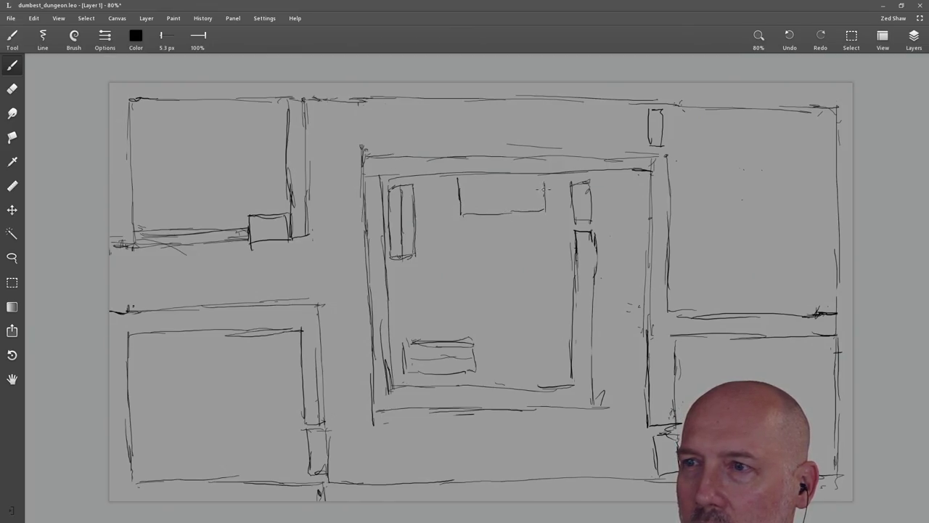
{"action": "left_click_drag", "start_coordinate": [457, 179], "coordinate": [537, 181]}
{"action": "left_click_drag", "start_coordinate": [468, 195], "coordinate": [545, 193]}
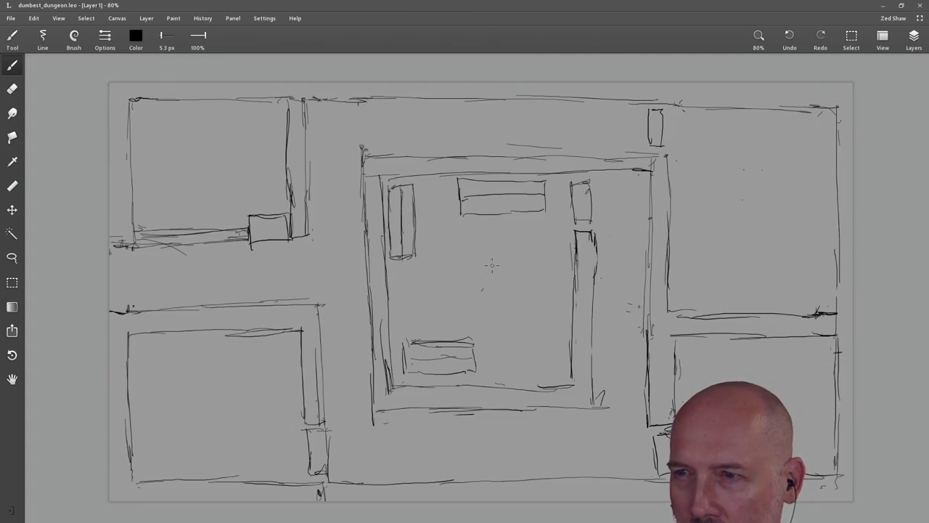
{"action": "mouse_move", "coordinate": [472, 257]}
{"action": "left_mouse_down"}
{"action": "mouse_move", "coordinate": [458, 285]}
{"action": "mouse_move", "coordinate": [463, 299]}
{"action": "left_mouse_up"}
{"action": "mouse_move", "coordinate": [463, 299]}
{"action": "left_mouse_down"}
{"action": "mouse_move", "coordinate": [490, 303]}
{"action": "mouse_move", "coordinate": [511, 281]}
{"action": "mouse_move", "coordinate": [495, 254]}
{"action": "mouse_move", "coordinate": [472, 256]}
{"action": "left_mouse_up"}
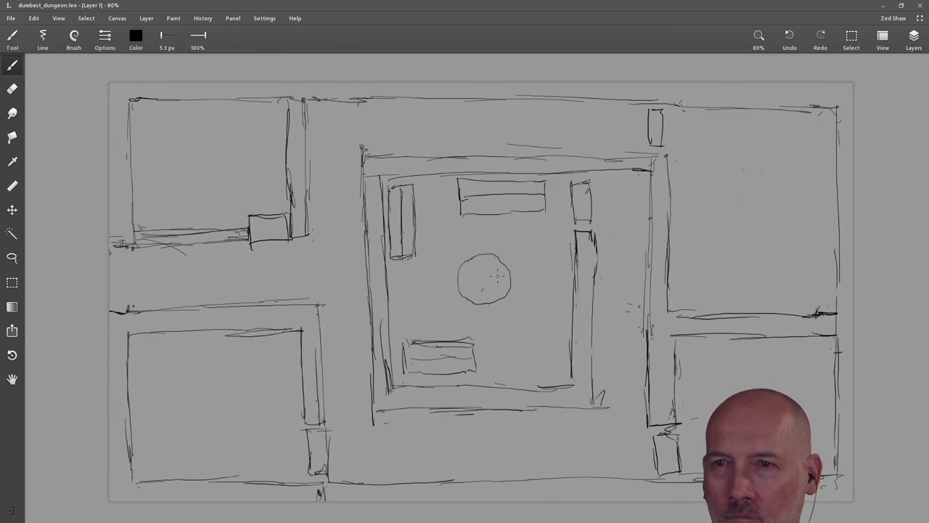
Step: Erase the small box's edge in the top-left room, begin a tall outline there, and save
{"action": "key", "text": "e"}
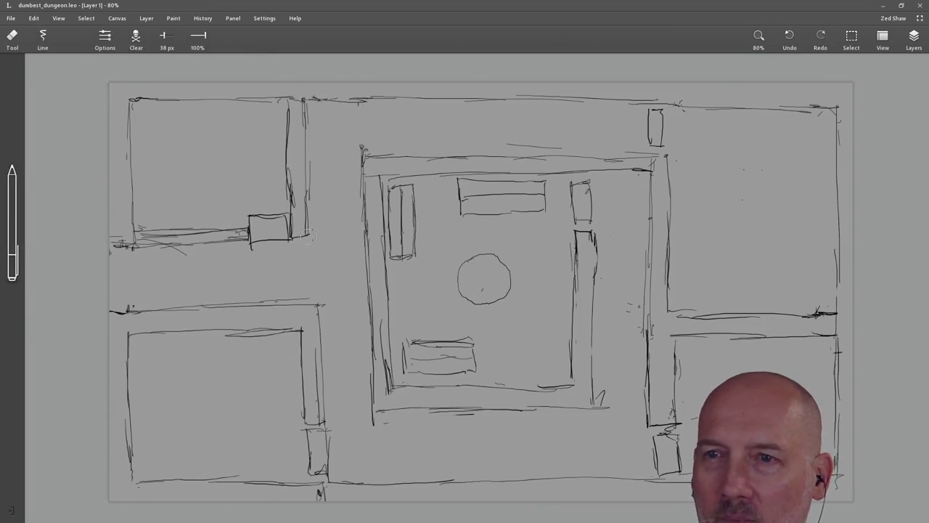
{"action": "left_click_drag", "start_coordinate": [261, 215], "coordinate": [286, 214]}
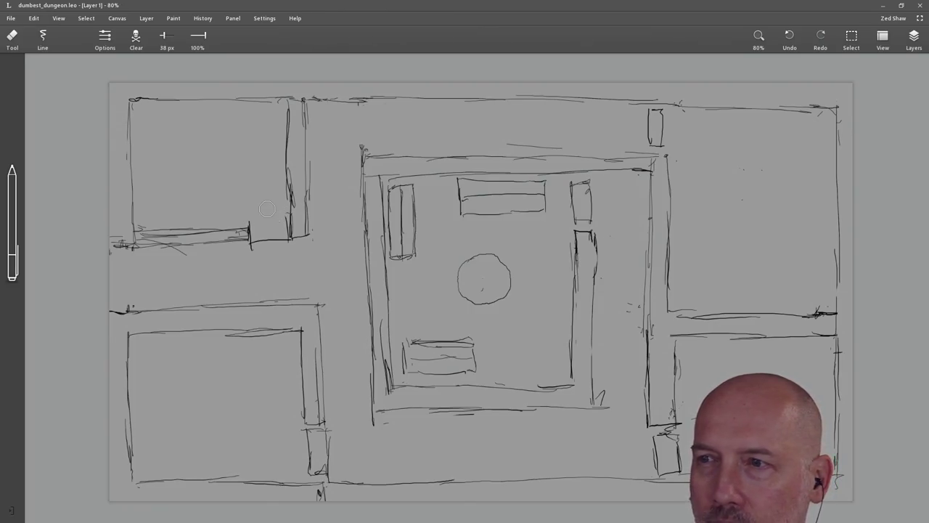
{"action": "key", "text": "b"}
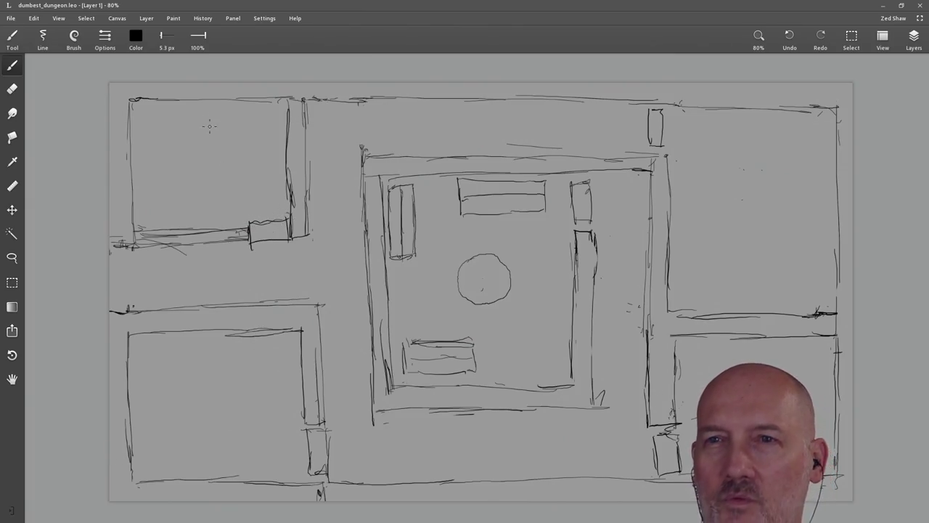
{"action": "mouse_move", "coordinate": [149, 109]}
{"action": "left_mouse_down"}
{"action": "mouse_move", "coordinate": [140, 129]}
{"action": "mouse_move", "coordinate": [145, 172]}
{"action": "mouse_move", "coordinate": [167, 139]}
{"action": "mouse_move", "coordinate": [143, 116]}
{"action": "left_mouse_up"}
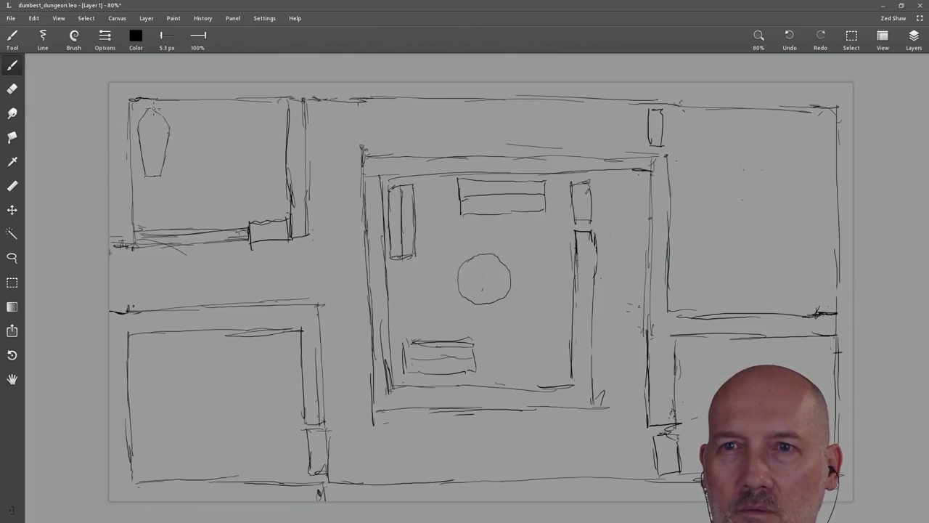
{"action": "key", "text": "ctrl+s"}
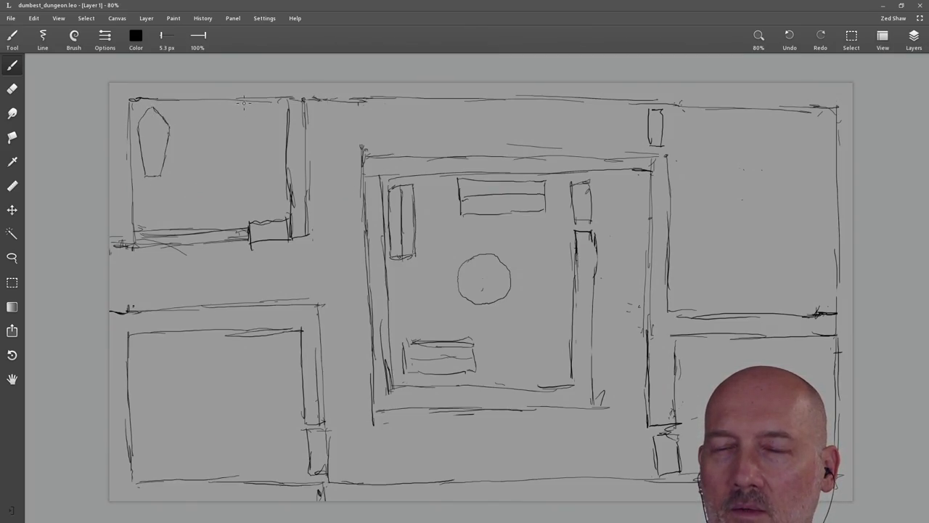
Step: Add a marked small box on the top-left room's top wall and an elongated shape, then save
{"action": "left_click_drag", "start_coordinate": [245, 110], "coordinate": [274, 111]}
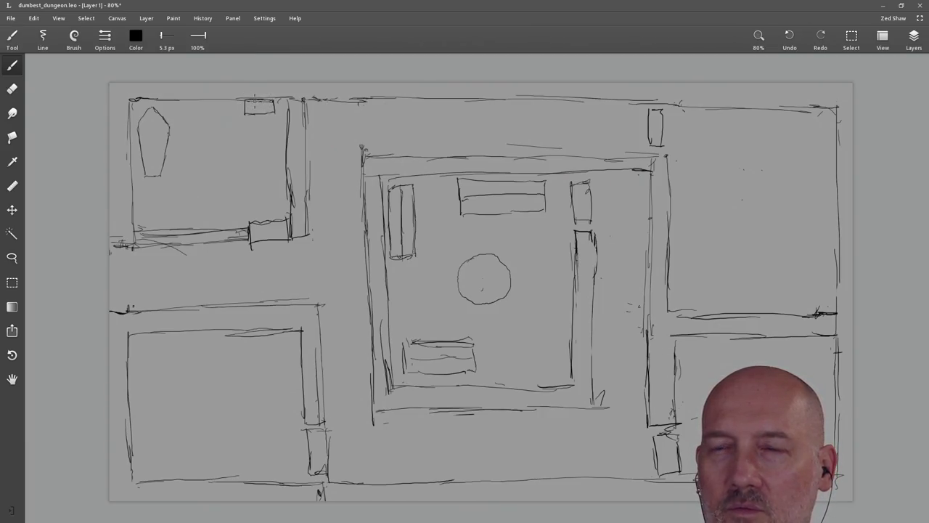
{"action": "left_click_drag", "start_coordinate": [257, 103], "coordinate": [266, 115]}
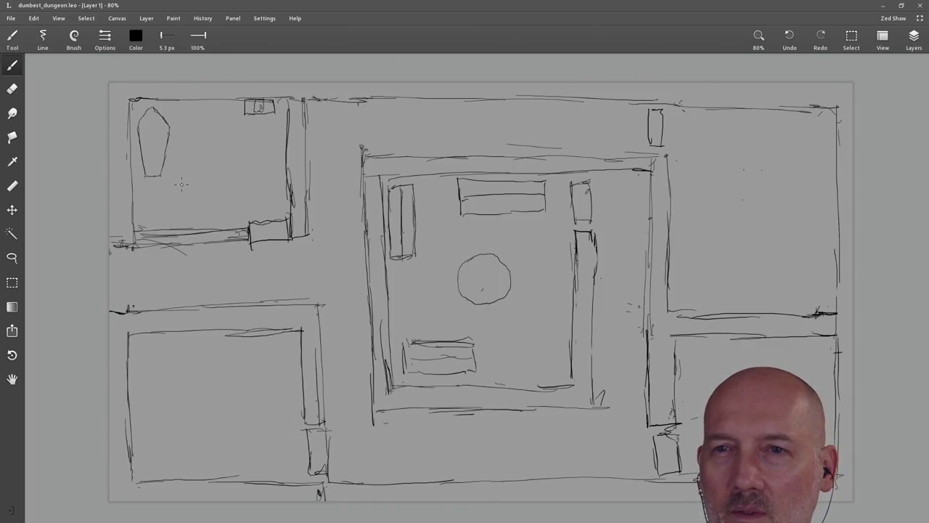
{"action": "left_click_drag", "start_coordinate": [150, 197], "coordinate": [151, 217]}
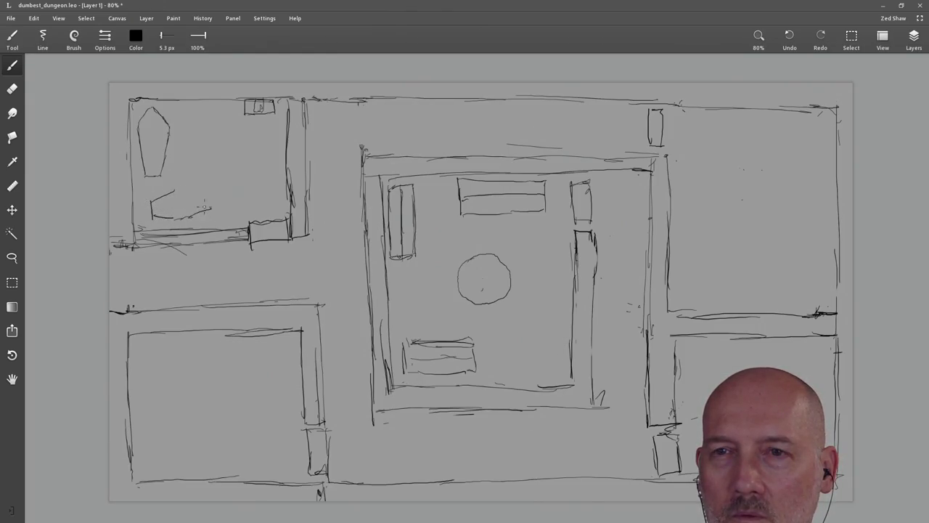
{"action": "left_click_drag", "start_coordinate": [206, 191], "coordinate": [210, 205]}
{"action": "key", "text": "ctrl+s"}
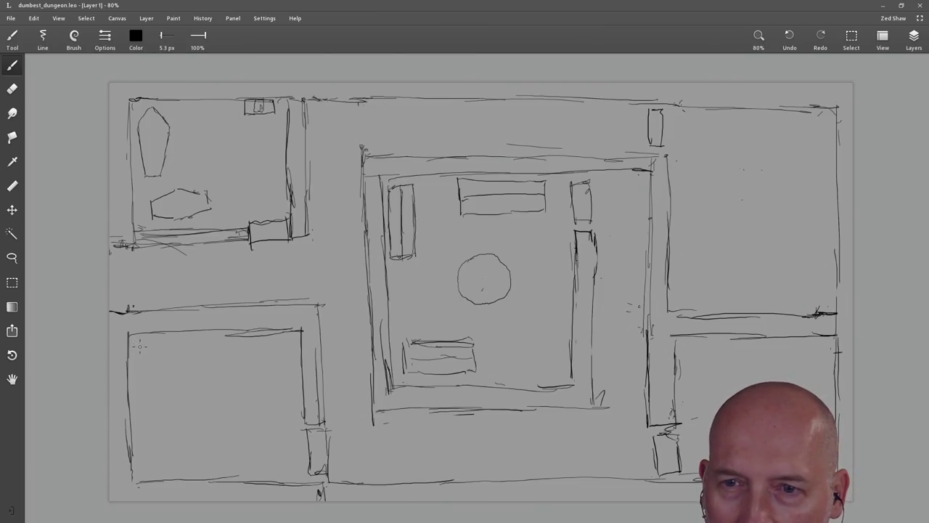
{"action": "left_click_drag", "start_coordinate": [140, 349], "coordinate": [172, 411]}
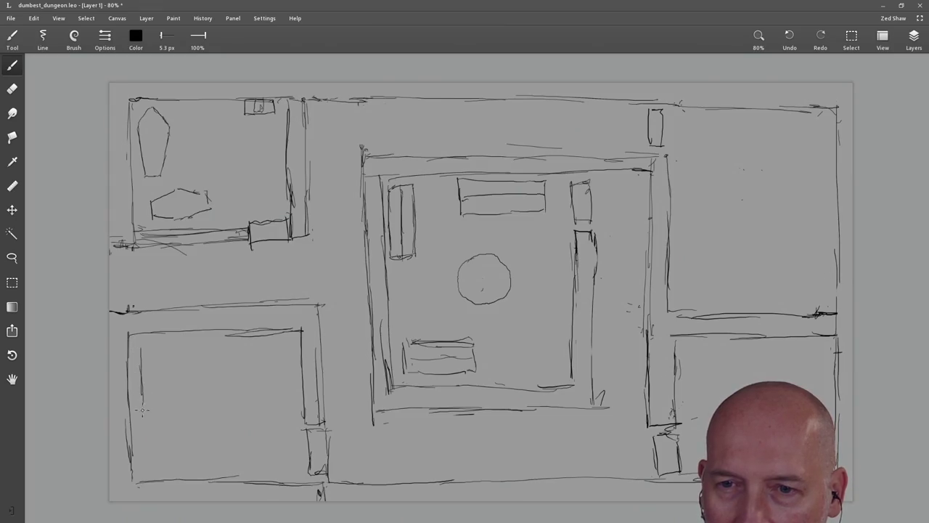
Step: Close the top of the lower-left room's upright box and save the sketch
{"action": "mouse_move", "coordinate": [174, 357]}
{"action": "left_mouse_down"}
{"action": "mouse_move", "coordinate": [150, 348]}
{"action": "mouse_move", "coordinate": [169, 397]}
{"action": "left_mouse_up"}
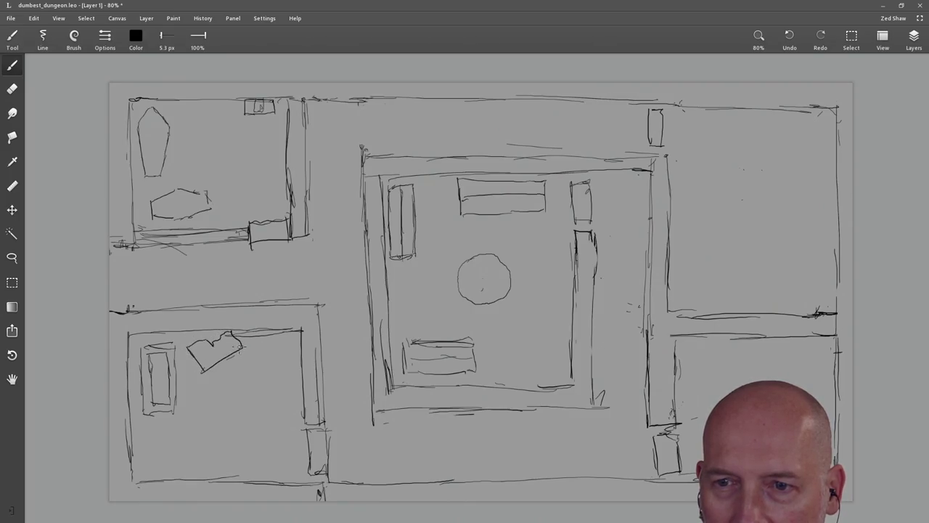
{"action": "key", "text": "ctrl+s"}
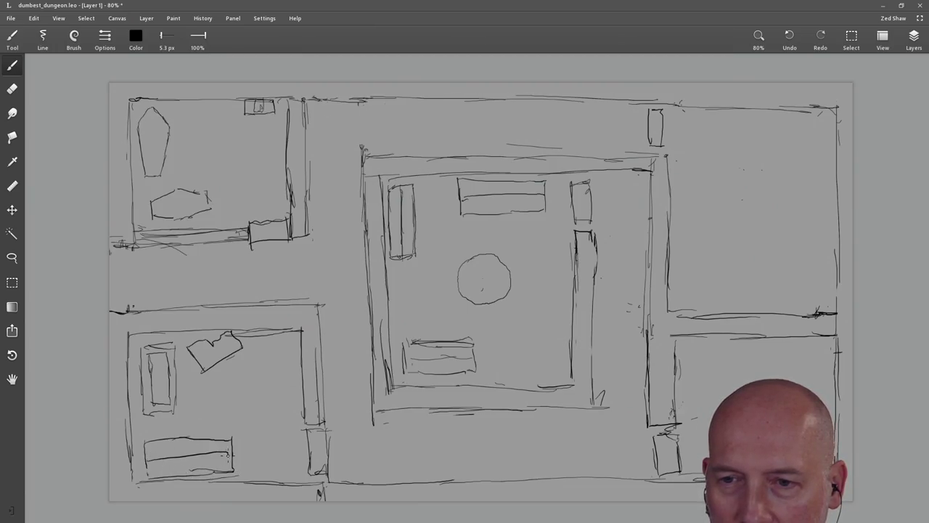
{"action": "key", "text": "ctrl+s"}
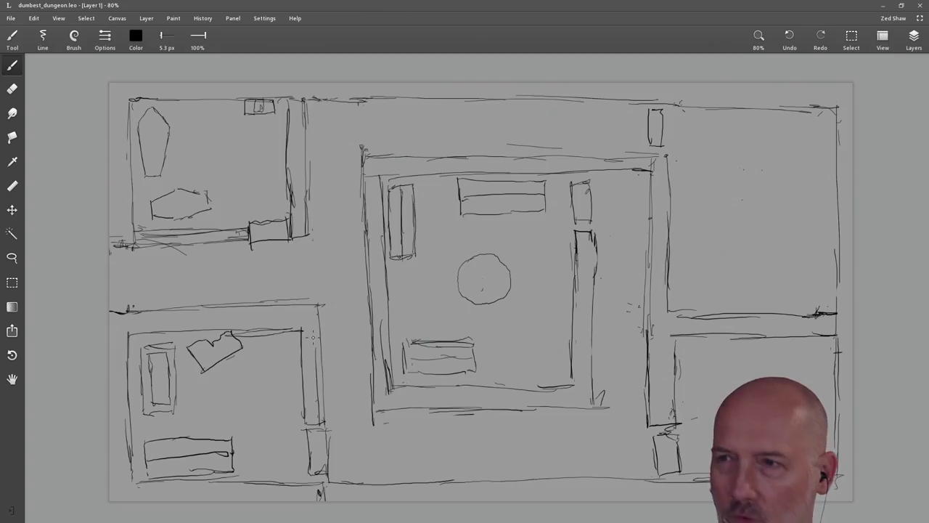
Step: Draw a small ring inside the central circle and a tall box in the upper-right room's corner, then save
{"action": "key", "text": "e"}
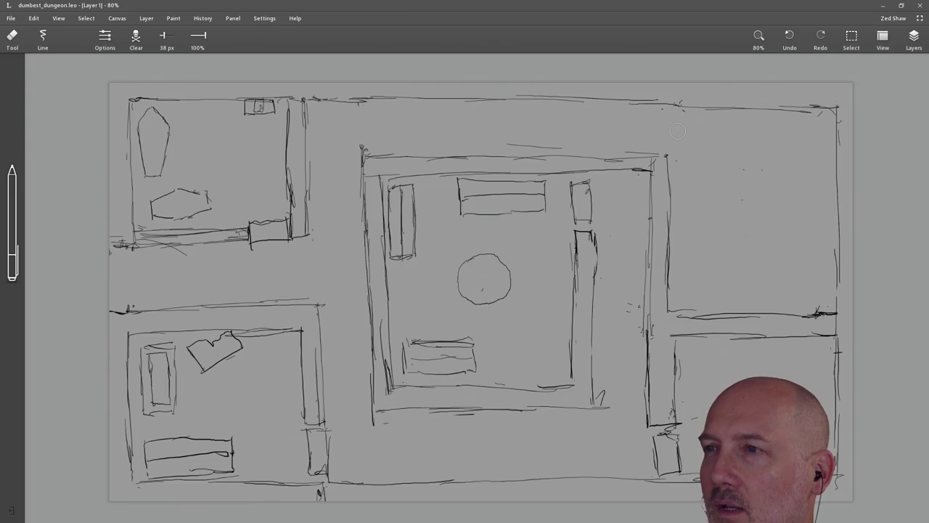
{"action": "key", "text": "b"}
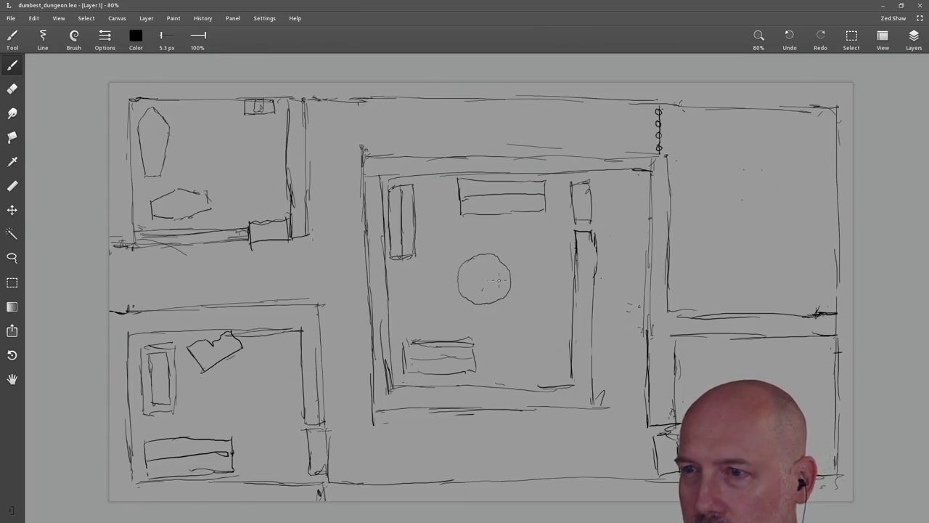
{"action": "left_click_drag", "start_coordinate": [482, 285], "coordinate": [487, 278]}
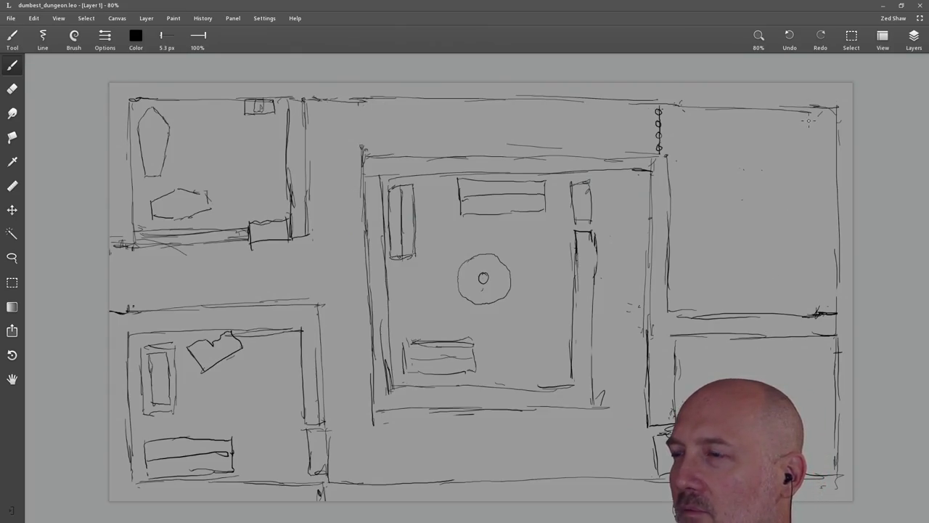
{"action": "left_click_drag", "start_coordinate": [805, 135], "coordinate": [805, 171]}
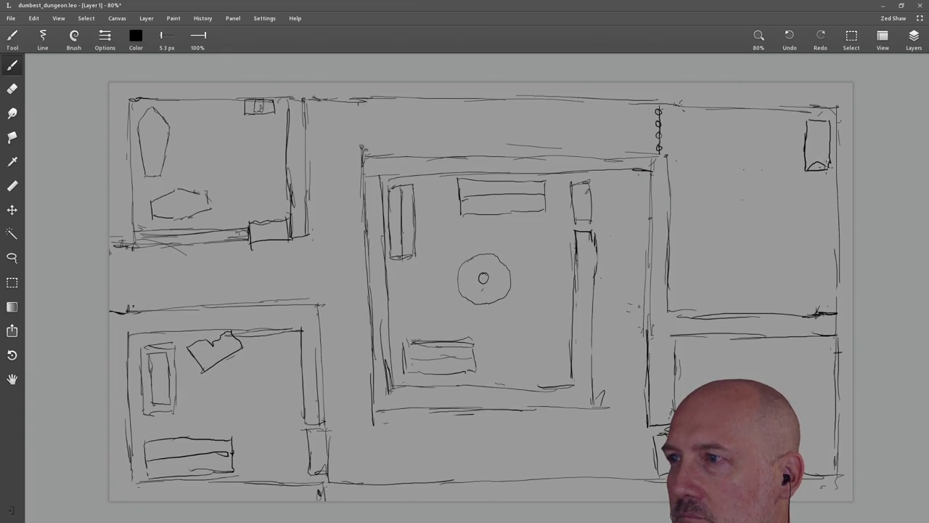
{"action": "key", "text": "ctrl+s"}
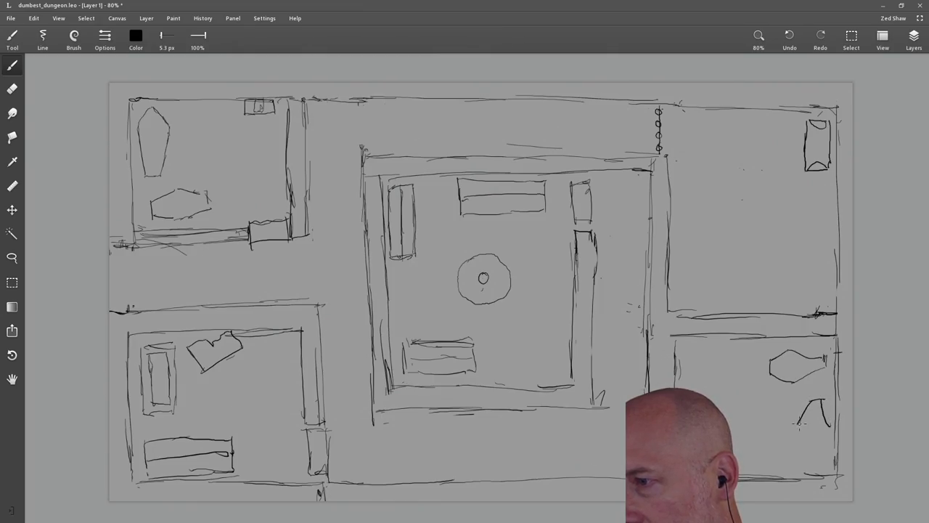
Step: Sketch a small rectangular table with two inner vertical strokes in the lower-right room, saving
{"action": "key", "text": "ctrl+s"}
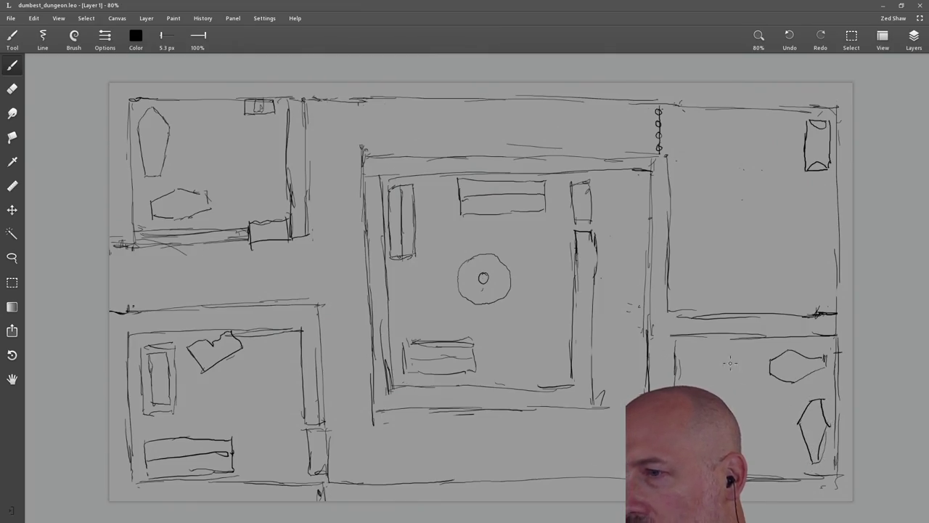
{"action": "mouse_move", "coordinate": [706, 339]}
{"action": "left_mouse_down"}
{"action": "mouse_move", "coordinate": [726, 339]}
{"action": "mouse_move", "coordinate": [696, 358]}
{"action": "left_mouse_up"}
{"action": "left_click_drag", "start_coordinate": [711, 338], "coordinate": [711, 358]}
{"action": "key", "text": "ctrl+s"}
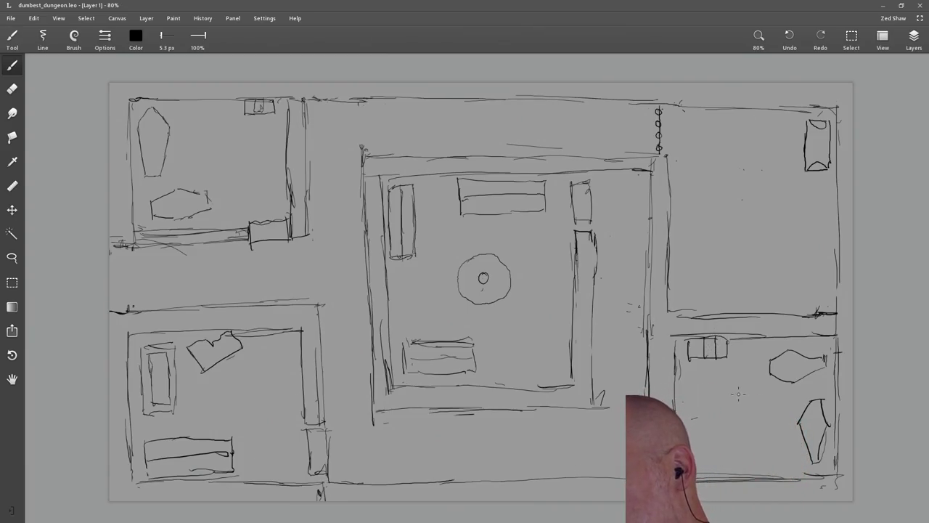
{"action": "left_click", "coordinate": [741, 436]}
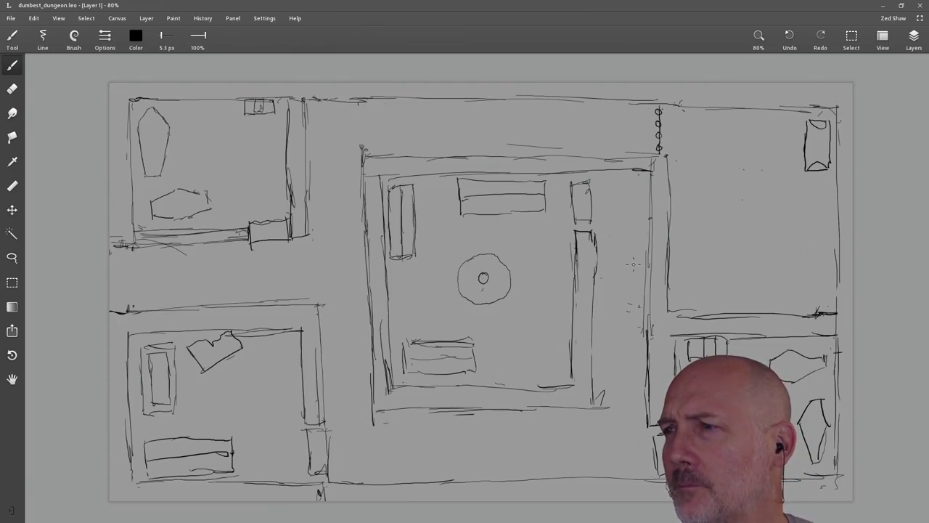
Step: Draw containers along the upper-right room's right wall and save the drawing
{"action": "left_click_drag", "start_coordinate": [809, 189], "coordinate": [807, 238]}
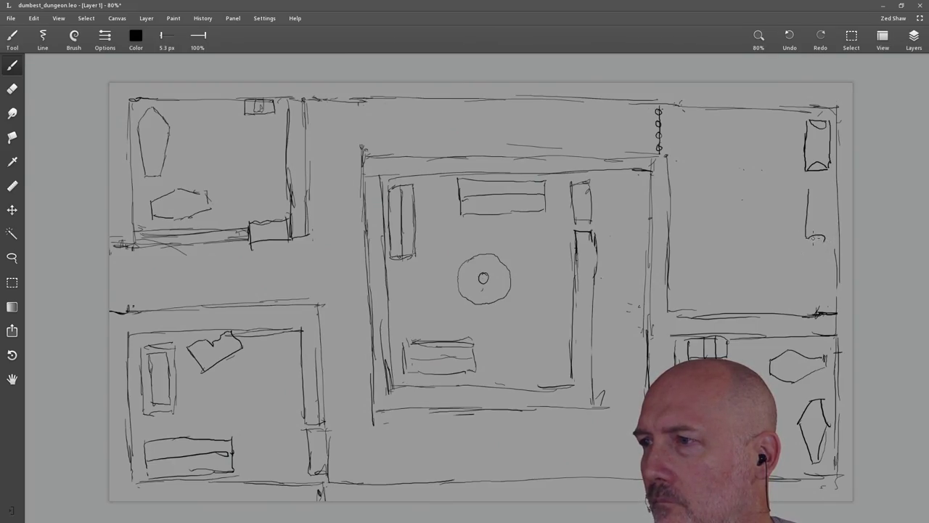
{"action": "key", "text": "ctrl+s"}
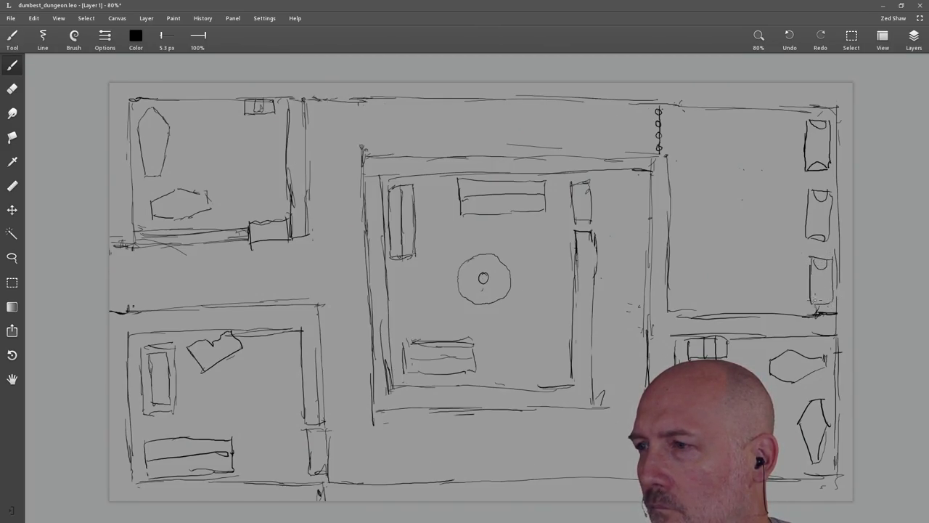
{"action": "key", "text": "ctrl+s"}
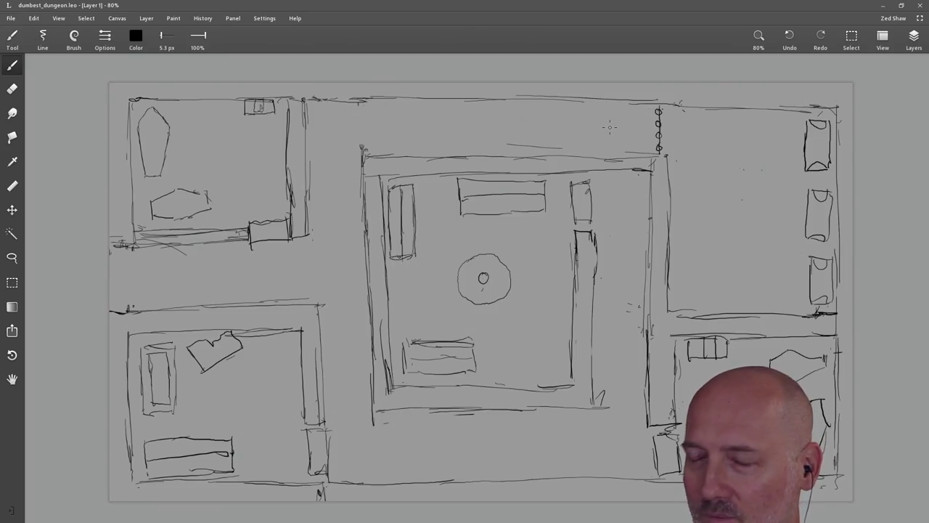
Step: Add spokes to the central circle and sketch an oval item in the lower-right room, saving often
{"action": "mouse_move", "coordinate": [486, 280]}
{"action": "left_mouse_down"}
{"action": "mouse_move", "coordinate": [507, 292]}
{"action": "mouse_move", "coordinate": [506, 263]}
{"action": "mouse_move", "coordinate": [485, 255]}
{"action": "mouse_move", "coordinate": [463, 266]}
{"action": "mouse_move", "coordinate": [466, 297]}
{"action": "left_mouse_up"}
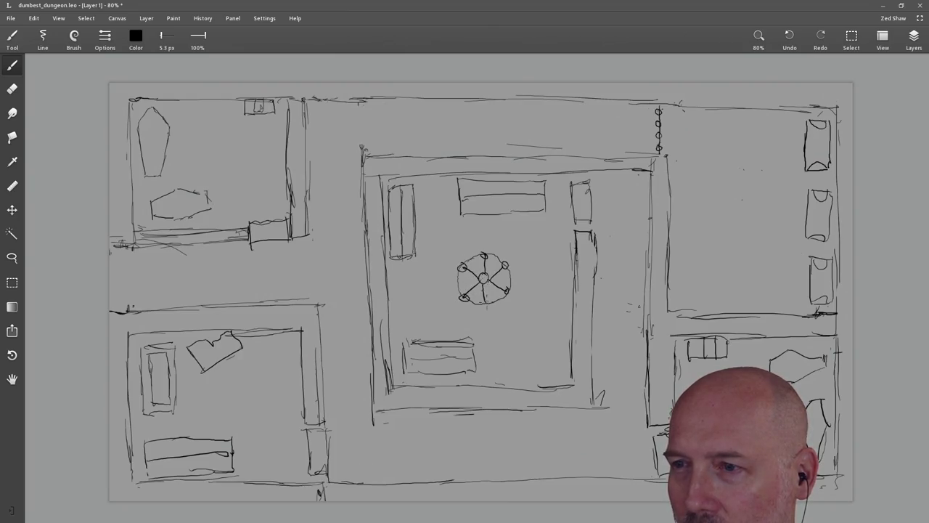
{"action": "key", "text": "ctrl+s"}
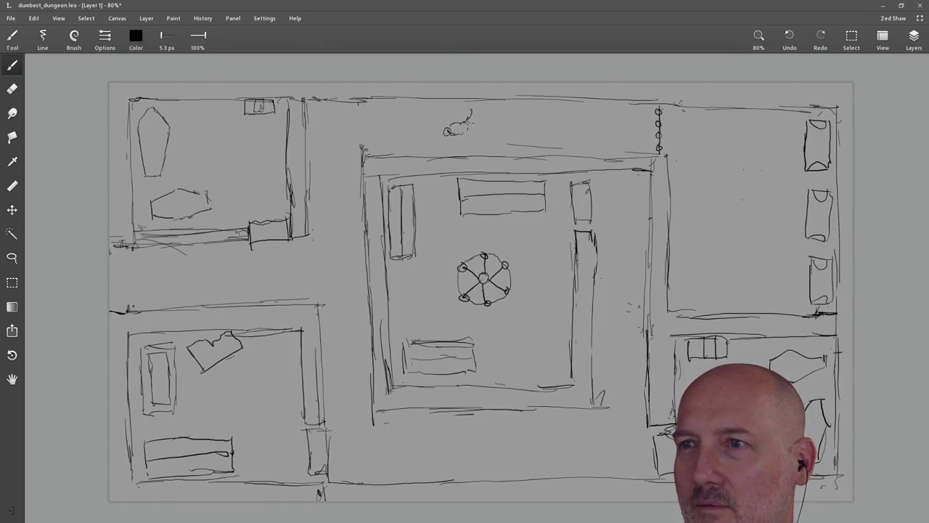
{"action": "key", "text": "ctrl+s"}
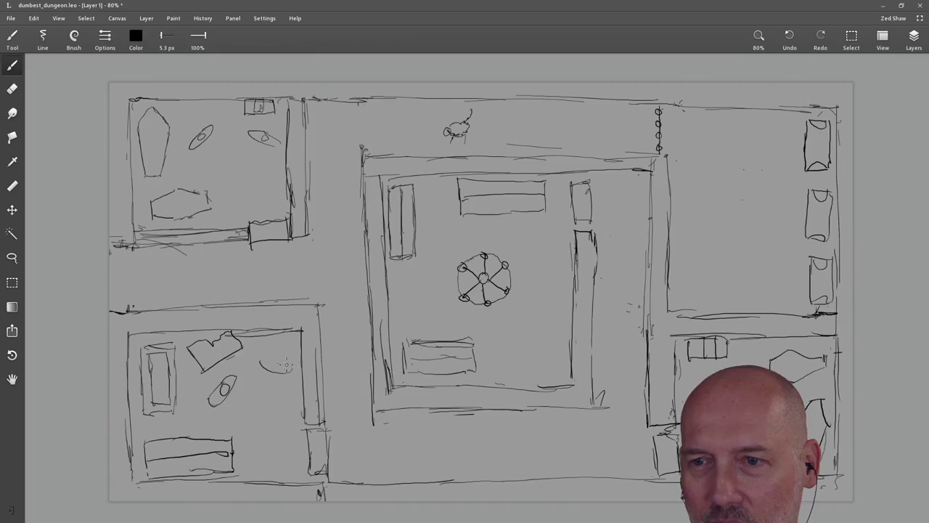
{"action": "key", "text": "ctrl+s"}
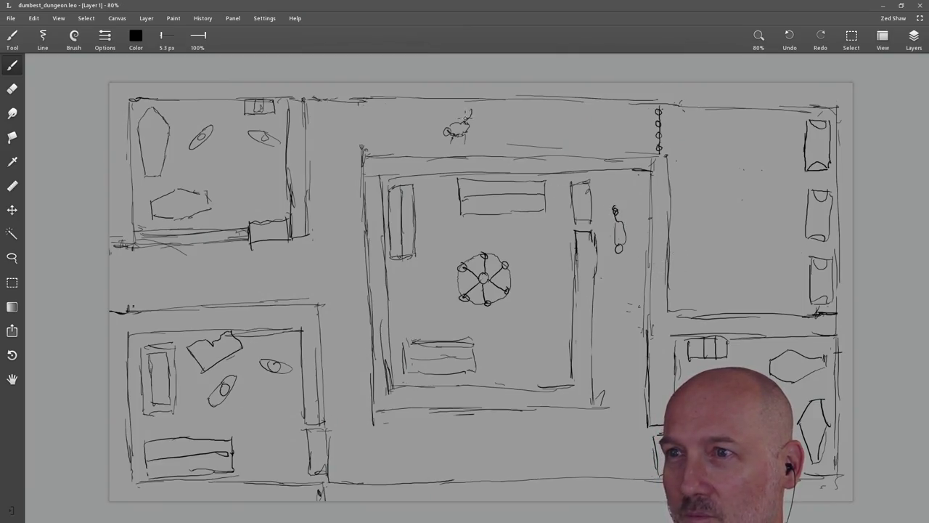
{"action": "key", "text": "ctrl+s"}
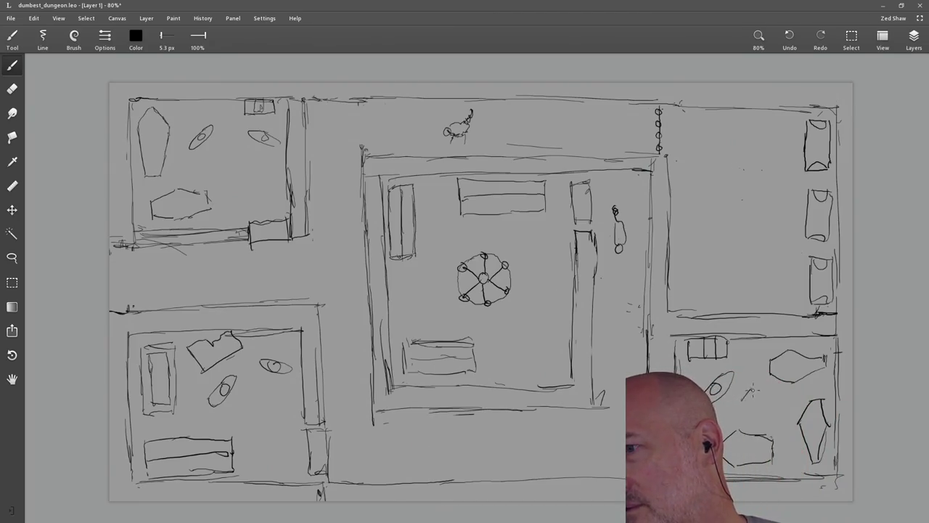
{"action": "left_click_drag", "start_coordinate": [753, 389], "coordinate": [752, 382]}
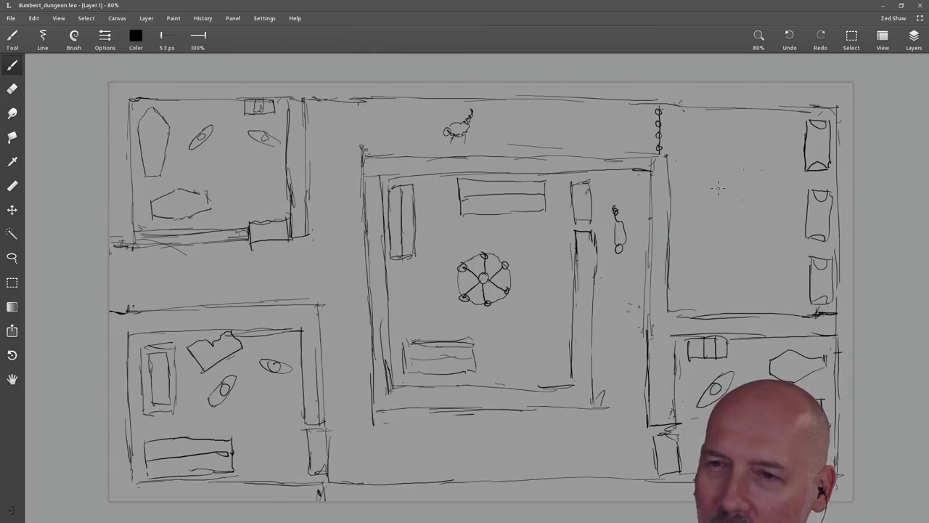
{"action": "left_click", "coordinate": [356, 247]}
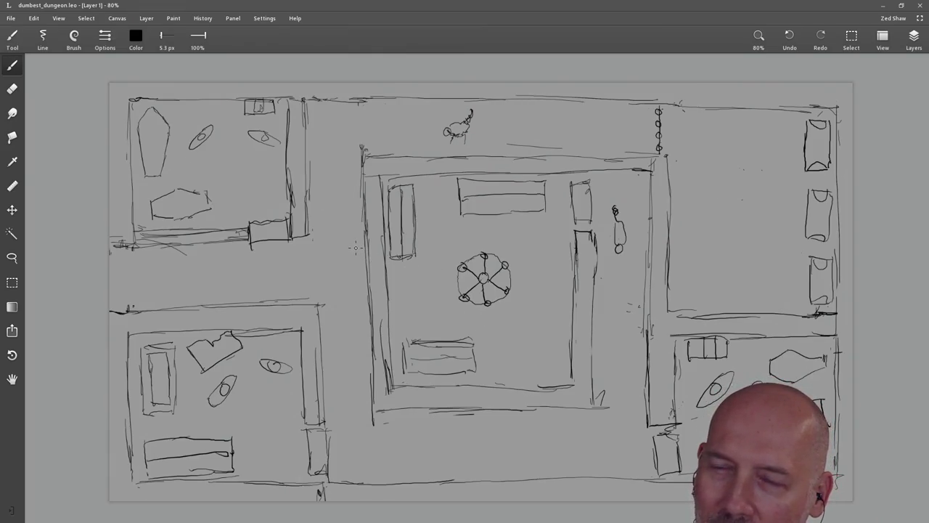
Step: Save the map and stroke in a small figure beside the cannon in the upper-right room
{"action": "key", "text": "ctrl+s"}
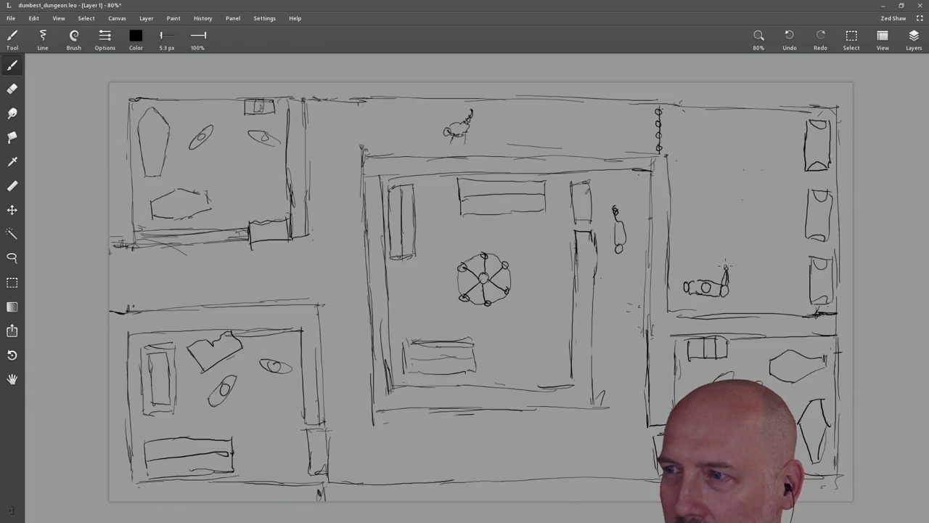
{"action": "left_click_drag", "start_coordinate": [725, 268], "coordinate": [718, 262]}
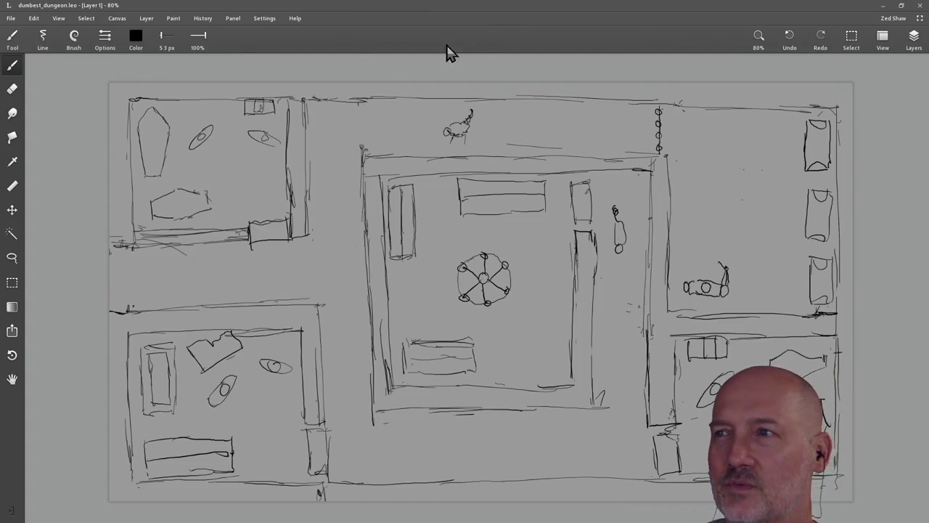
Step: Export the drawing as a 1920×1080 PNG named dumbest_dungeon to a custom folder
{"action": "left_click", "coordinate": [11, 18]}
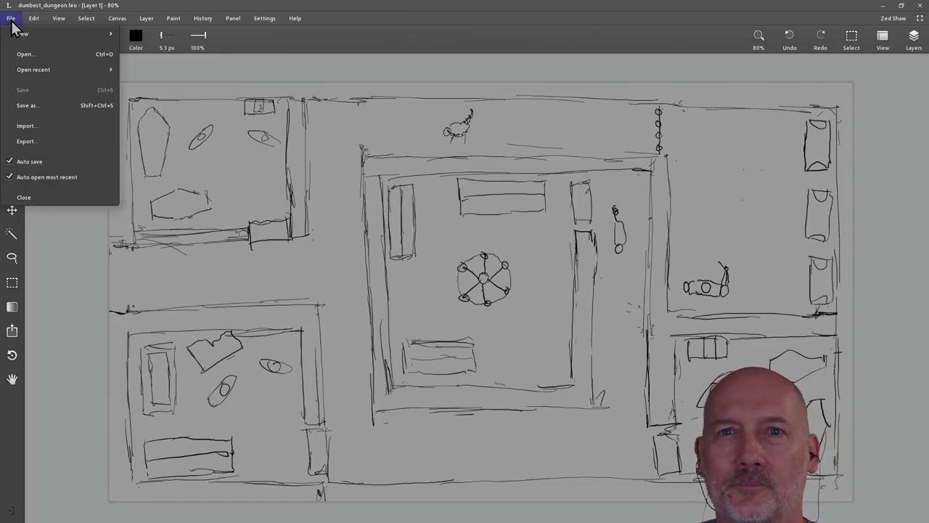
{"action": "left_click", "coordinate": [59, 142]}
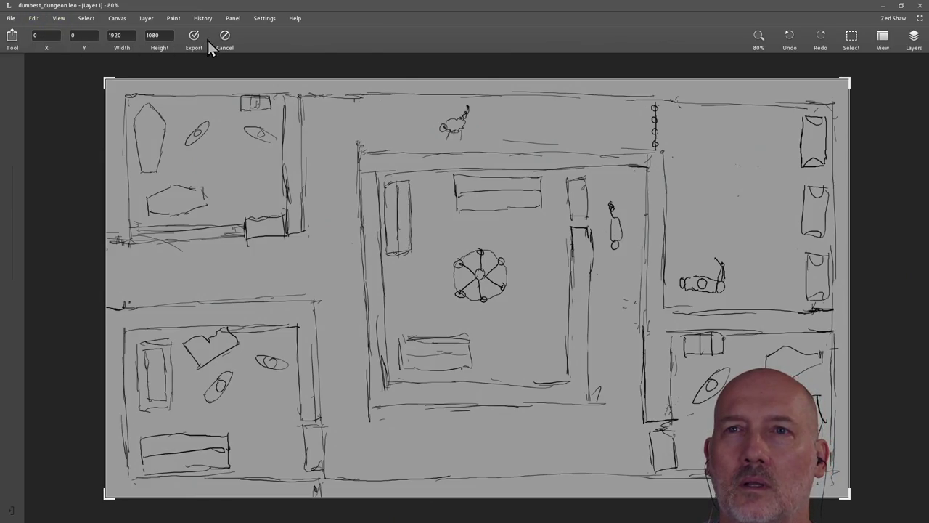
{"action": "left_click", "coordinate": [13, 45]}
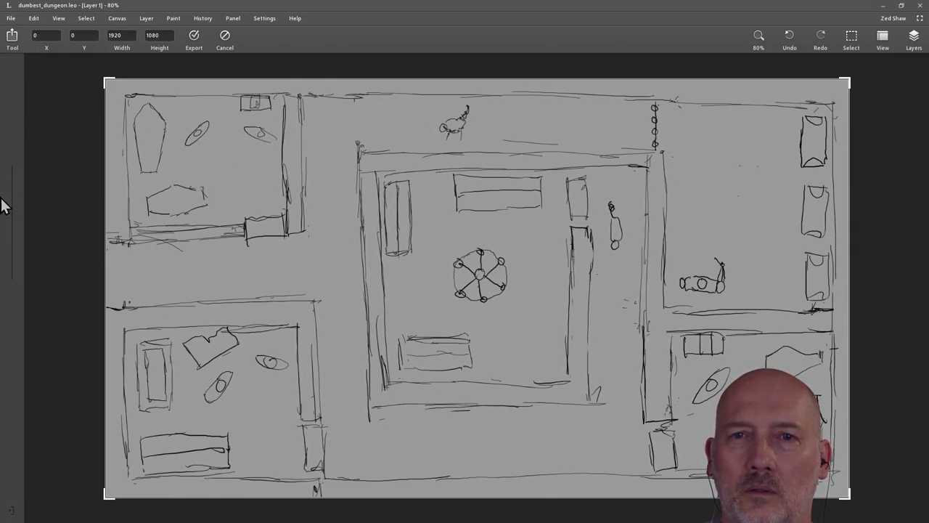
{"action": "left_click", "coordinate": [17, 47]}
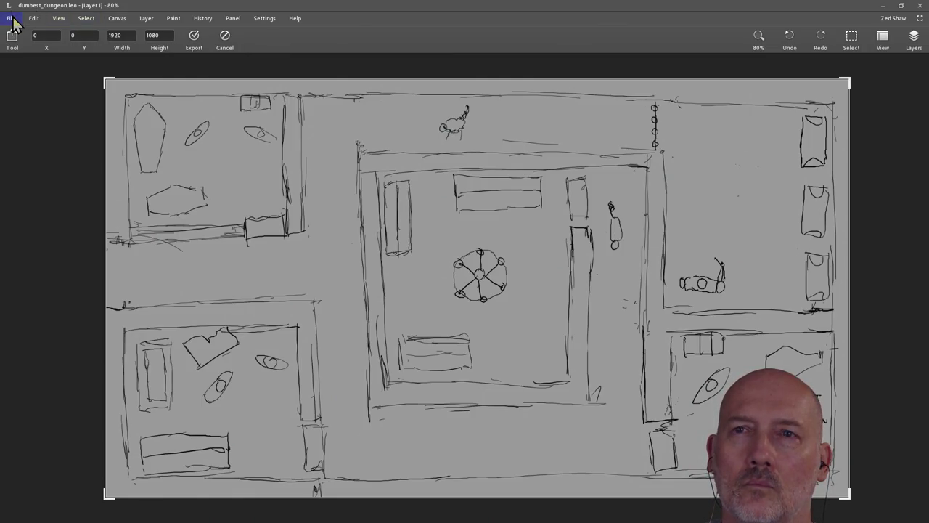
{"action": "left_click", "coordinate": [194, 38]}
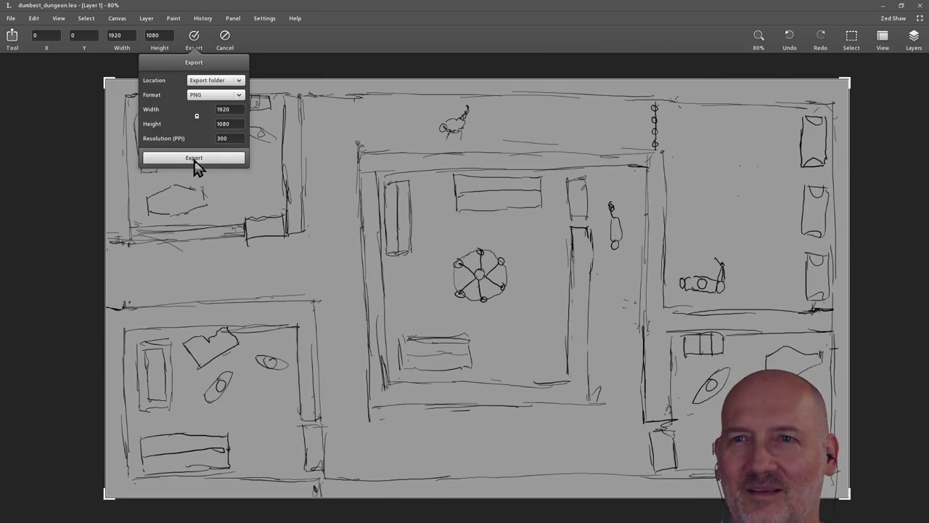
{"action": "left_click", "coordinate": [239, 80]}
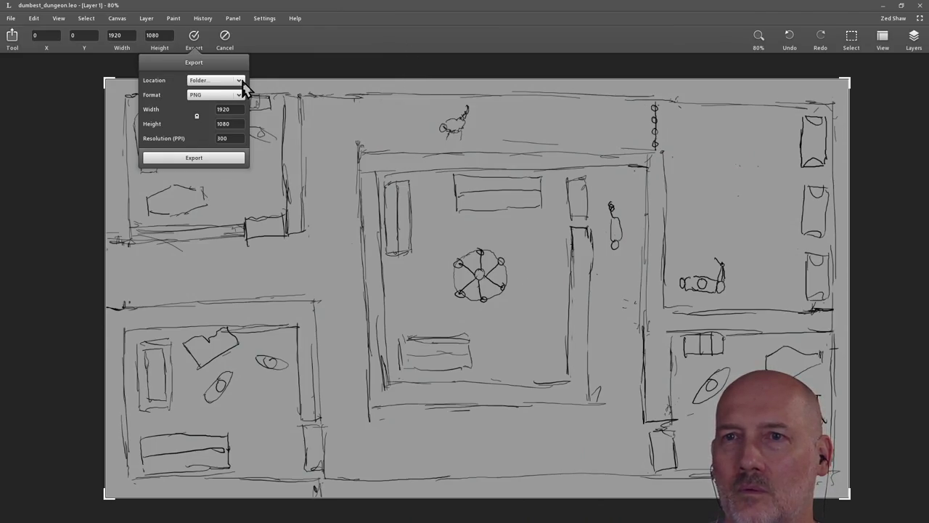
{"action": "left_click", "coordinate": [219, 159]}
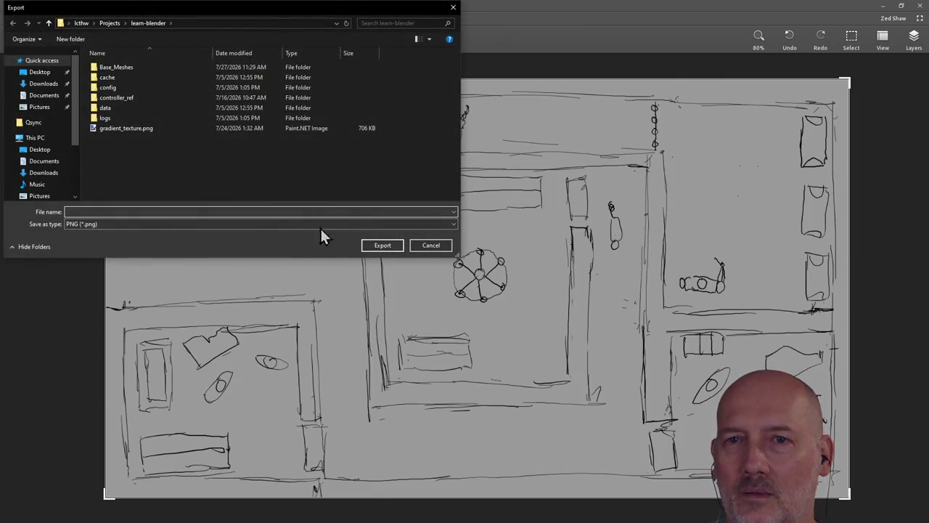
{"action": "type", "text": "dumbest_dungeon"}
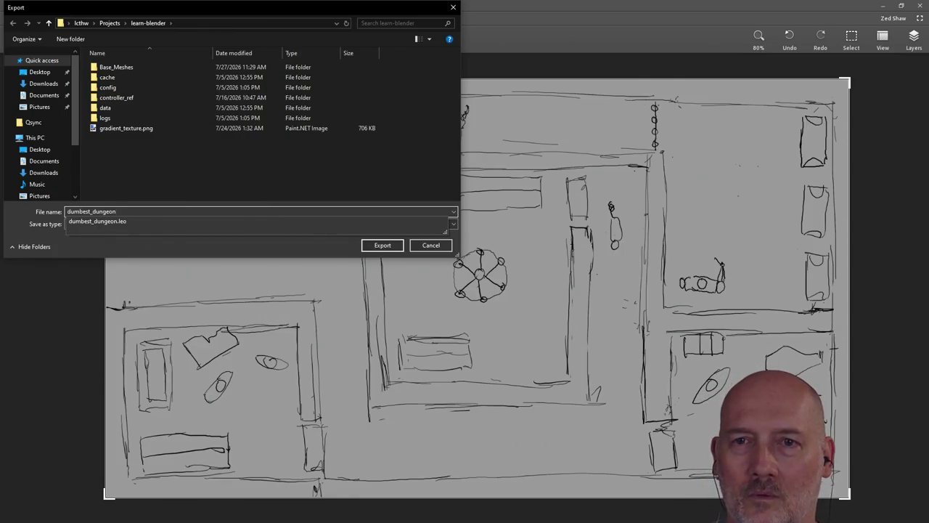
{"action": "key", "text": "Return"}
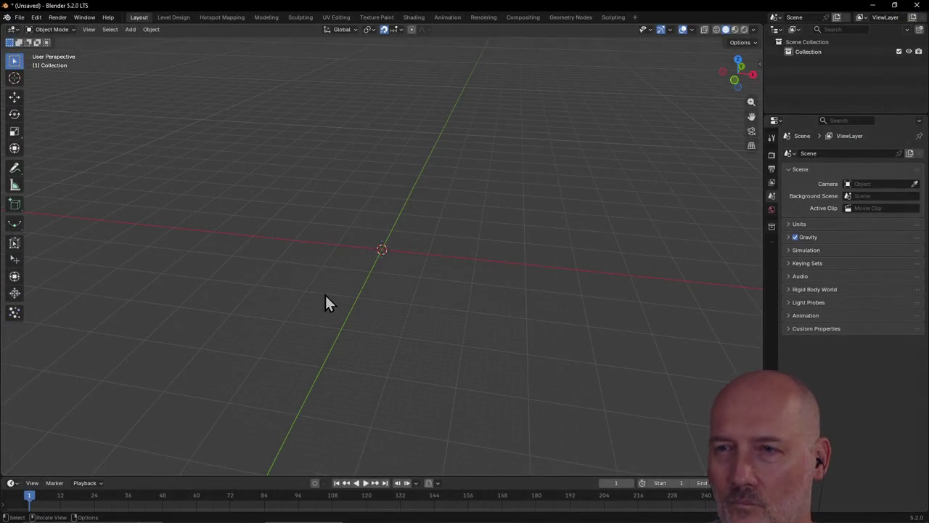
Step: Save the Blender scene as dumbest_dungeon.blend, then switch over to PowerShell
{"action": "middle_click_drag", "start_coordinate": [325, 294], "coordinate": [341, 306]}
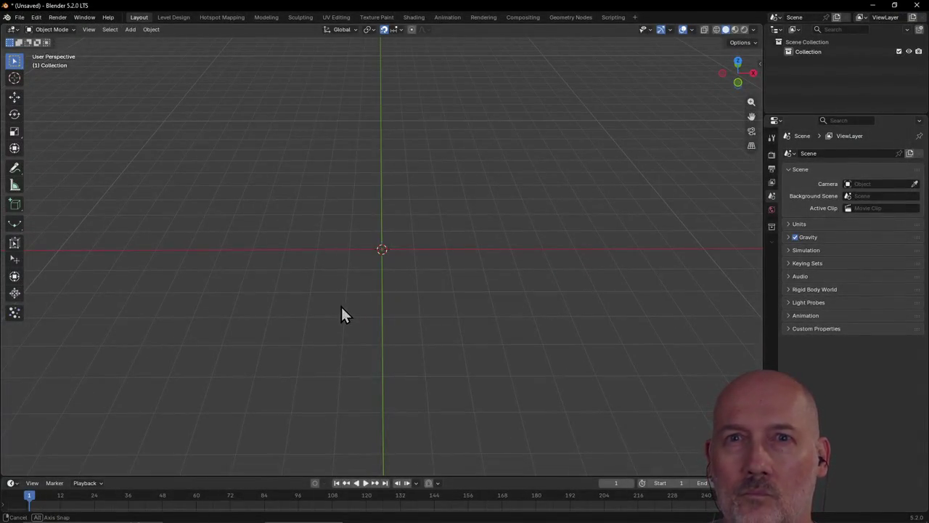
{"action": "mouse_move", "coordinate": [341, 307]}
{"action": "middle_mouse_down"}
{"action": "mouse_move", "coordinate": [341, 277]}
{"action": "mouse_move", "coordinate": [318, 290]}
{"action": "middle_mouse_up"}
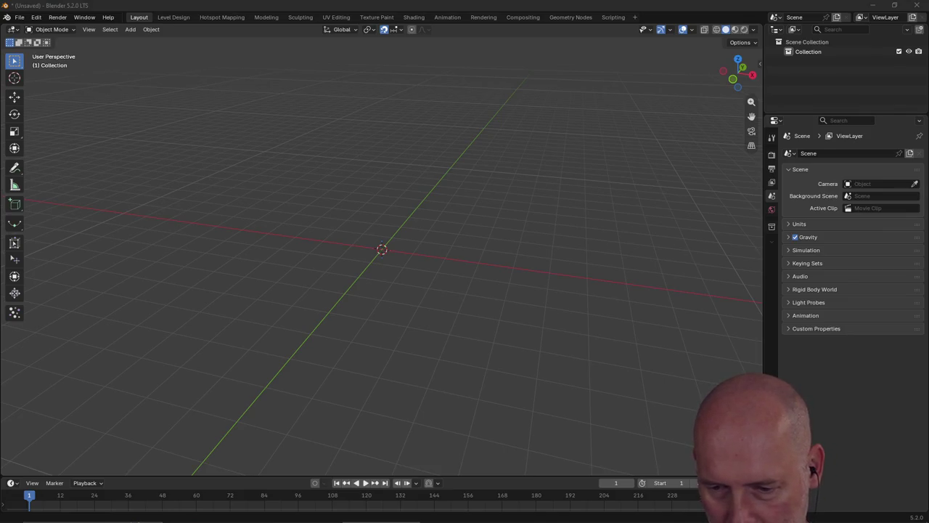
{"action": "key", "text": "ctrl+s"}
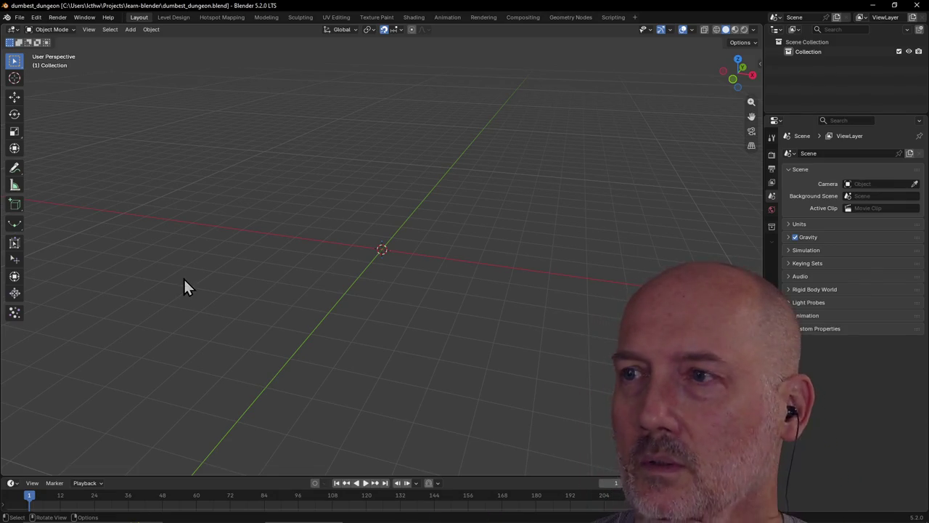
{"action": "left_click", "coordinate": [20, 17]}
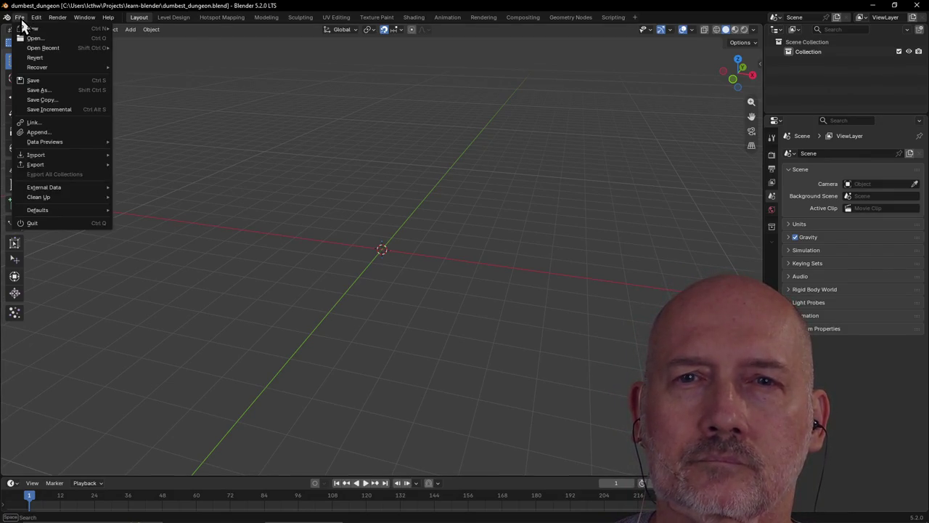
{"action": "mouse_move", "coordinate": [36, 154]}
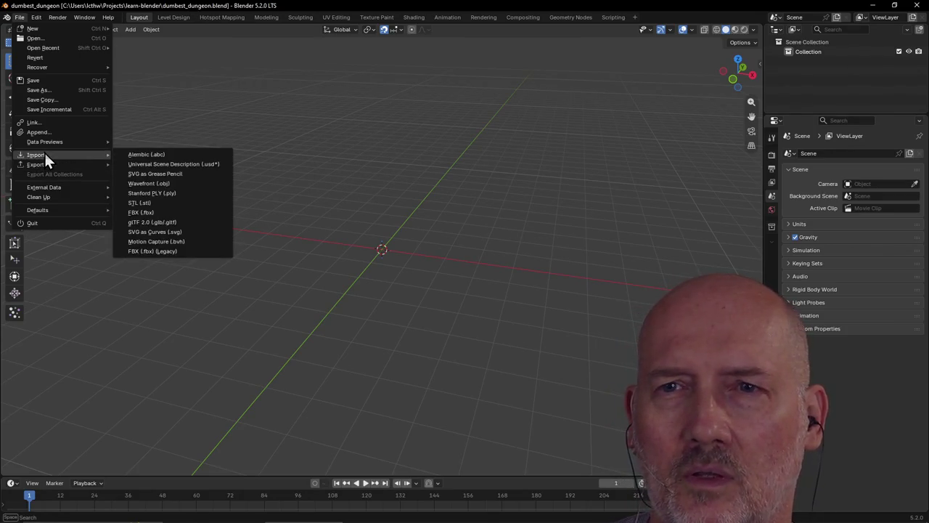
{"action": "key", "text": "alt+Tab"}
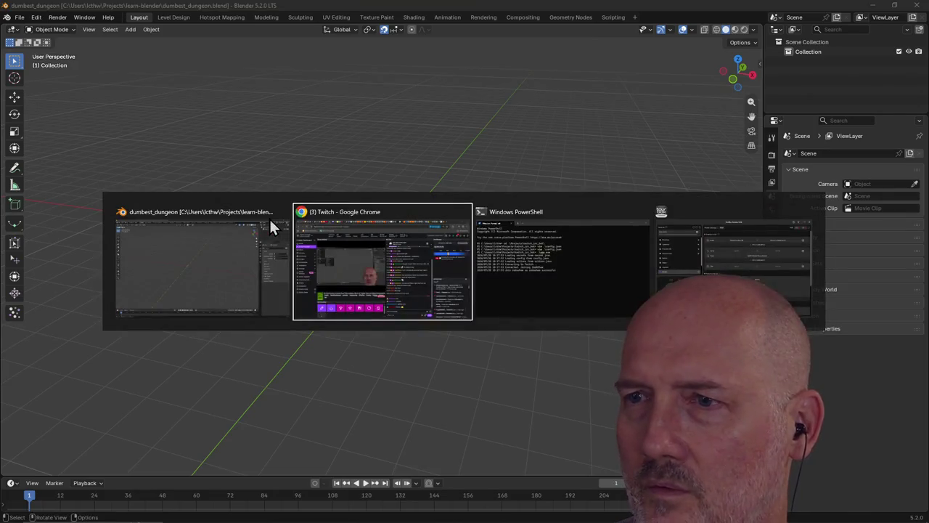
Step: In a new PowerShell tab, cd into the learn-blender folder and run start . to open it
{"action": "left_click", "coordinate": [143, 25]}
{"action": "type", "text": "cd Pro"}
{"action": "key", "text": "Tab"}
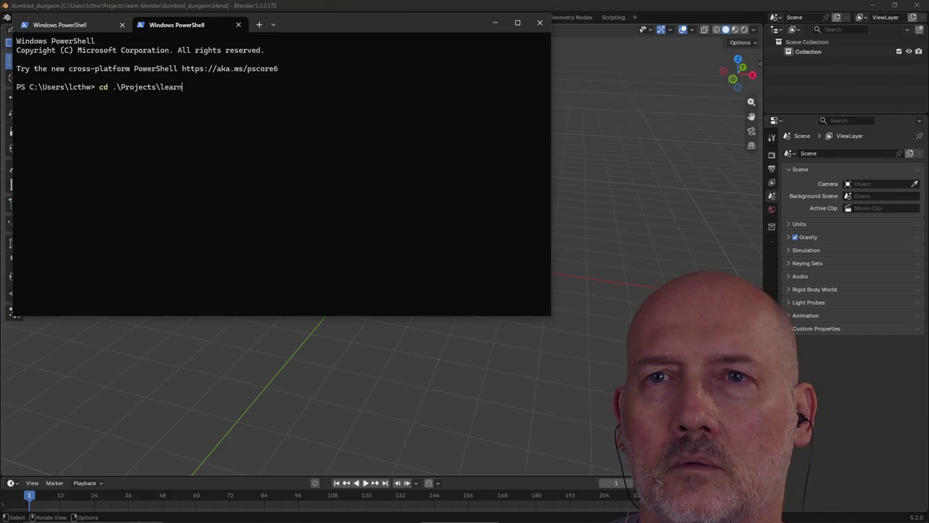
{"action": "key", "text": "Tab"}
{"action": "key", "text": "Return"}
{"action": "type", "text": "t ."}
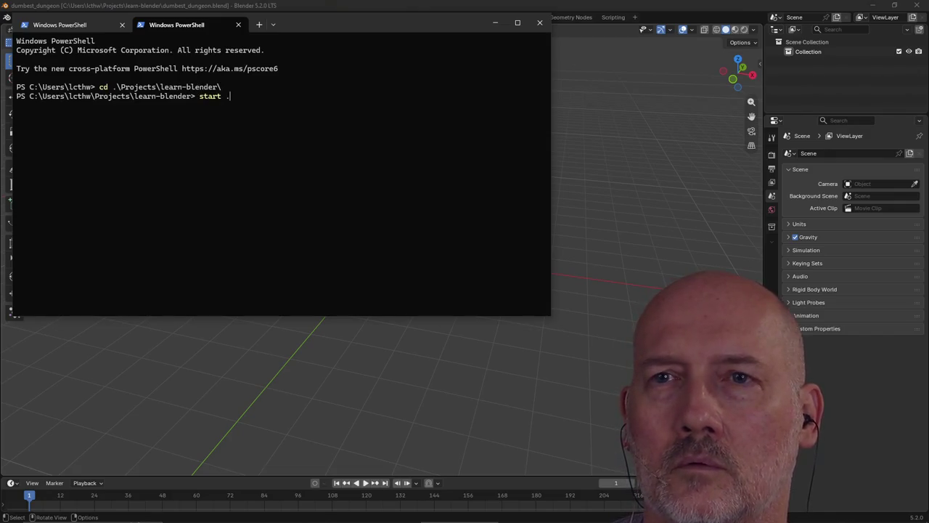
{"action": "key", "text": "Return"}
Step: Select dumbest_dungeon.png in File Explorer and move the window aside to uncover the viewport
{"action": "left_click", "coordinate": [573, 32]}
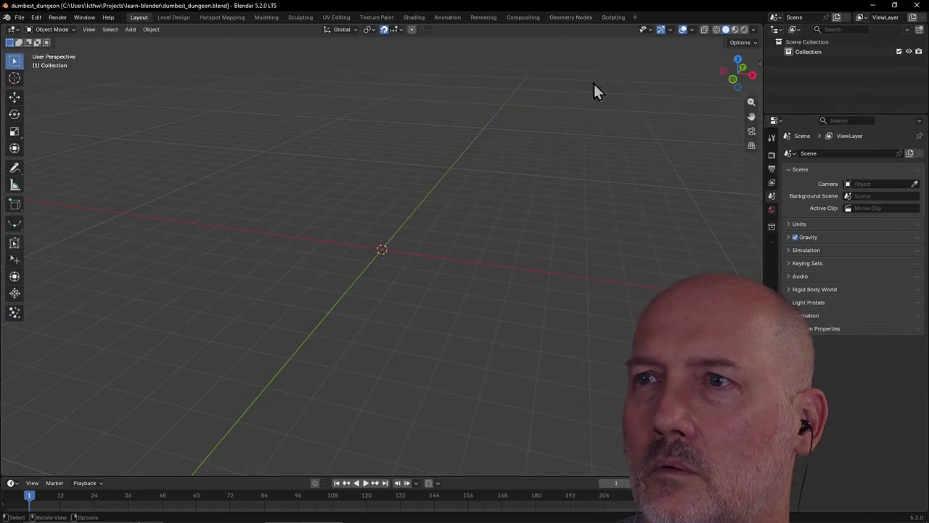
{"action": "key", "text": "alt+Tab"}
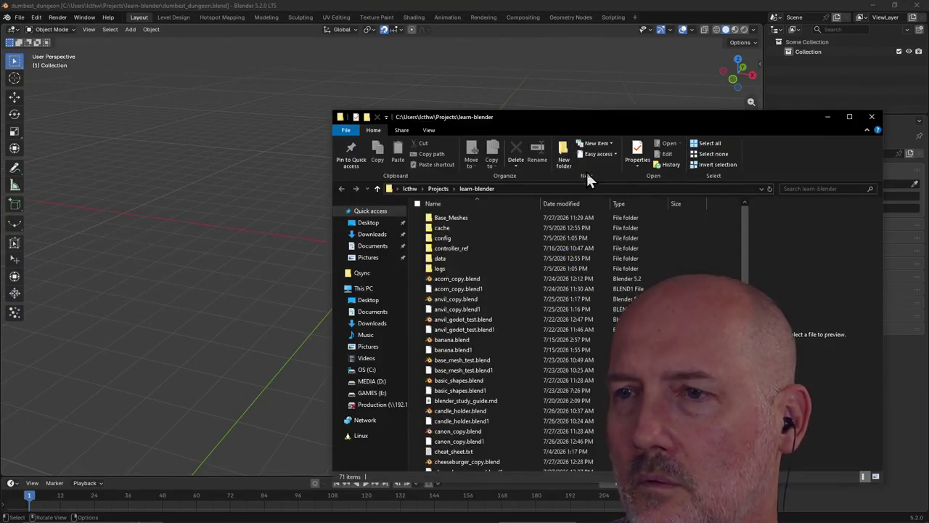
{"action": "scroll", "coordinate": [501, 345], "scroll_direction": "down", "scroll_amount": 3}
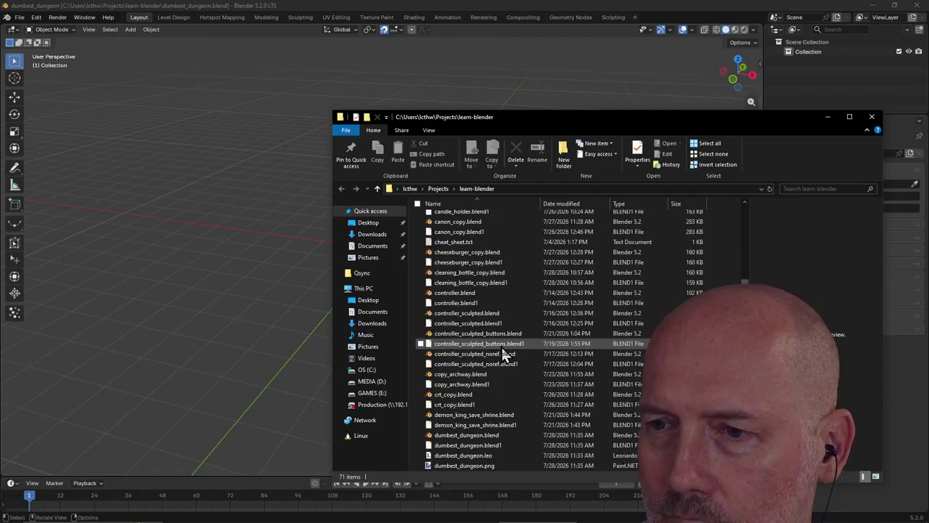
{"action": "scroll", "coordinate": [501, 345], "scroll_direction": "down", "scroll_amount": 7}
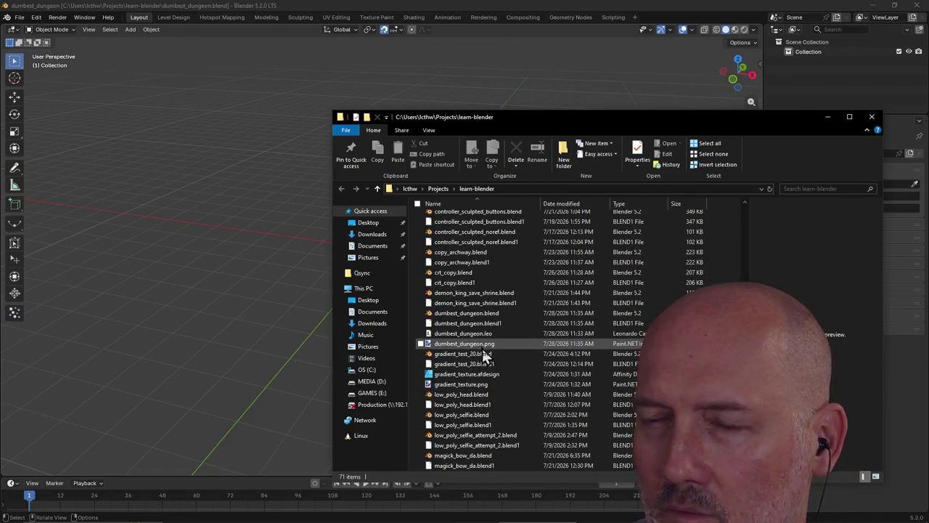
{"action": "left_click", "coordinate": [483, 344]}
{"action": "left_click_drag", "start_coordinate": [535, 116], "coordinate": [735, 108]}
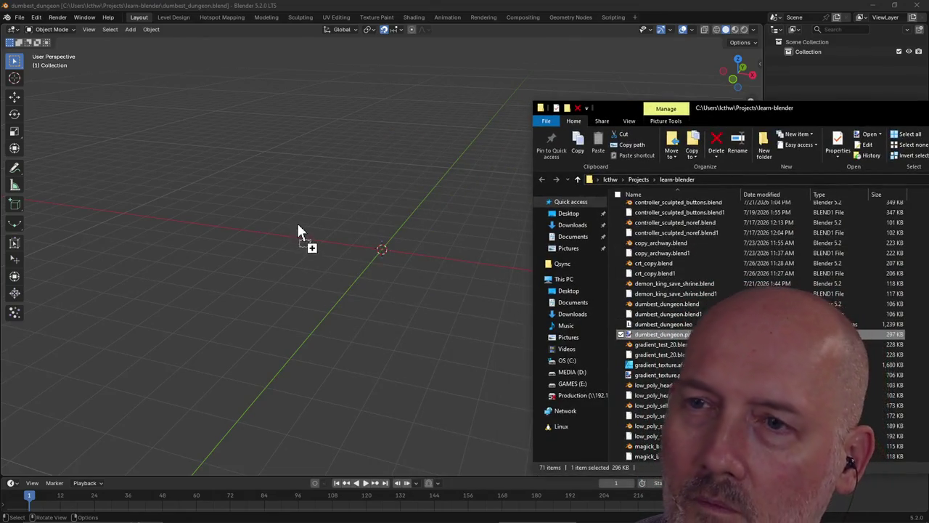
Step: Drop dumbest_dungeon.png into the viewport as an image and expand its Add Empty Image panel
{"action": "left_click_drag", "start_coordinate": [650, 338], "coordinate": [298, 223]}
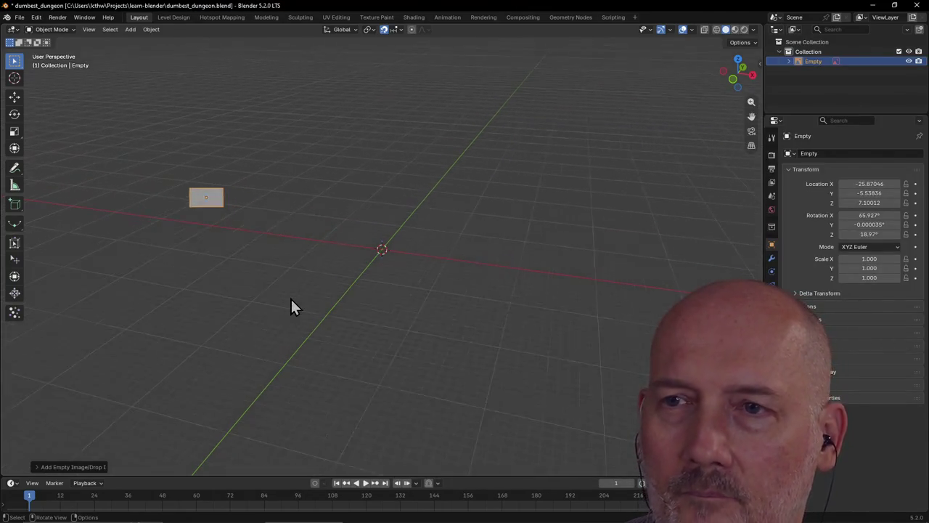
{"action": "mouse_move", "coordinate": [276, 283]}
{"action": "middle_mouse_down"}
{"action": "mouse_move", "coordinate": [329, 294]}
{"action": "mouse_move", "coordinate": [249, 294]}
{"action": "middle_mouse_up"}
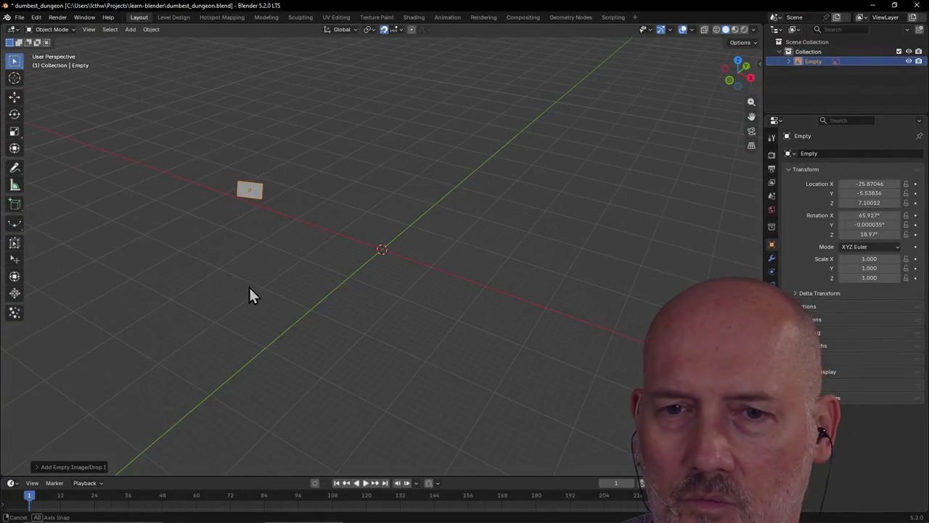
{"action": "left_click", "coordinate": [37, 466]}
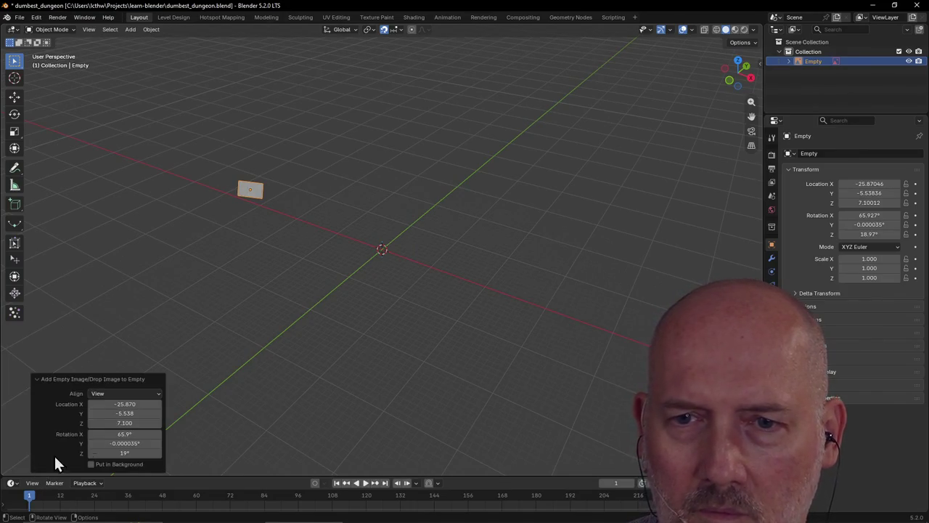
Step: Set the image's location X/Y/Z and rotation X/Y/Z all to 0 so it lies flat at the origin
{"action": "left_click", "coordinate": [135, 405]}
{"action": "type", "text": "0"}
{"action": "key", "text": "Return"}
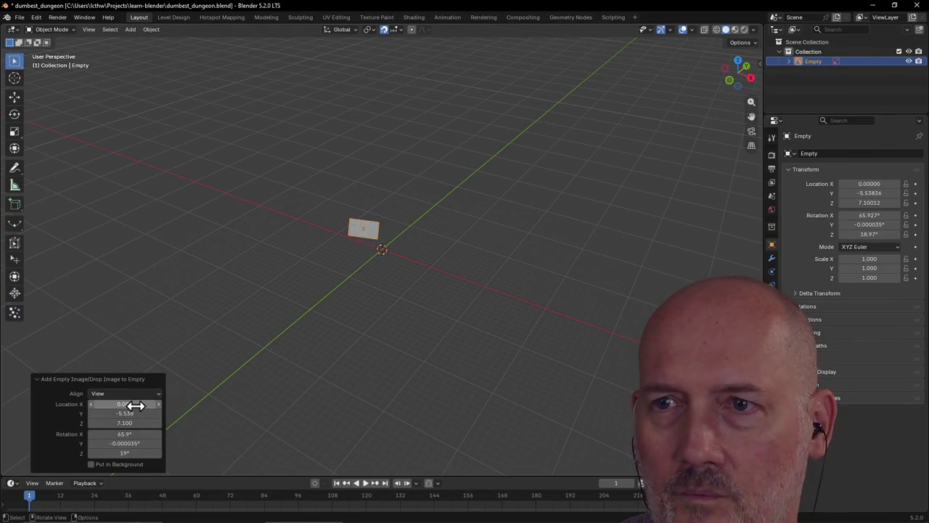
{"action": "left_click", "coordinate": [135, 414]}
{"action": "type", "text": "0"}
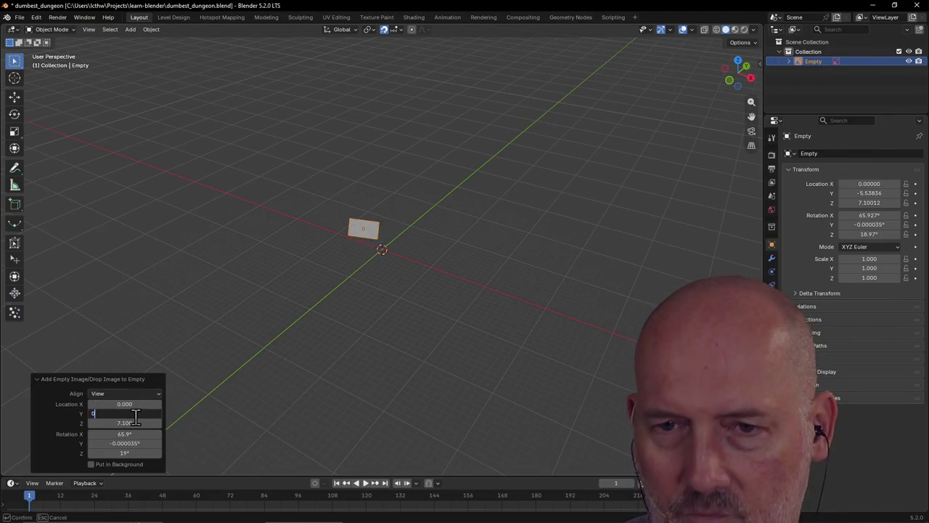
{"action": "key", "text": "Return"}
{"action": "left_click", "coordinate": [135, 423]}
{"action": "type", "text": "0"}
{"action": "key", "text": "Return"}
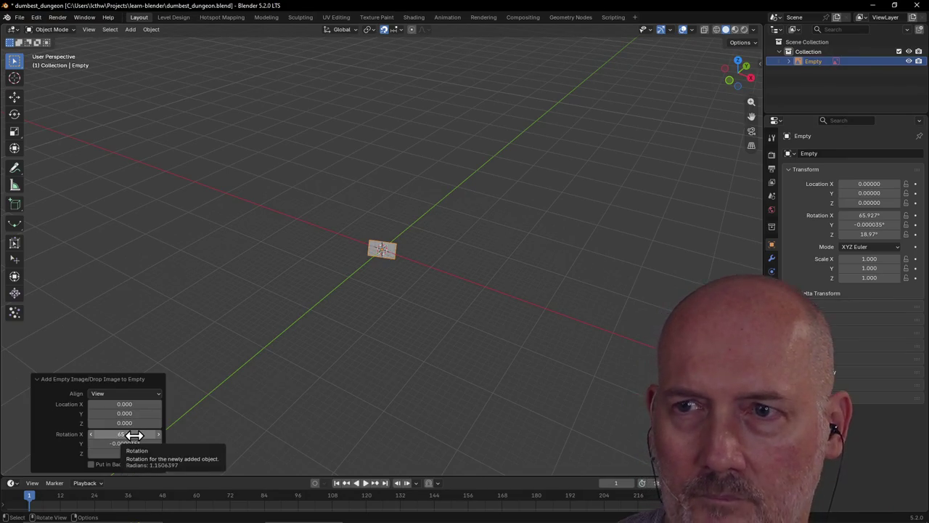
{"action": "left_click_drag", "start_coordinate": [135, 434], "coordinate": [129, 453]}
{"action": "type", "text": "0"}
{"action": "key", "text": "Return"}
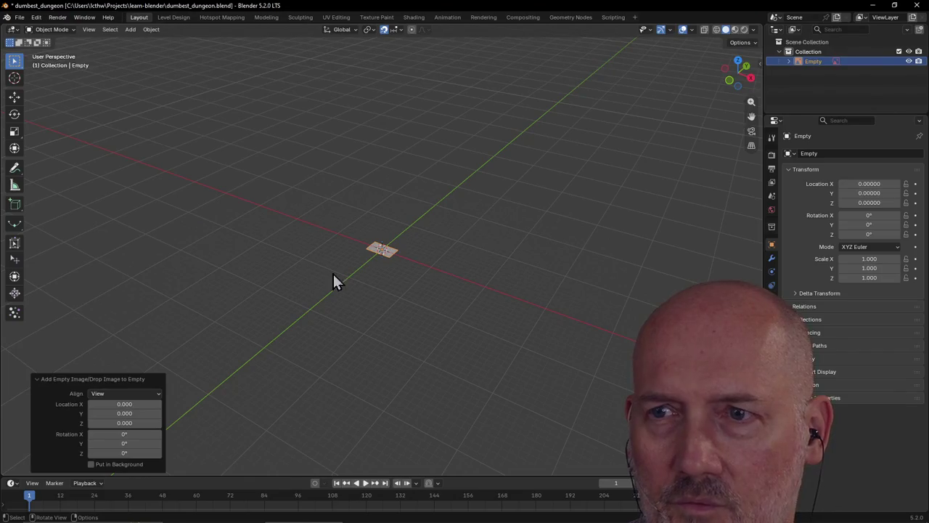
Step: Reselect the image plane from a new view angle and begin scaling it
{"action": "left_click", "coordinate": [351, 270]}
{"action": "middle_click_drag", "start_coordinate": [351, 270], "coordinate": [376, 291]}
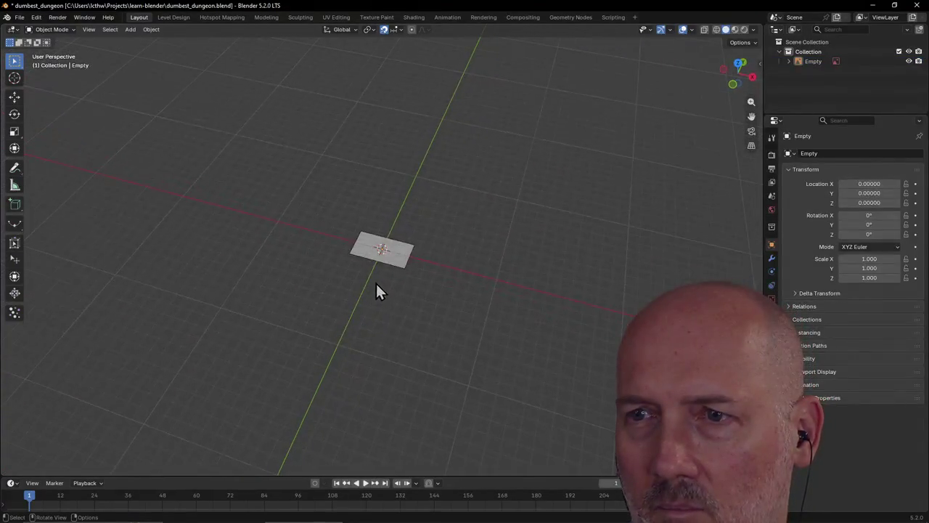
{"action": "scroll", "coordinate": [402, 265], "scroll_direction": "up", "scroll_amount": 2}
{"action": "left_click", "coordinate": [404, 268]}
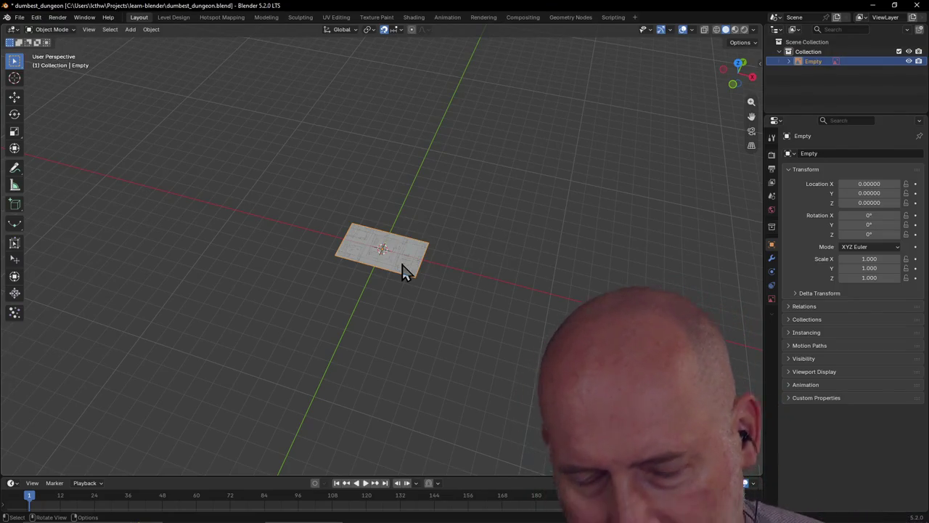
{"action": "scroll", "coordinate": [404, 270], "scroll_direction": "down", "scroll_amount": 1}
{"action": "scroll", "coordinate": [404, 270], "scroll_direction": "down", "scroll_amount": 1}
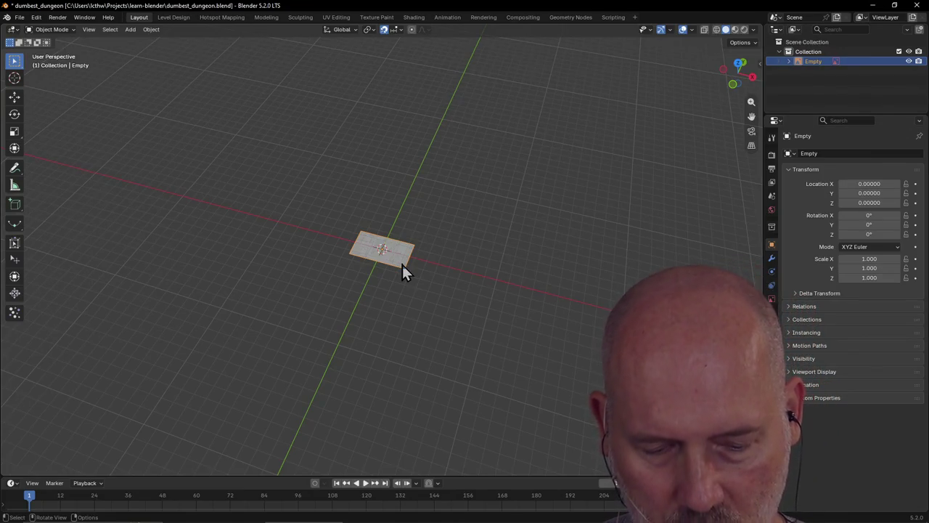
{"action": "key", "text": "s"}
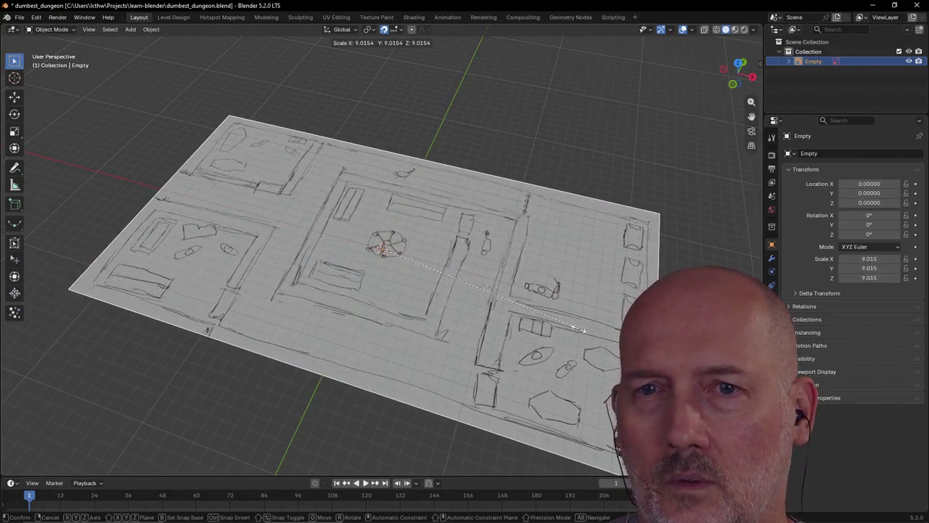
Step: Confirm the floor-plan image at scale 9.206, orbit to inspect it, and return to PowerShell
{"action": "left_click", "coordinate": [535, 280]}
{"action": "scroll", "coordinate": [535, 279], "scroll_direction": "down", "scroll_amount": 3}
{"action": "mouse_move", "coordinate": [581, 266]}
{"action": "middle_mouse_down"}
{"action": "mouse_move", "coordinate": [637, 249]}
{"action": "mouse_move", "coordinate": [576, 249]}
{"action": "mouse_move", "coordinate": [646, 234]}
{"action": "mouse_move", "coordinate": [577, 242]}
{"action": "middle_mouse_up"}
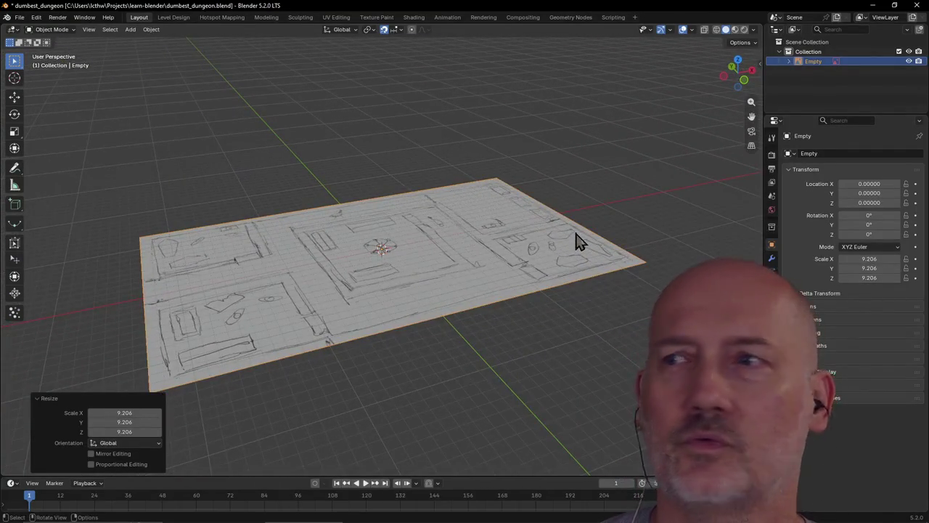
{"action": "mouse_move", "coordinate": [431, 207]}
{"action": "middle_mouse_down"}
{"action": "mouse_move", "coordinate": [460, 196]}
{"action": "mouse_move", "coordinate": [442, 209]}
{"action": "middle_mouse_up"}
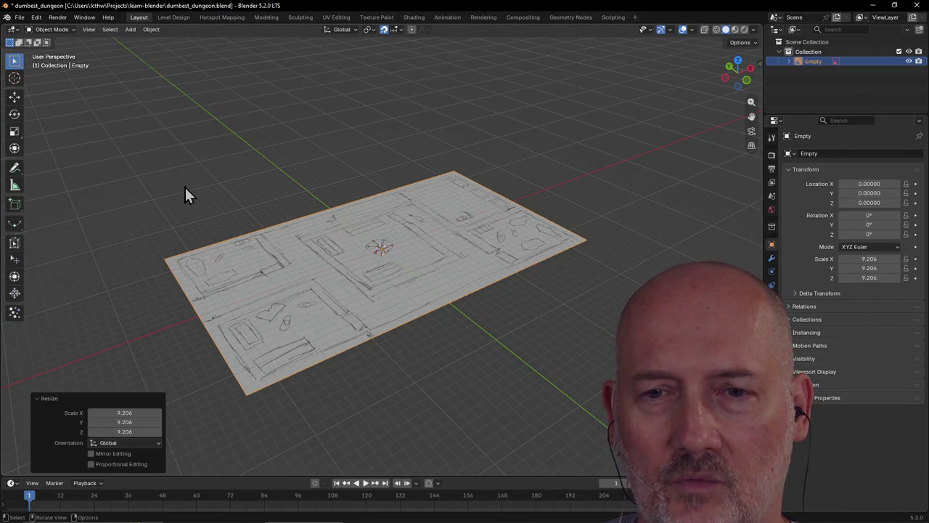
{"action": "key", "text": "alt+Tab"}
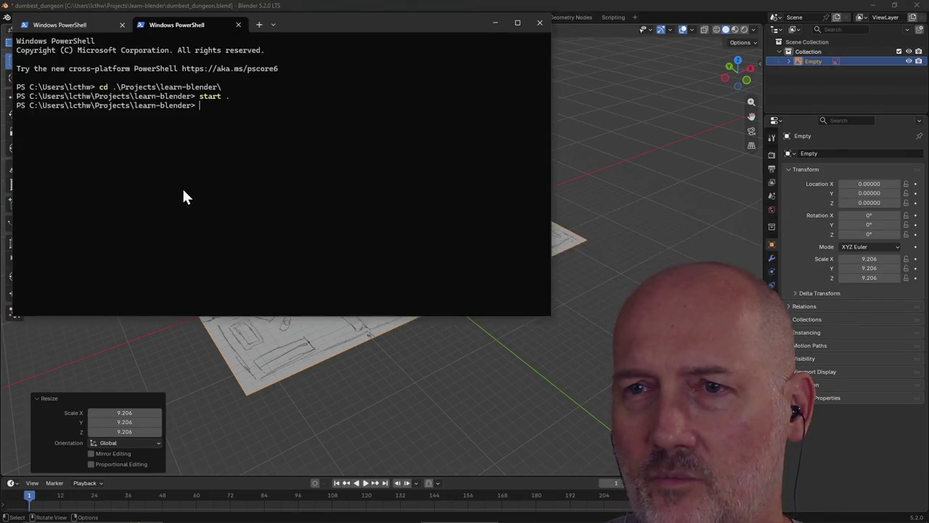
{"action": "type", "text": "start ."}
{"action": "key", "text": "Return"}
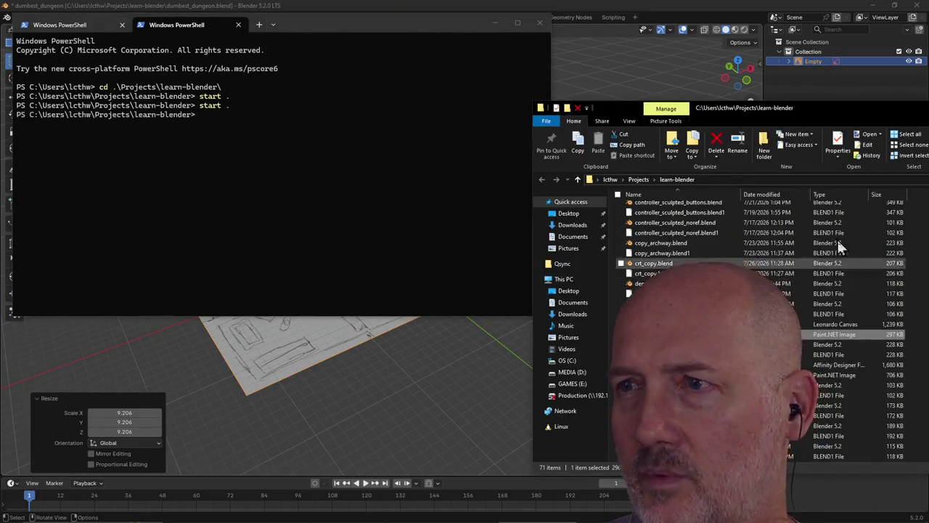
{"action": "left_click_drag", "start_coordinate": [744, 109], "coordinate": [470, 60]}
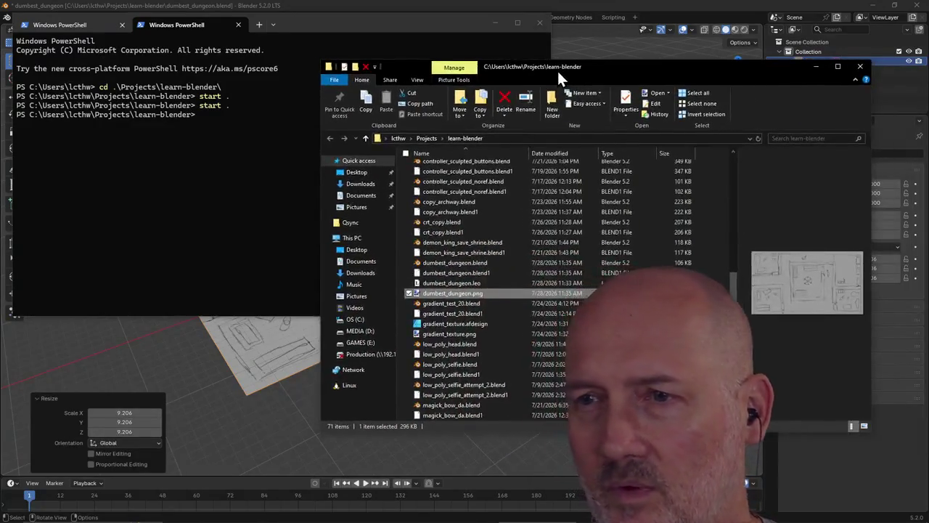
{"action": "scroll", "coordinate": [484, 256], "scroll_direction": "down", "scroll_amount": 2}
{"action": "scroll", "coordinate": [484, 257], "scroll_direction": "down", "scroll_amount": 2}
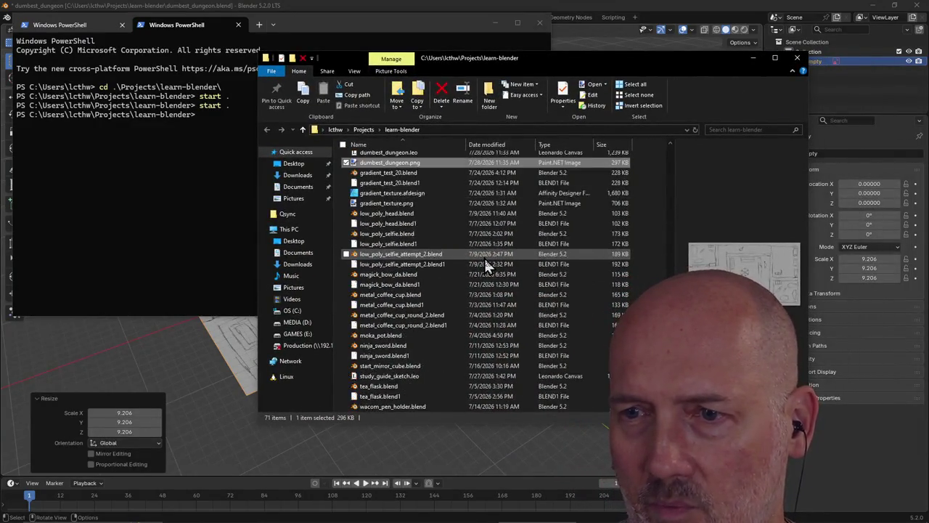
{"action": "scroll", "coordinate": [484, 265], "scroll_direction": "up", "scroll_amount": 2}
{"action": "scroll", "coordinate": [484, 266], "scroll_direction": "up", "scroll_amount": 3}
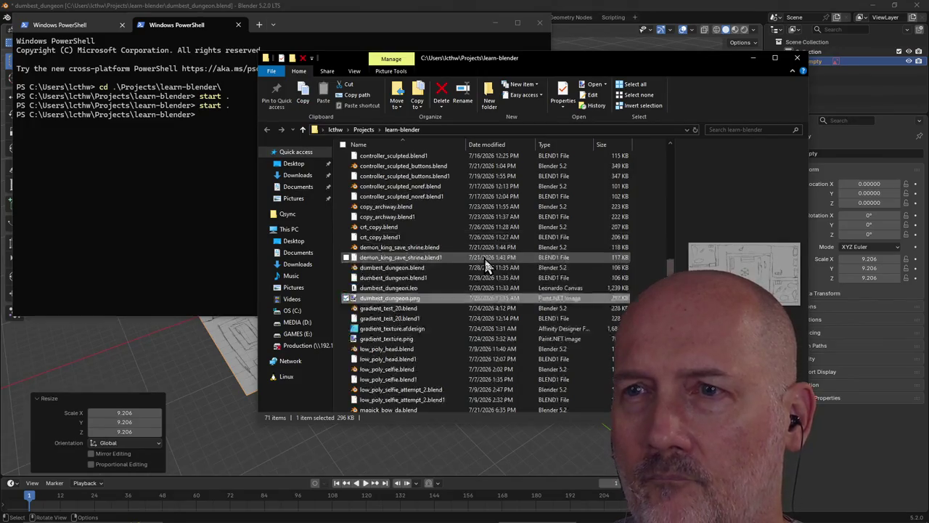
{"action": "scroll", "coordinate": [484, 265], "scroll_direction": "up", "scroll_amount": 3}
{"action": "scroll", "coordinate": [484, 265], "scroll_direction": "up", "scroll_amount": 5}
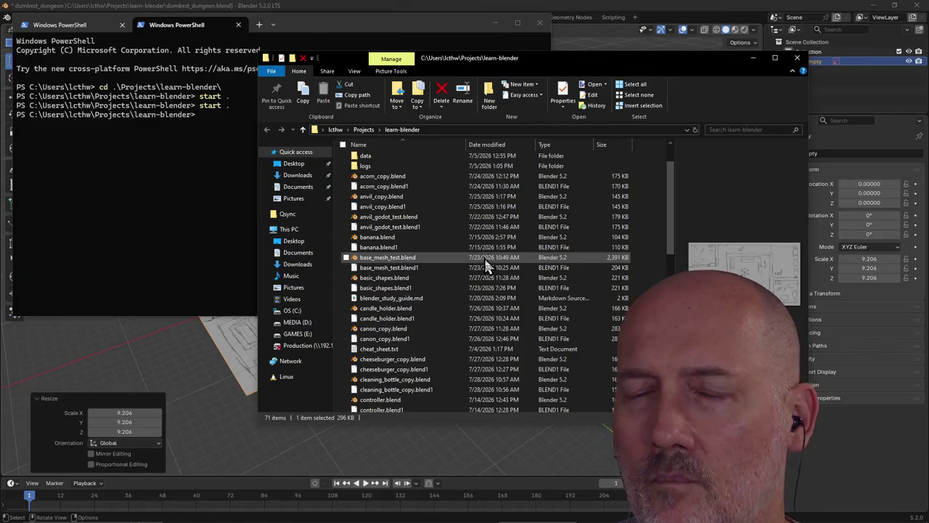
{"action": "scroll", "coordinate": [485, 265], "scroll_direction": "up", "scroll_amount": 2}
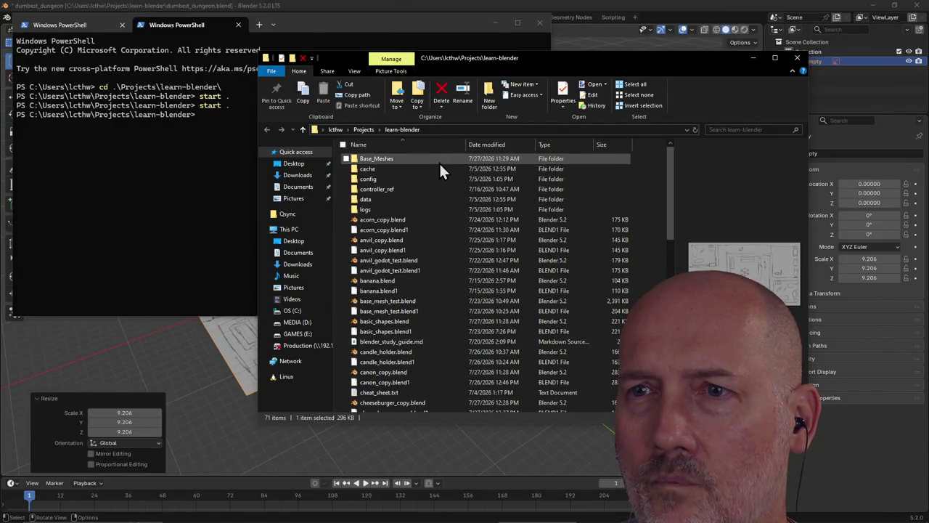
{"action": "left_click", "coordinate": [608, 7]}
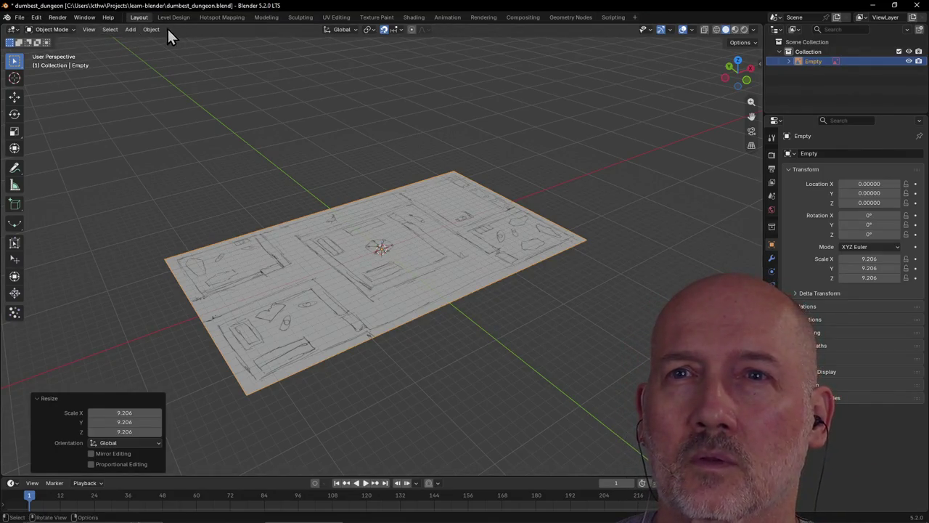
Step: Split a new left area off the 3D viewport and set its editor type to Asset Browser
{"action": "left_click", "coordinate": [88, 30]}
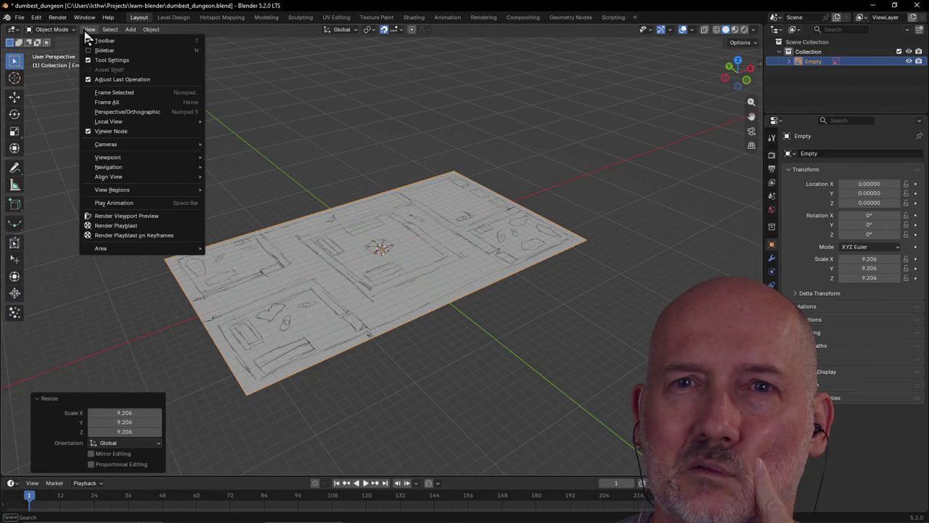
{"action": "left_click", "coordinate": [85, 33]}
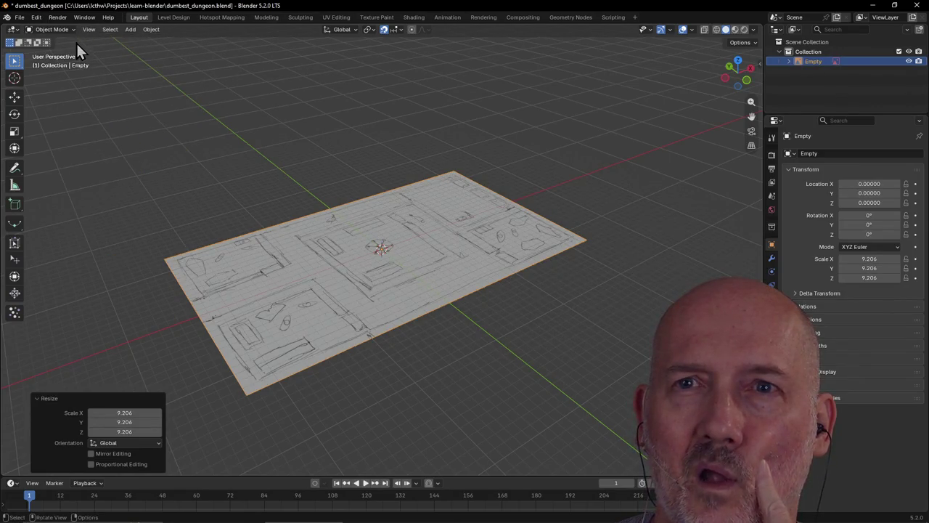
{"action": "left_click_drag", "start_coordinate": [7, 29], "coordinate": [193, 62]}
{"action": "left_click", "coordinate": [14, 30]}
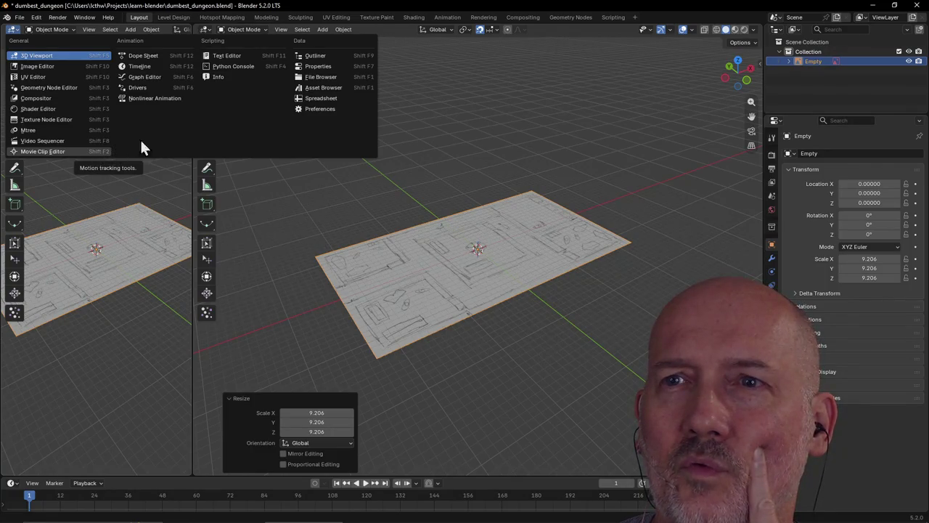
{"action": "left_click", "coordinate": [317, 88]}
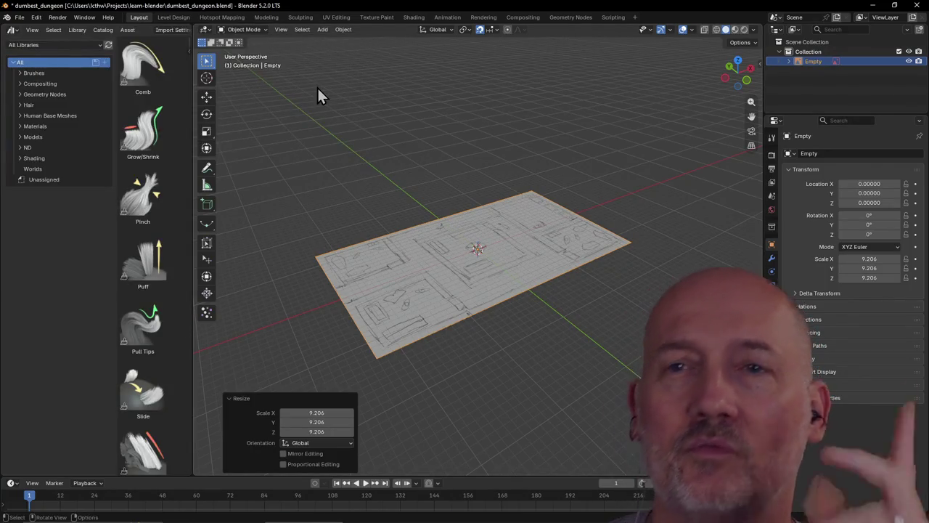
Step: Drag Body Female – Primitive (Realistic) from Human Base Meshes > Primitives onto the floor-plan plane
{"action": "left_click", "coordinate": [38, 117]}
{"action": "left_click", "coordinate": [21, 117]}
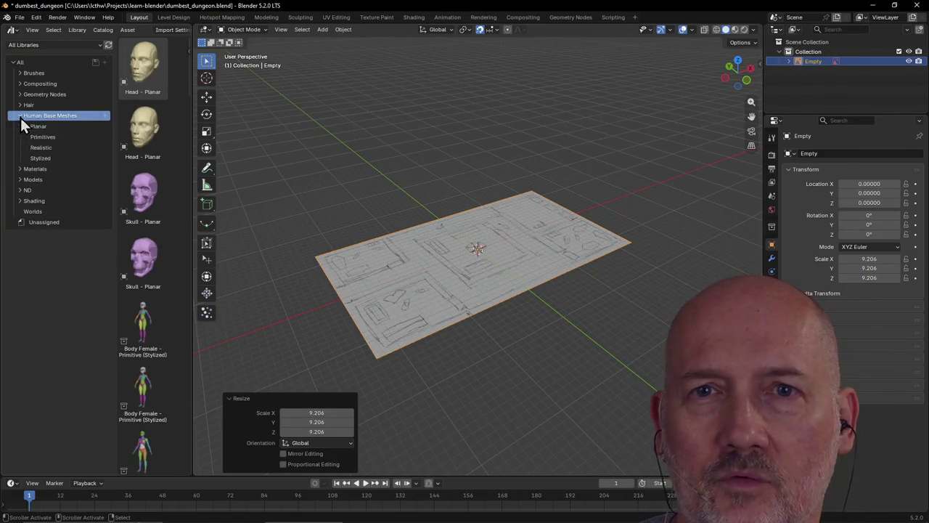
{"action": "scroll", "coordinate": [429, 310], "scroll_direction": "up", "scroll_amount": 3}
{"action": "mouse_move", "coordinate": [430, 310]}
{"action": "middle_mouse_down"}
{"action": "mouse_move", "coordinate": [477, 296]}
{"action": "mouse_move", "coordinate": [470, 290]}
{"action": "middle_mouse_up"}
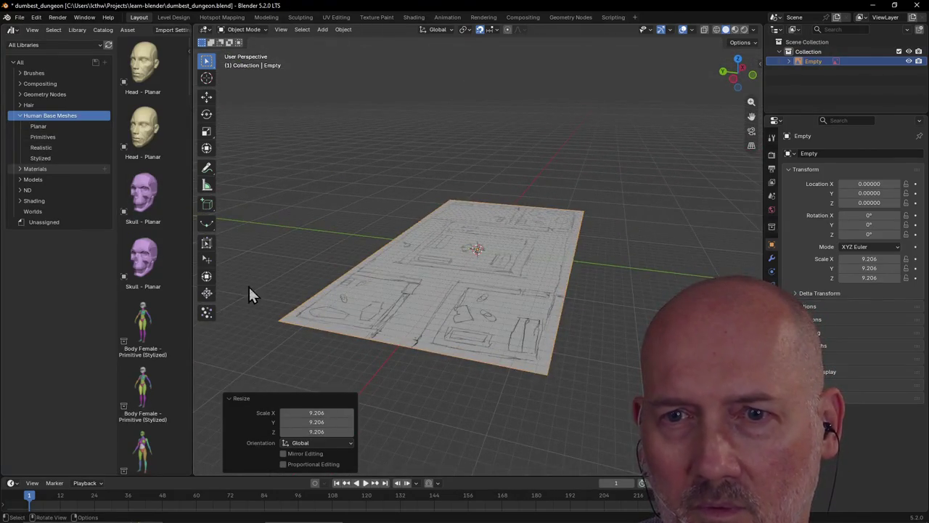
{"action": "scroll", "coordinate": [154, 284], "scroll_direction": "down", "scroll_amount": 2}
{"action": "scroll", "coordinate": [163, 341], "scroll_direction": "down", "scroll_amount": 1}
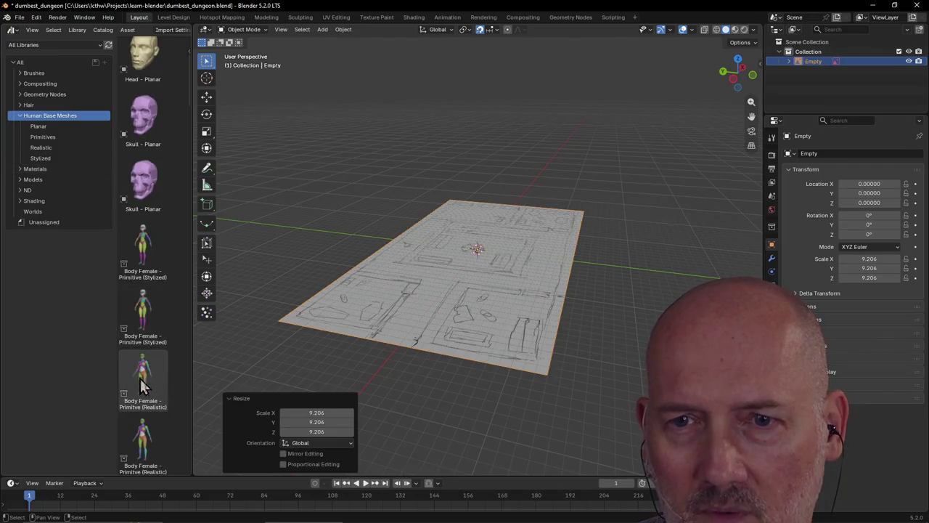
{"action": "left_click", "coordinate": [58, 138]}
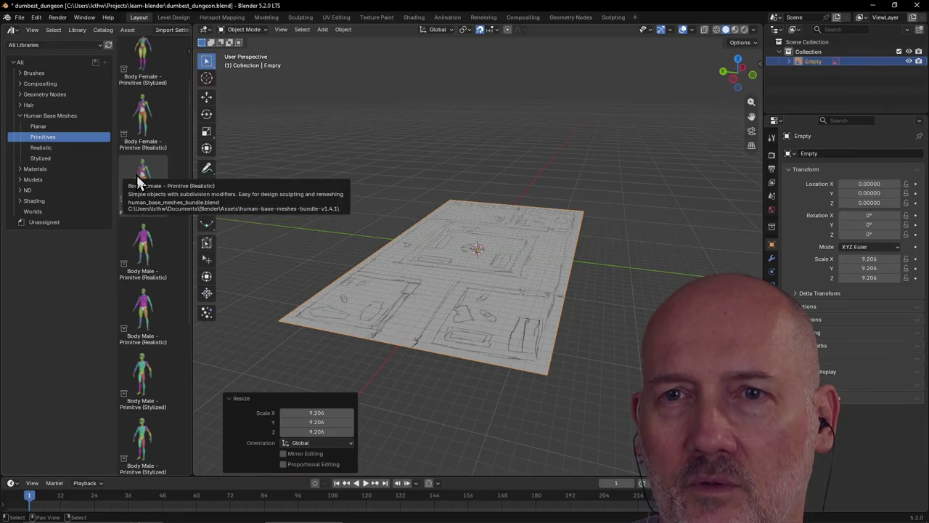
{"action": "mouse_move", "coordinate": [138, 181]}
{"action": "left_mouse_down"}
{"action": "mouse_move", "coordinate": [411, 315]}
{"action": "mouse_move", "coordinate": [416, 327]}
{"action": "left_mouse_up"}
{"action": "scroll", "coordinate": [445, 327], "scroll_direction": "up", "scroll_amount": 5}
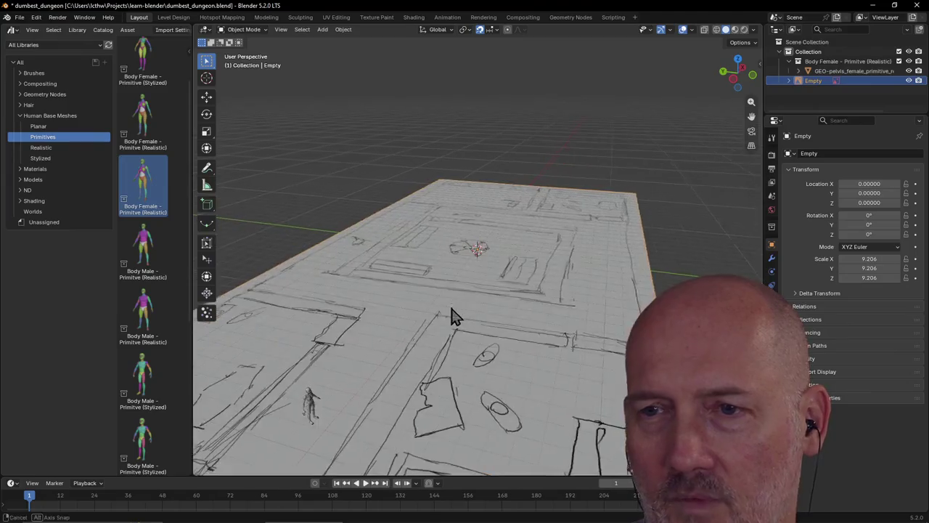
Step: Orbit and zoom around the floor-plan plane to inspect it
{"action": "middle_click_drag", "start_coordinate": [460, 315], "coordinate": [415, 323]}
{"action": "scroll", "coordinate": [412, 326], "scroll_direction": "down", "scroll_amount": 4}
{"action": "middle_click_drag", "start_coordinate": [450, 316], "coordinate": [454, 316]}
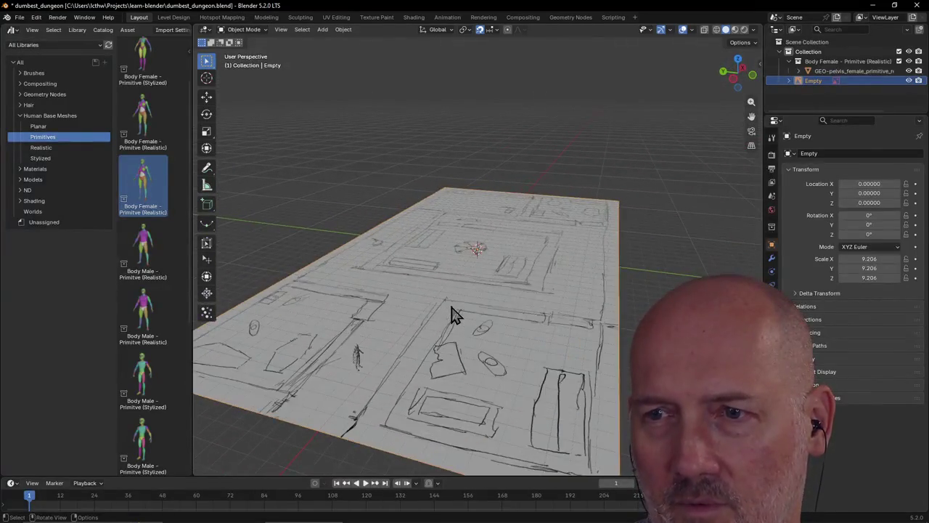
{"action": "scroll", "coordinate": [452, 314], "scroll_direction": "up", "scroll_amount": 1}
{"action": "scroll", "coordinate": [454, 310], "scroll_direction": "up", "scroll_amount": 1}
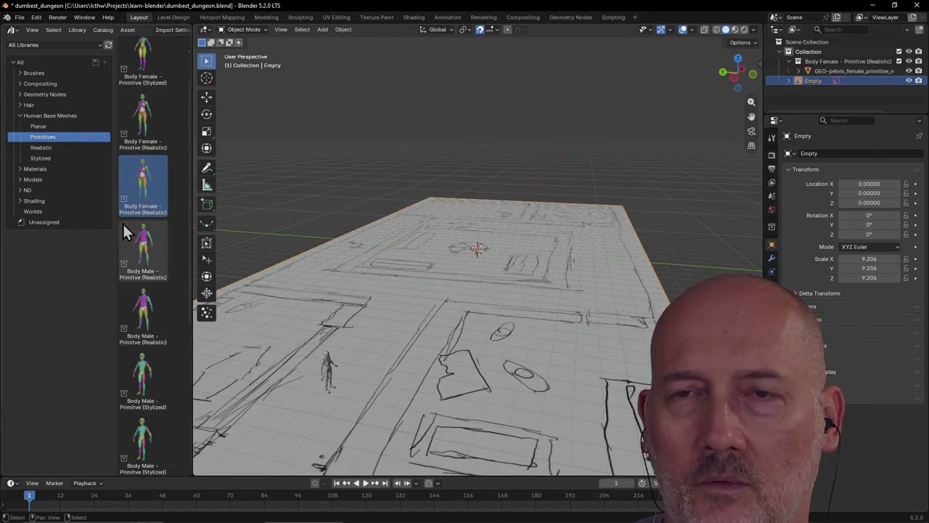
Step: Close the Asset Browser area with Area Options > Close Area
{"action": "right_click", "coordinate": [188, 24]}
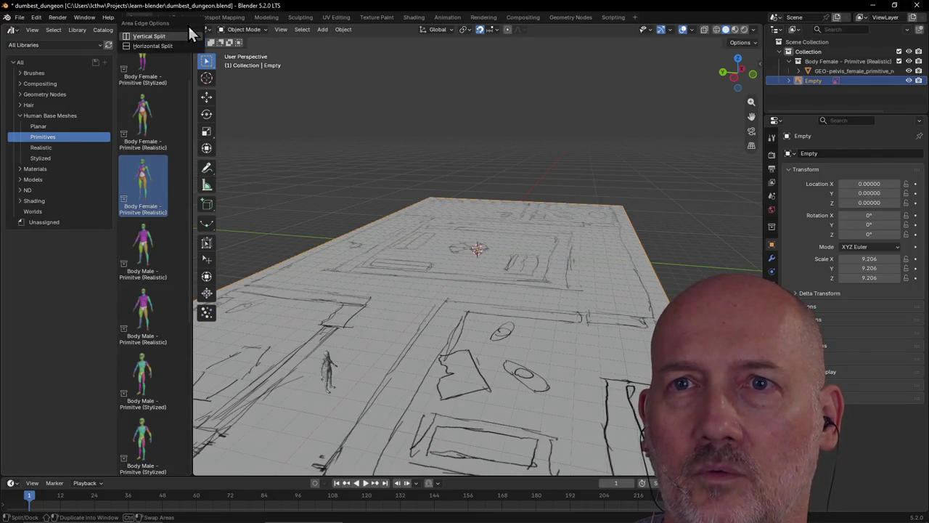
{"action": "left_click", "coordinate": [65, 320]}
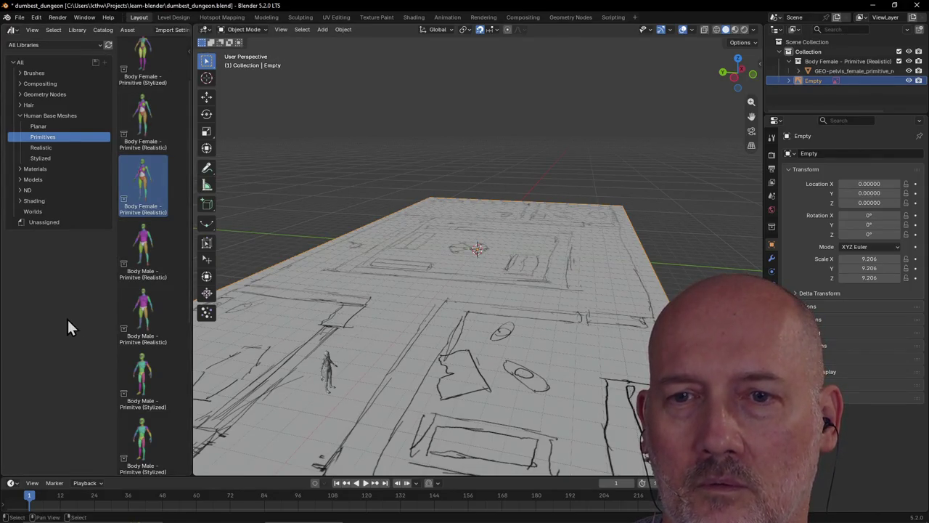
{"action": "right_click", "coordinate": [188, 474]}
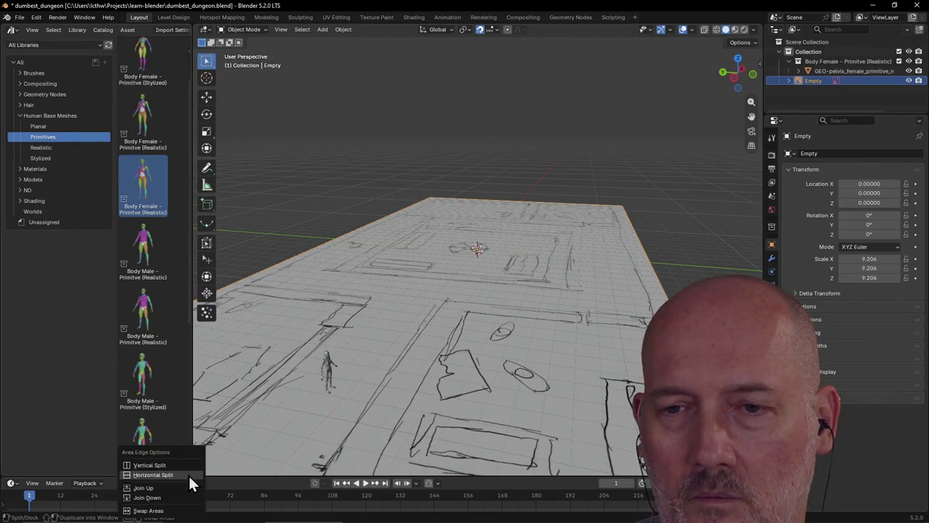
{"action": "left_click", "coordinate": [94, 411]}
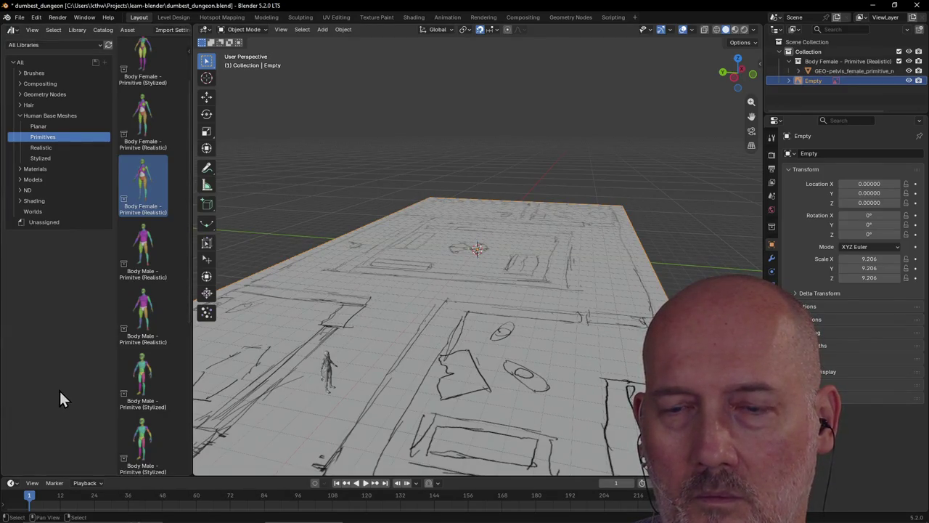
{"action": "left_click_drag", "start_coordinate": [188, 473], "coordinate": [175, 470]}
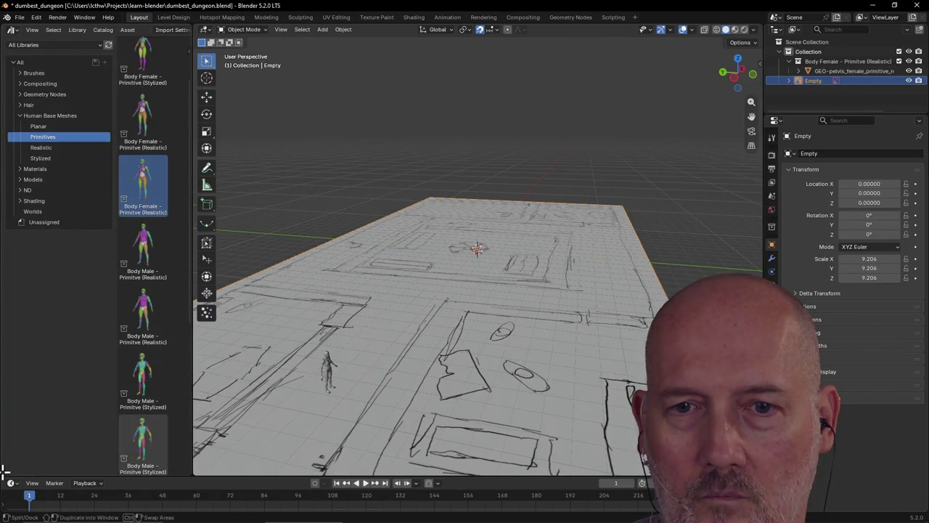
{"action": "right_click", "coordinate": [7, 27]}
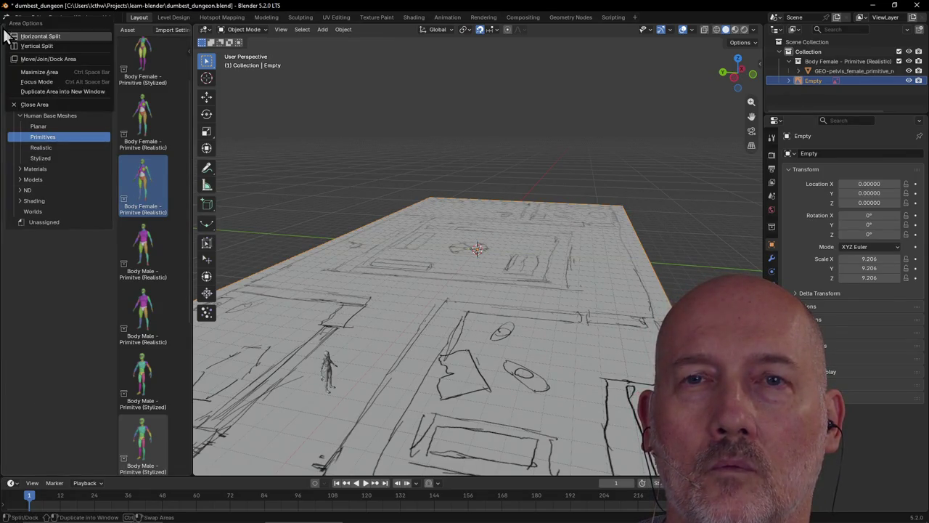
{"action": "left_click", "coordinate": [35, 105]}
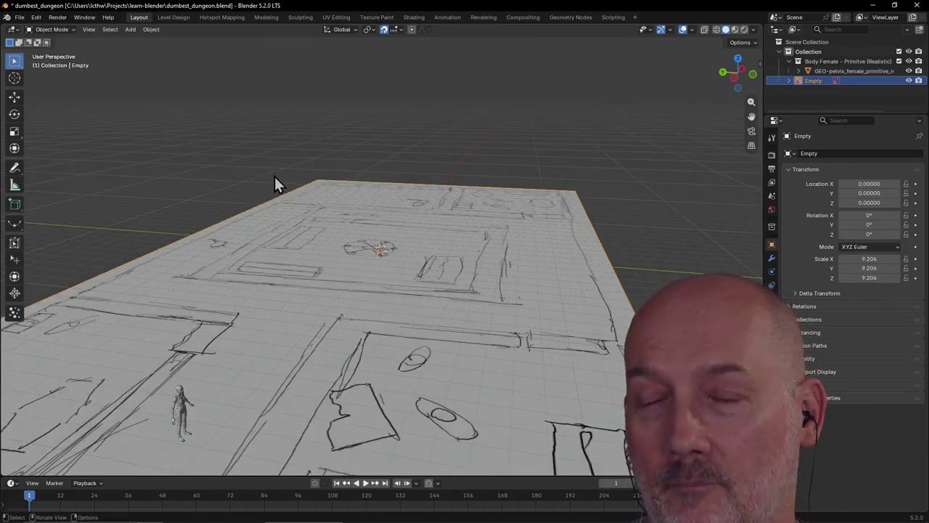
{"action": "scroll", "coordinate": [330, 249], "scroll_direction": "down", "scroll_amount": 3}
{"action": "scroll", "coordinate": [330, 249], "scroll_direction": "up", "scroll_amount": 3}
{"action": "mouse_move", "coordinate": [326, 249]}
{"action": "middle_mouse_down"}
{"action": "mouse_move", "coordinate": [357, 239]}
{"action": "mouse_move", "coordinate": [257, 259]}
{"action": "mouse_move", "coordinate": [393, 230]}
{"action": "mouse_move", "coordinate": [380, 216]}
{"action": "mouse_move", "coordinate": [376, 230]}
{"action": "mouse_move", "coordinate": [394, 220]}
{"action": "mouse_move", "coordinate": [414, 226]}
{"action": "mouse_move", "coordinate": [353, 223]}
{"action": "mouse_move", "coordinate": [326, 245]}
{"action": "mouse_move", "coordinate": [214, 274]}
{"action": "mouse_move", "coordinate": [201, 257]}
{"action": "mouse_move", "coordinate": [147, 244]}
{"action": "mouse_move", "coordinate": [203, 237]}
{"action": "mouse_move", "coordinate": [305, 245]}
{"action": "mouse_move", "coordinate": [269, 269]}
{"action": "mouse_move", "coordinate": [334, 264]}
{"action": "middle_mouse_up"}
{"action": "scroll", "coordinate": [234, 255], "scroll_direction": "down", "scroll_amount": 2}
{"action": "scroll", "coordinate": [404, 239], "scroll_direction": "up", "scroll_amount": 2}
{"action": "scroll", "coordinate": [381, 221], "scroll_direction": "down", "scroll_amount": 1}
{"action": "scroll", "coordinate": [381, 222], "scroll_direction": "down", "scroll_amount": 1}
{"action": "scroll", "coordinate": [381, 222], "scroll_direction": "down", "scroll_amount": 1}
{"action": "scroll", "coordinate": [381, 222], "scroll_direction": "down", "scroll_amount": 1}
{"action": "scroll", "coordinate": [326, 294], "scroll_direction": "up", "scroll_amount": 4}
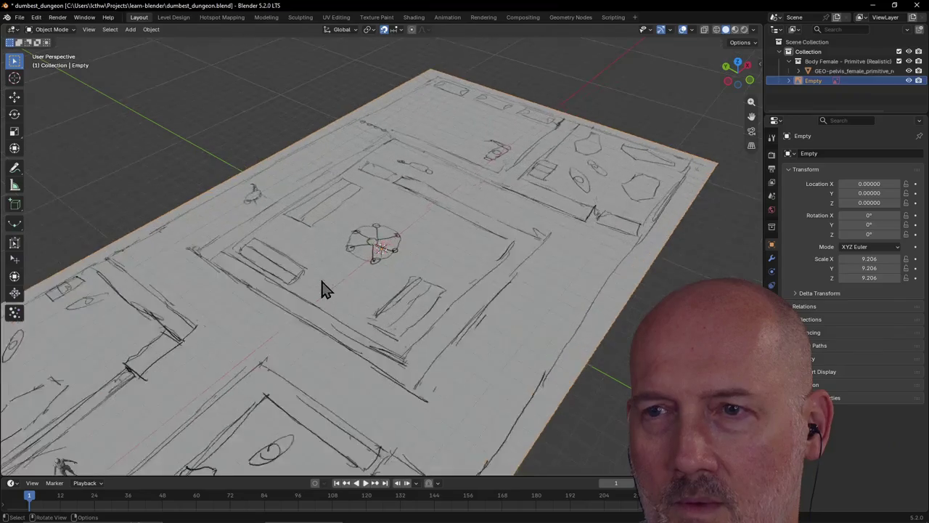
{"action": "scroll", "coordinate": [323, 290], "scroll_direction": "up", "scroll_amount": 1}
{"action": "scroll", "coordinate": [323, 290], "scroll_direction": "up", "scroll_amount": 1}
{"action": "scroll", "coordinate": [324, 289], "scroll_direction": "down", "scroll_amount": 4}
{"action": "mouse_move", "coordinate": [324, 289]}
{"action": "middle_mouse_down"}
{"action": "mouse_move", "coordinate": [338, 257]}
{"action": "mouse_move", "coordinate": [361, 255]}
{"action": "middle_mouse_up"}
{"action": "scroll", "coordinate": [361, 254], "scroll_direction": "up", "scroll_amount": 2}
{"action": "scroll", "coordinate": [362, 256], "scroll_direction": "up", "scroll_amount": 2}
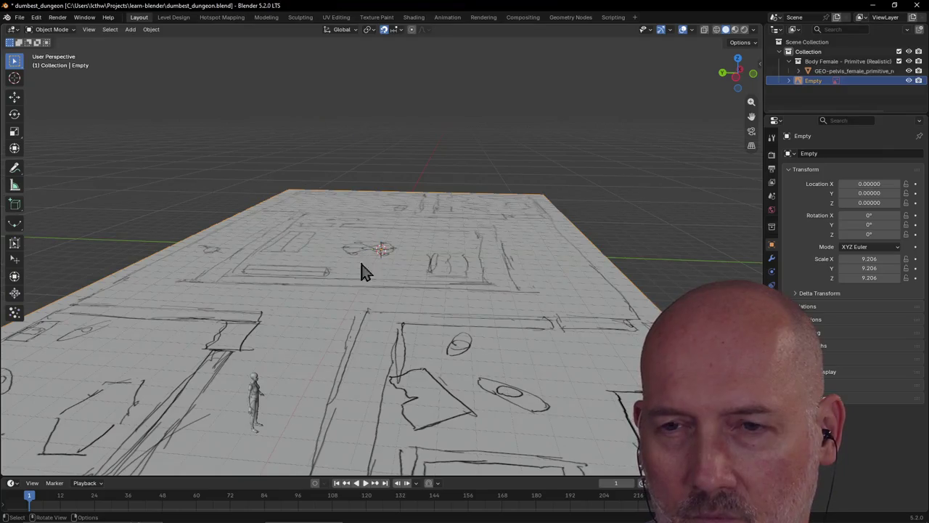
{"action": "left_click", "coordinate": [260, 409]}
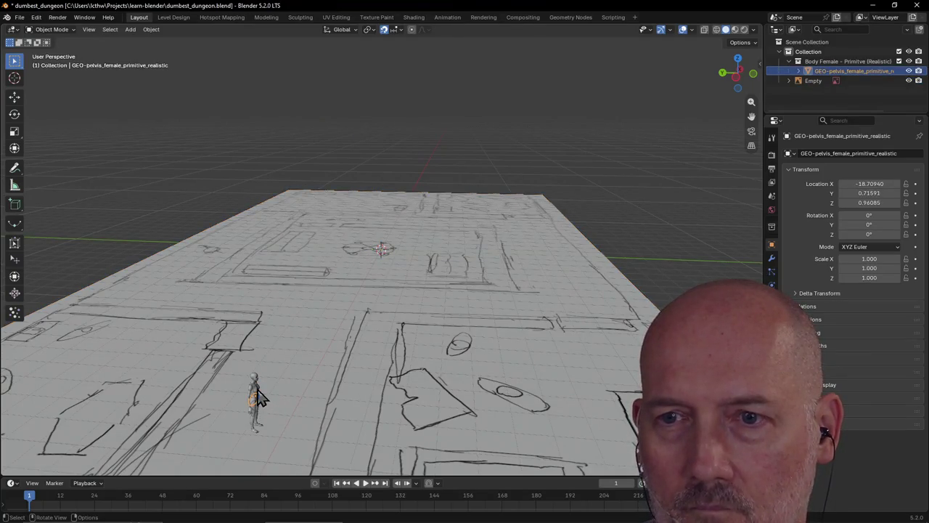
{"action": "left_click", "coordinate": [262, 388]}
{"action": "left_click", "coordinate": [277, 382]}
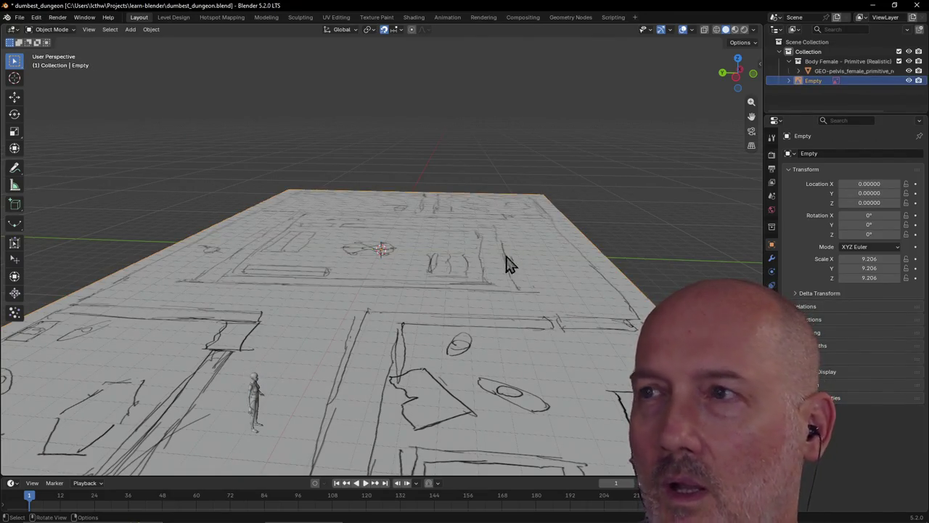
Step: Rename the Empty image object to 'Map' in the Outliner
{"action": "double_click", "coordinate": [814, 81]}
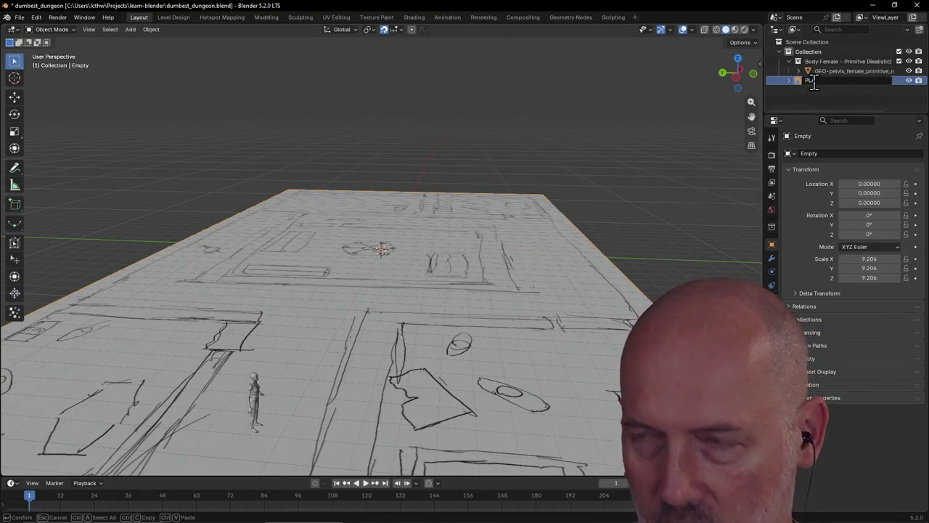
{"action": "type", "text": "layer"}
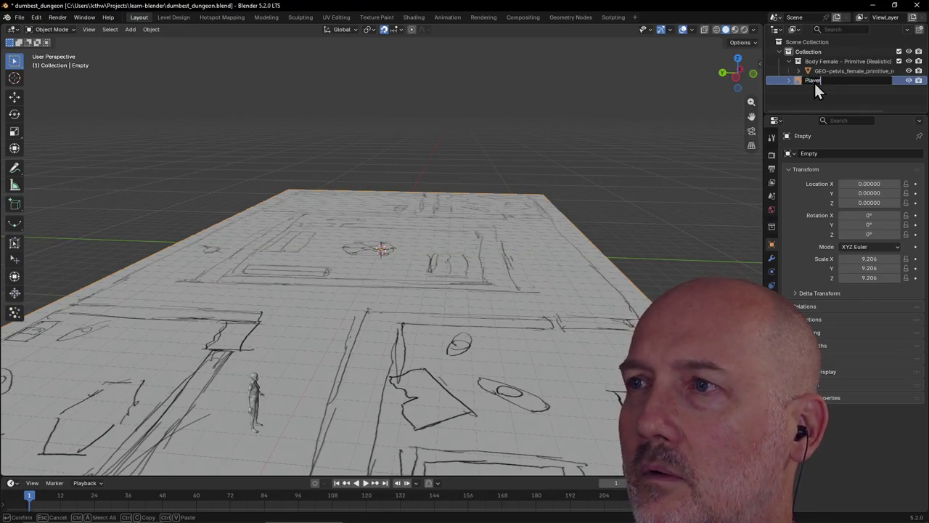
{"action": "key", "text": "Return"}
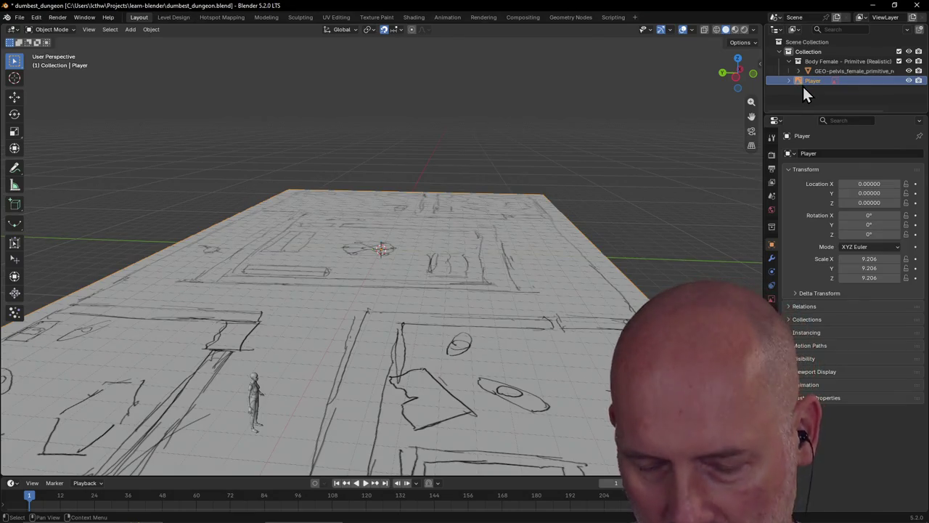
{"action": "double_click", "coordinate": [807, 81]}
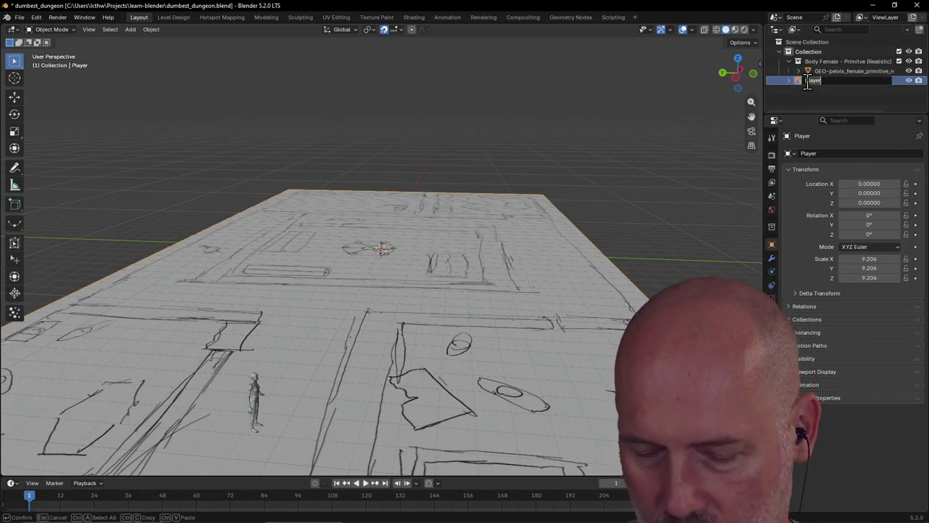
{"action": "type", "text": "Map"}
{"action": "key", "text": "Return"}
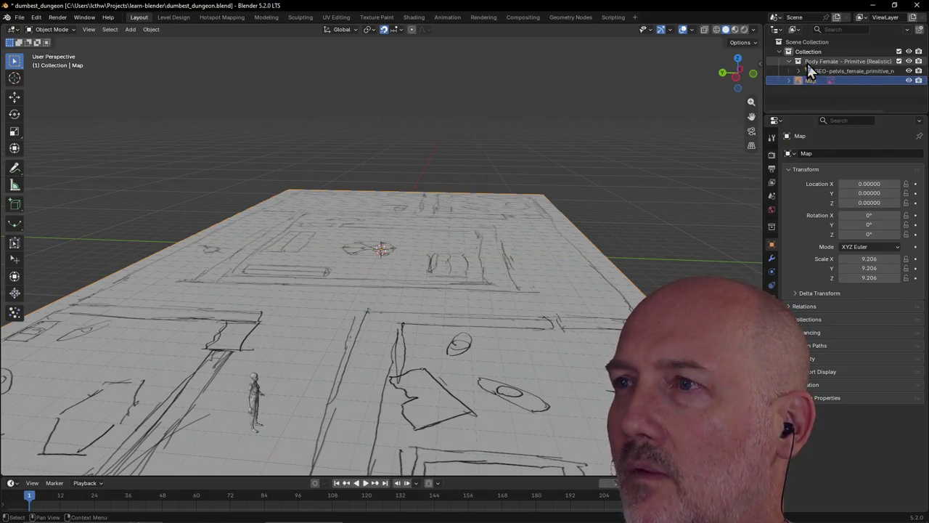
Step: Rename the Body Female collection to 'Player'
{"action": "left_click", "coordinate": [807, 61]}
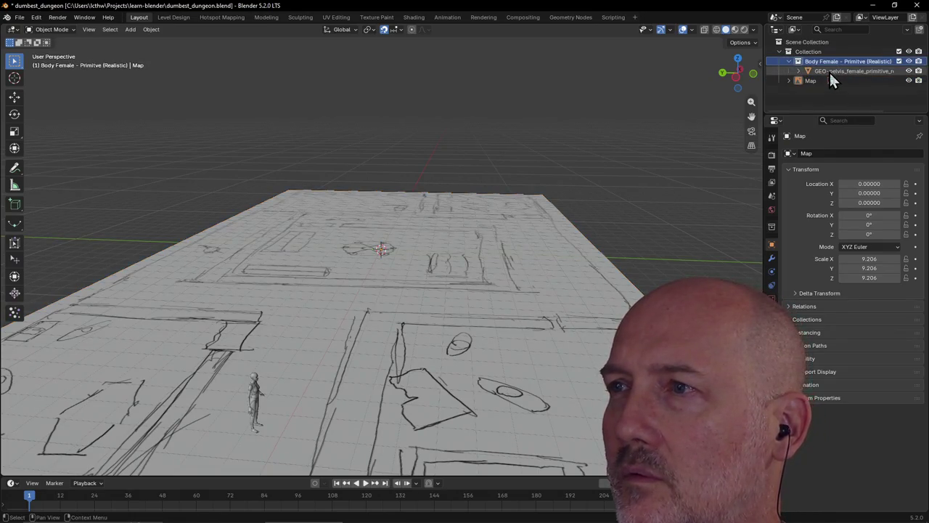
{"action": "left_click", "coordinate": [813, 53]}
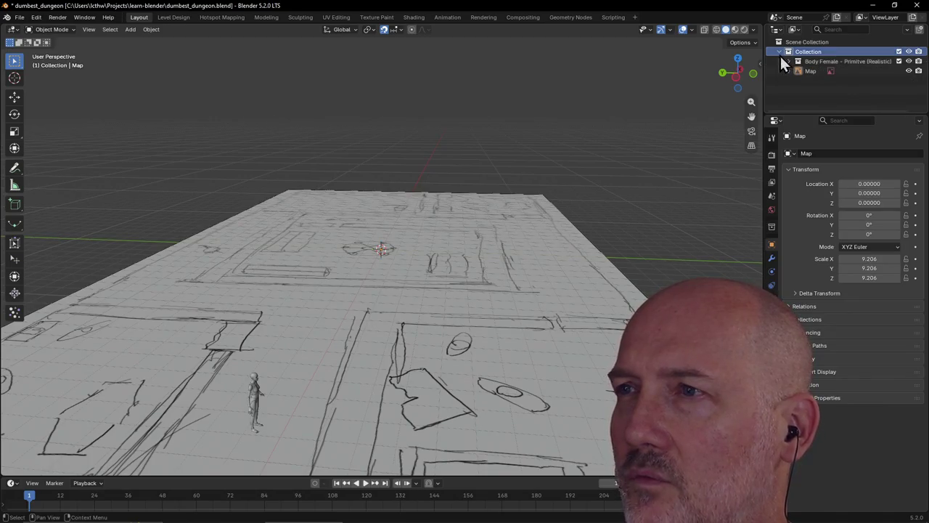
{"action": "left_click", "coordinate": [799, 62]}
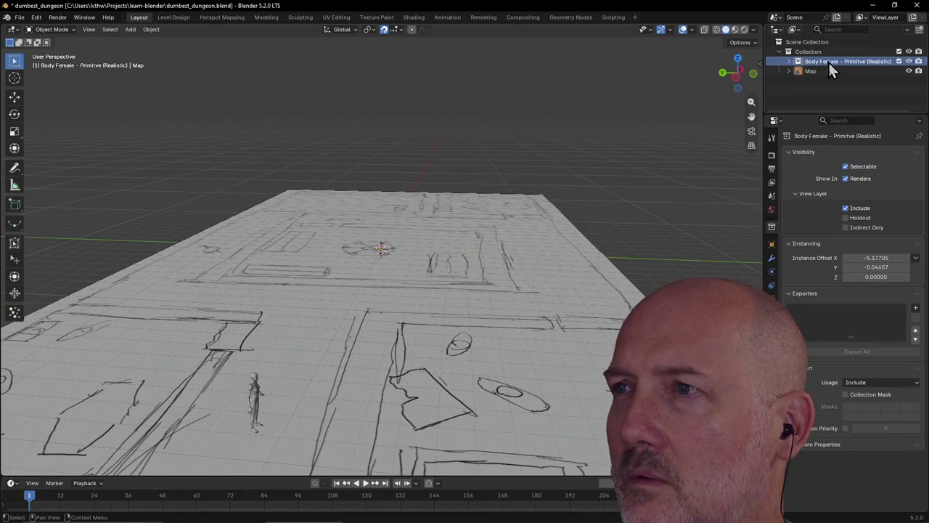
{"action": "double_click", "coordinate": [829, 63]}
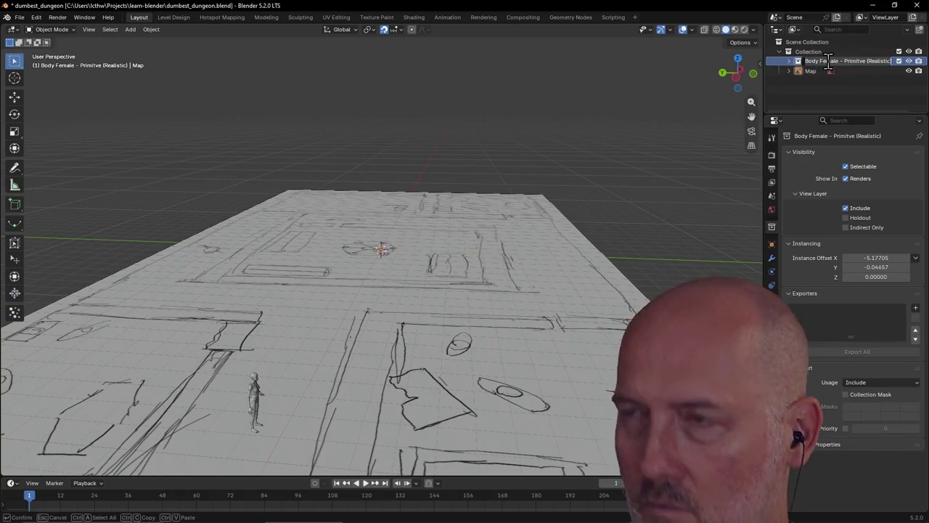
{"action": "key", "text": "BackSpace"}
{"action": "key", "text": "Return"}
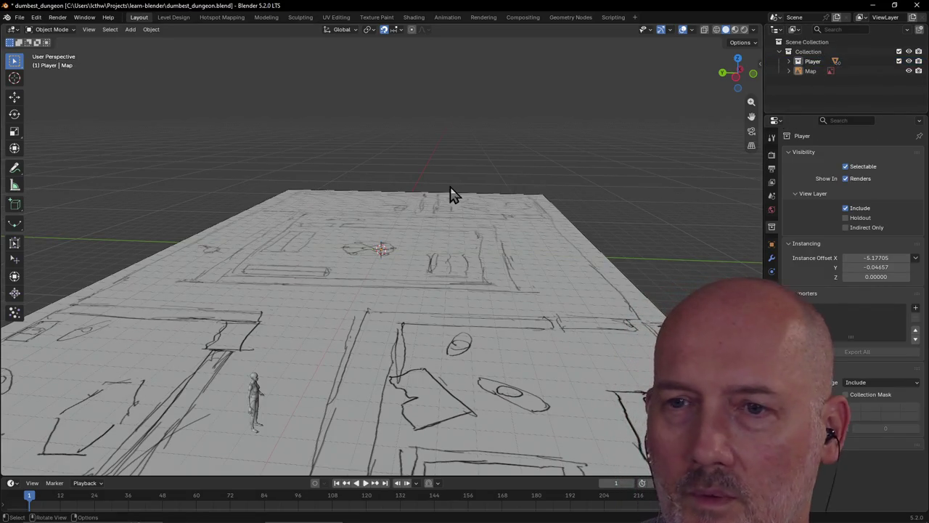
{"action": "middle_click_drag", "start_coordinate": [452, 193], "coordinate": [341, 253]}
{"action": "scroll", "coordinate": [321, 326], "scroll_direction": "down", "scroll_amount": 3}
{"action": "scroll", "coordinate": [303, 294], "scroll_direction": "up", "scroll_amount": 3}
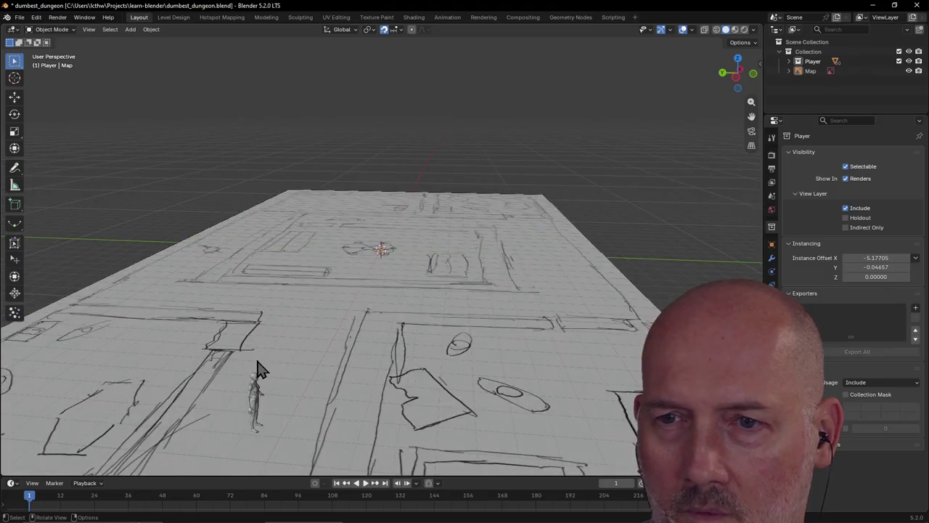
{"action": "left_click", "coordinate": [270, 437], "text": "shift"}
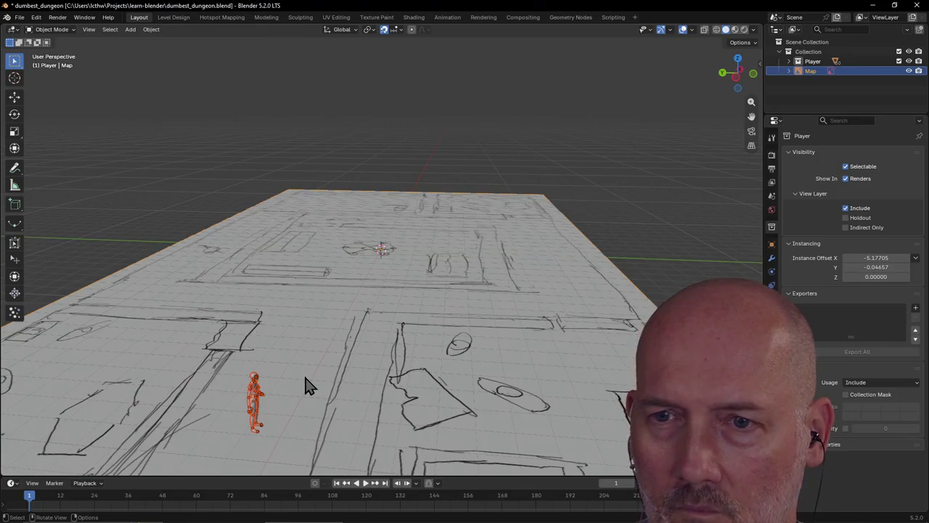
{"action": "mouse_move", "coordinate": [305, 385]}
{"action": "middle_mouse_down"}
{"action": "mouse_move", "coordinate": [328, 379]}
{"action": "mouse_move", "coordinate": [308, 382]}
{"action": "middle_mouse_up"}
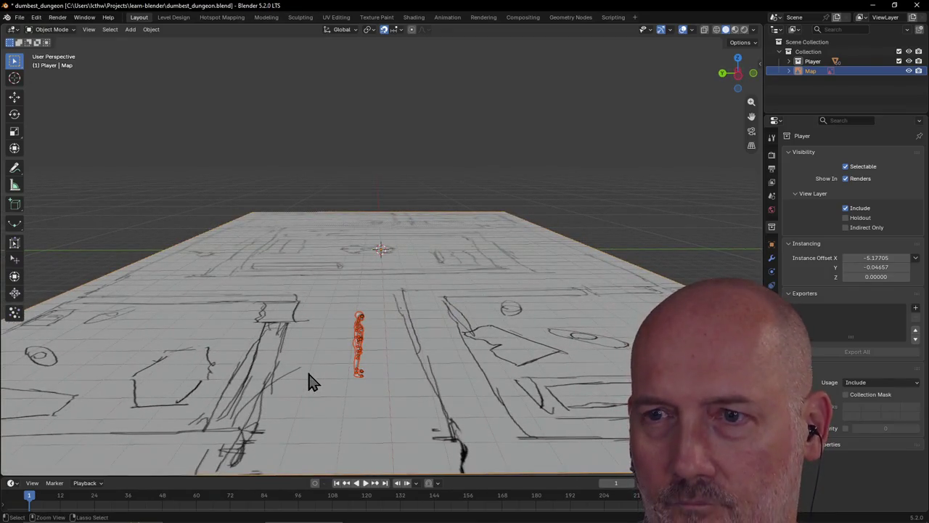
{"action": "scroll", "coordinate": [359, 356], "scroll_direction": "up", "scroll_amount": 3}
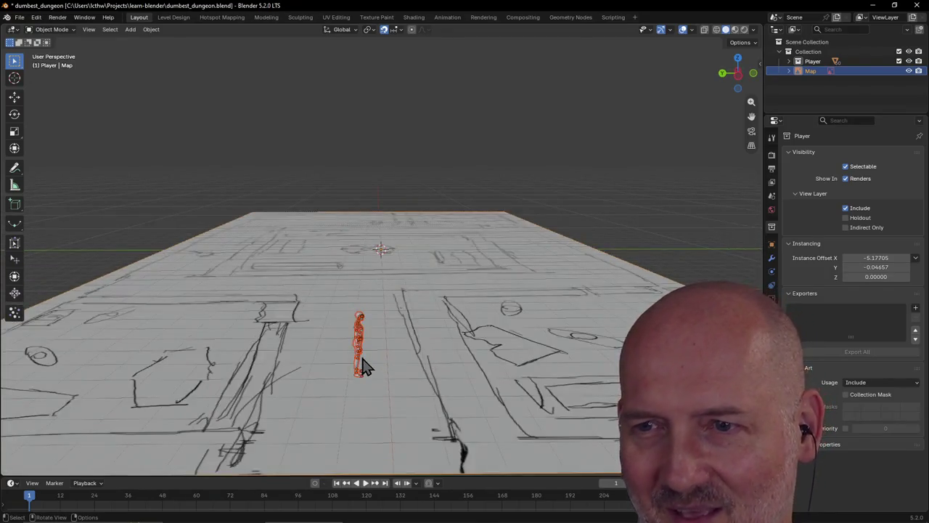
{"action": "left_click", "coordinate": [363, 367]}
{"action": "scroll", "coordinate": [363, 367], "scroll_direction": "down", "scroll_amount": 2}
{"action": "scroll", "coordinate": [363, 367], "scroll_direction": "down", "scroll_amount": 2}
{"action": "middle_click_drag", "start_coordinate": [363, 367], "coordinate": [357, 369]}
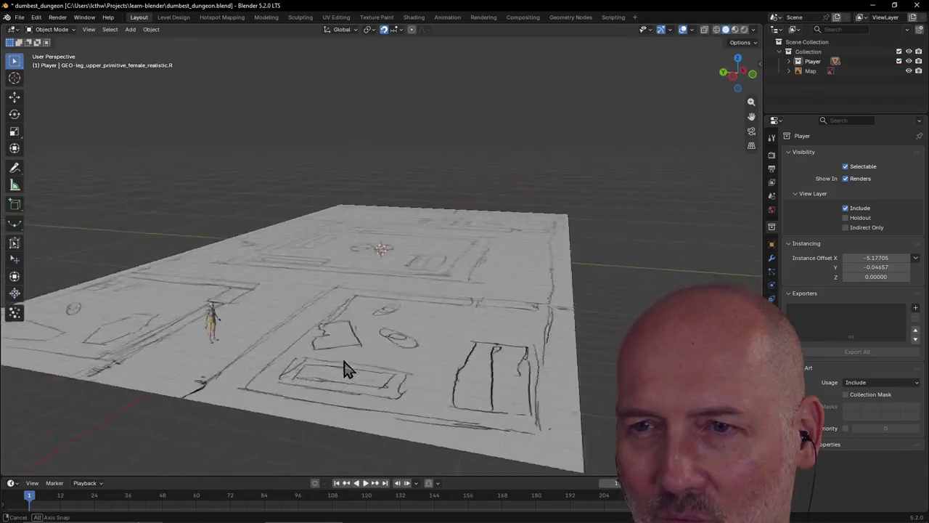
{"action": "scroll", "coordinate": [358, 368], "scroll_direction": "up", "scroll_amount": 1}
{"action": "scroll", "coordinate": [359, 369], "scroll_direction": "up", "scroll_amount": 2}
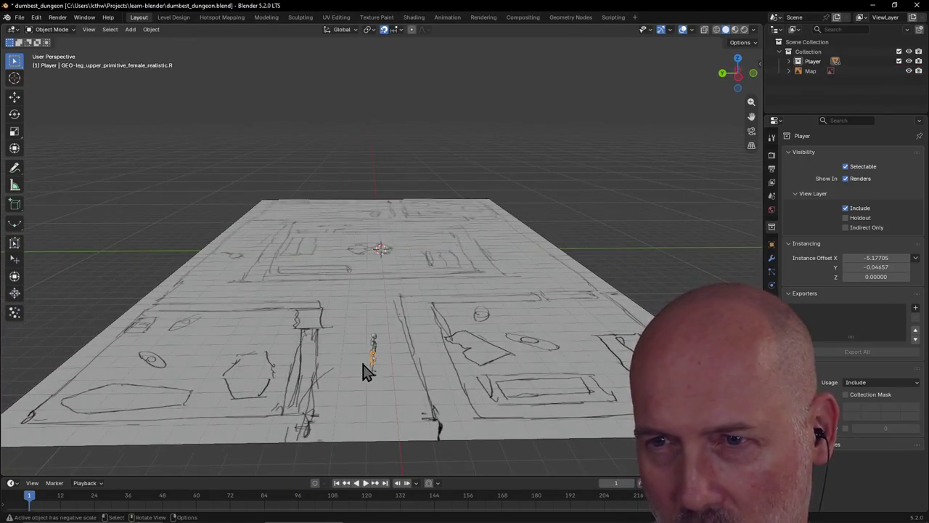
{"action": "scroll", "coordinate": [365, 370], "scroll_direction": "up", "scroll_amount": 1}
{"action": "scroll", "coordinate": [365, 371], "scroll_direction": "down", "scroll_amount": 1}
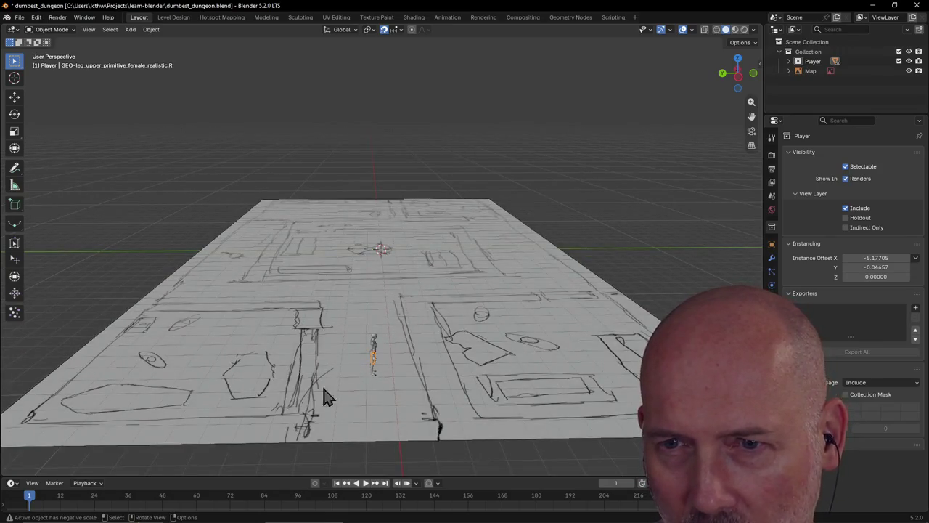
{"action": "mouse_move", "coordinate": [243, 395]}
{"action": "middle_mouse_down"}
{"action": "mouse_move", "coordinate": [288, 395]}
{"action": "mouse_move", "coordinate": [259, 385]}
{"action": "mouse_move", "coordinate": [424, 356]}
{"action": "mouse_move", "coordinate": [370, 353]}
{"action": "mouse_move", "coordinate": [286, 374]}
{"action": "mouse_move", "coordinate": [274, 359]}
{"action": "mouse_move", "coordinate": [377, 361]}
{"action": "mouse_move", "coordinate": [319, 369]}
{"action": "middle_mouse_up"}
{"action": "left_click", "coordinate": [344, 338]}
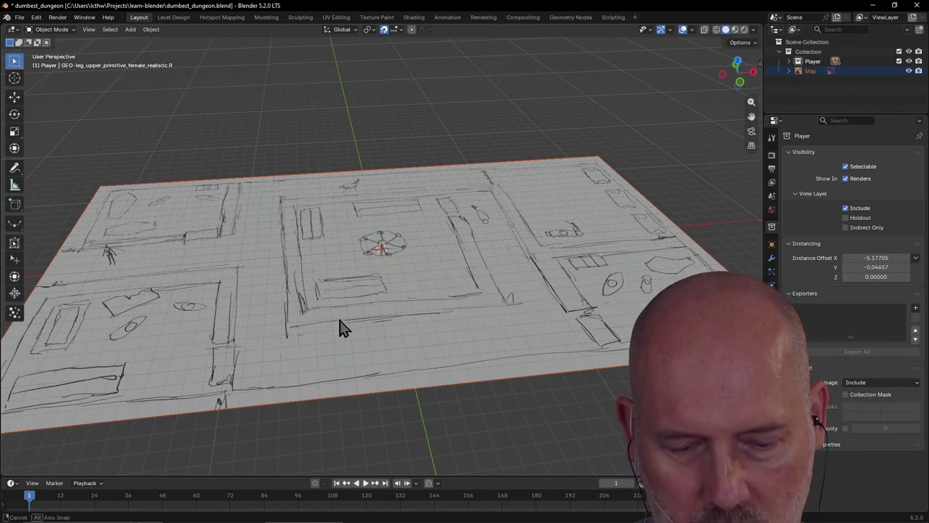
Step: Scale the Map plane down to 0.845
{"action": "key", "text": "s"}
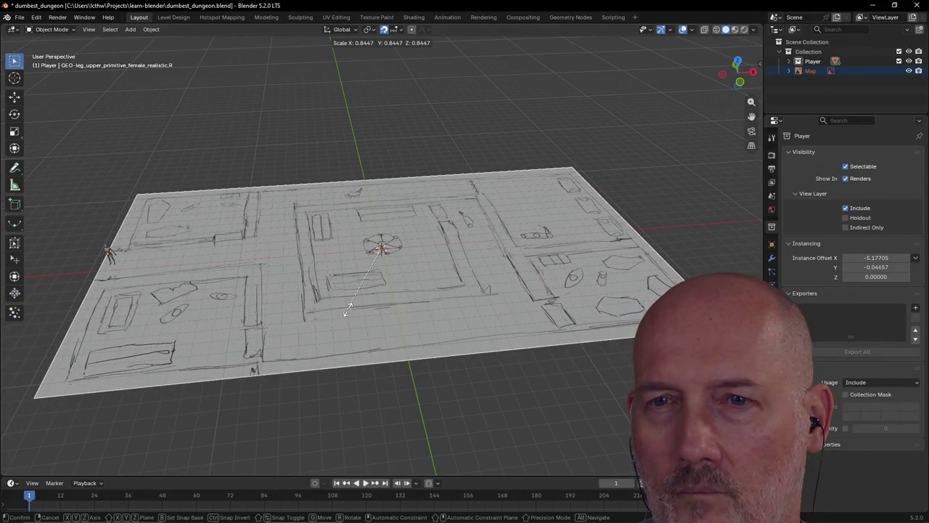
{"action": "left_click", "coordinate": [347, 310]}
{"action": "mouse_move", "coordinate": [234, 302]}
{"action": "middle_mouse_down"}
{"action": "mouse_move", "coordinate": [328, 290]}
{"action": "mouse_move", "coordinate": [334, 279]}
{"action": "middle_mouse_up"}
{"action": "scroll", "coordinate": [334, 279], "scroll_direction": "down", "scroll_amount": 2}
{"action": "scroll", "coordinate": [331, 276], "scroll_direction": "up", "scroll_amount": 1}
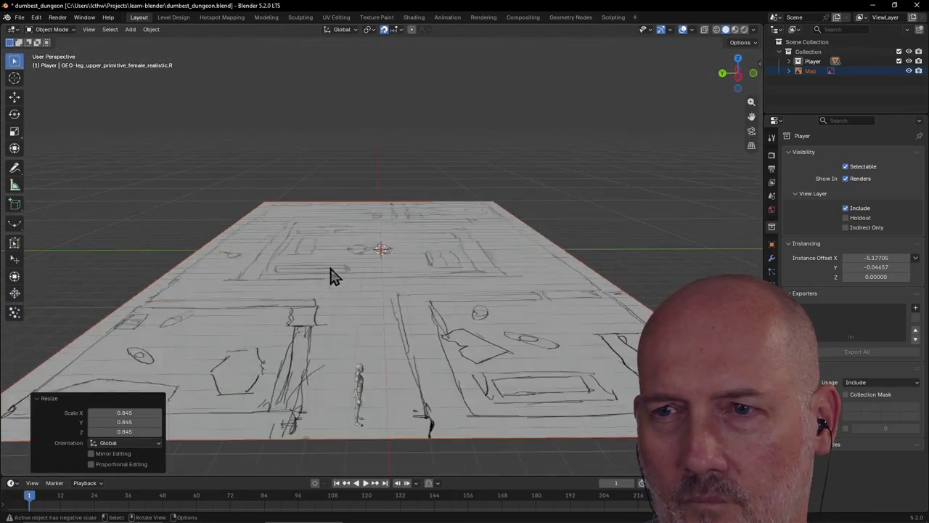
{"action": "scroll", "coordinate": [331, 275], "scroll_direction": "up", "scroll_amount": 2}
{"action": "mouse_move", "coordinate": [332, 276]}
{"action": "middle_mouse_down"}
{"action": "mouse_move", "coordinate": [205, 305]}
{"action": "mouse_move", "coordinate": [301, 297]}
{"action": "mouse_move", "coordinate": [247, 297]}
{"action": "middle_mouse_up"}
{"action": "scroll", "coordinate": [301, 297], "scroll_direction": "down", "scroll_amount": 3}
Step: Box-select Map and Player and move them together -1 along X
{"action": "left_click", "coordinate": [263, 410]}
{"action": "mouse_move", "coordinate": [264, 410]}
{"action": "middle_mouse_down"}
{"action": "mouse_move", "coordinate": [326, 356]}
{"action": "mouse_move", "coordinate": [450, 342]}
{"action": "mouse_move", "coordinate": [289, 339]}
{"action": "mouse_move", "coordinate": [372, 349]}
{"action": "mouse_move", "coordinate": [303, 381]}
{"action": "middle_mouse_up"}
{"action": "left_click_drag", "start_coordinate": [18, 374], "coordinate": [74, 434]}
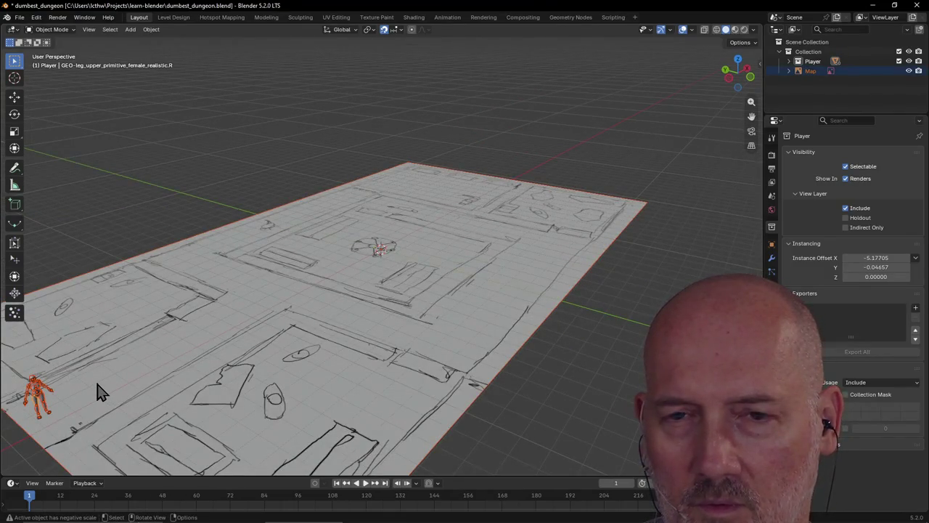
{"action": "key", "text": "g"}
{"action": "key", "text": "x"}
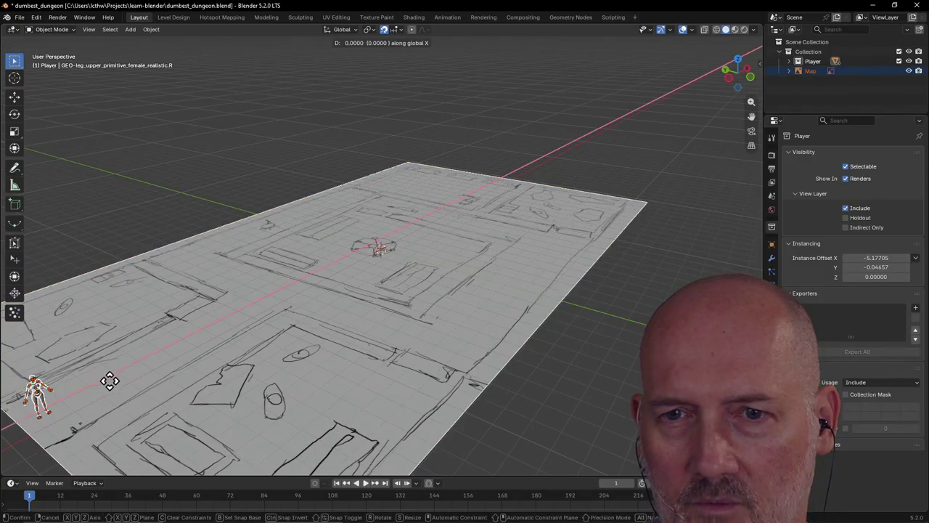
{"action": "left_click", "coordinate": [88, 392]}
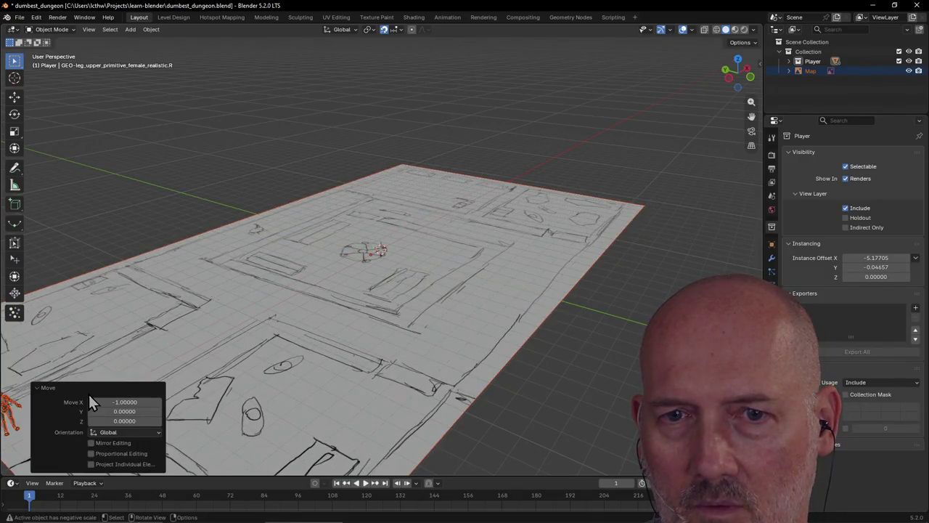
Step: Expand the Player collection and select the pelvis mesh's whole hierarchy
{"action": "left_click", "coordinate": [151, 349]}
{"action": "scroll", "coordinate": [151, 348], "scroll_direction": "down", "scroll_amount": 3}
{"action": "mouse_move", "coordinate": [151, 348]}
{"action": "middle_mouse_down"}
{"action": "mouse_move", "coordinate": [192, 314]}
{"action": "mouse_move", "coordinate": [263, 311]}
{"action": "middle_mouse_up"}
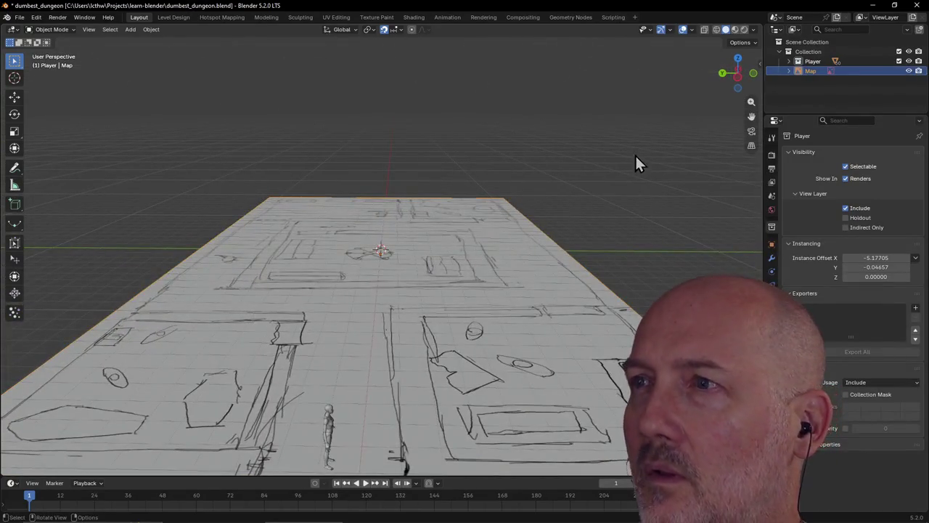
{"action": "left_click", "coordinate": [811, 63]}
{"action": "left_click", "coordinate": [789, 61]}
{"action": "left_click", "coordinate": [829, 71]}
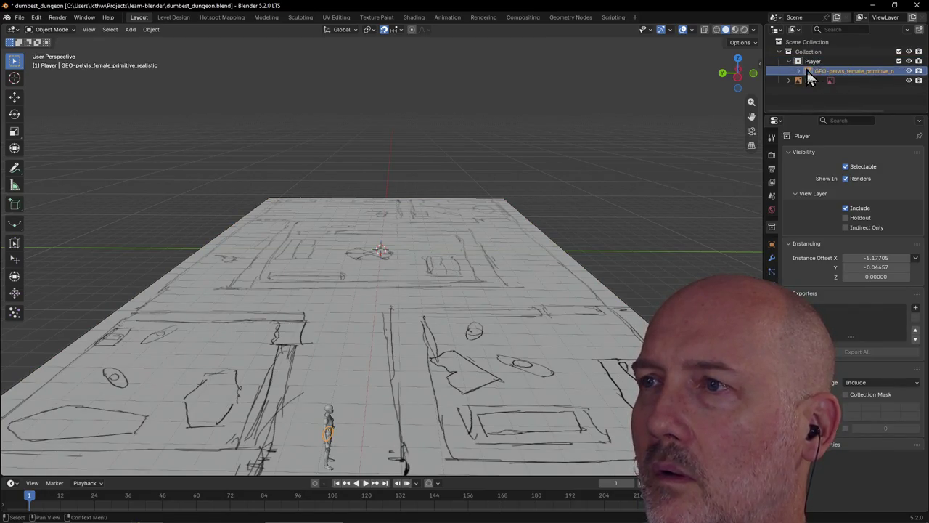
{"action": "right_click", "coordinate": [807, 70]}
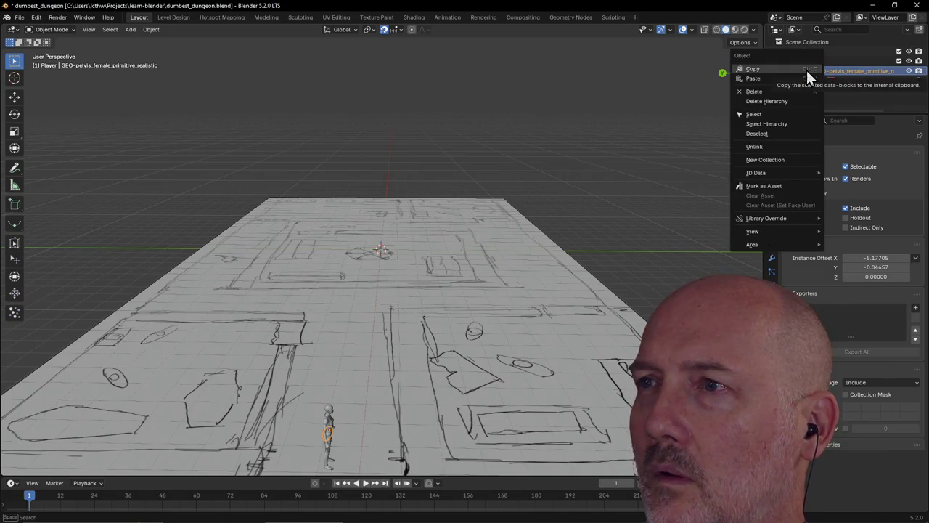
{"action": "left_click", "coordinate": [789, 115]}
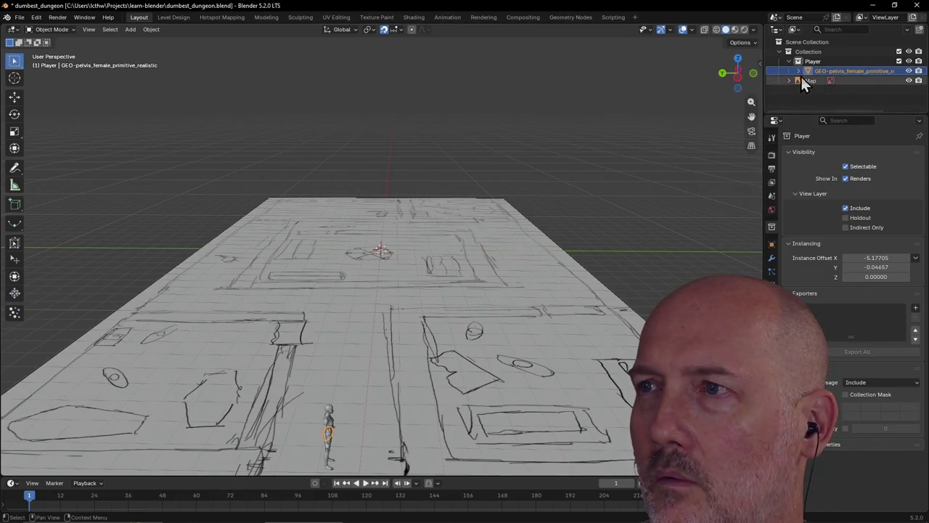
{"action": "right_click", "coordinate": [808, 72]}
{"action": "left_click", "coordinate": [800, 92]}
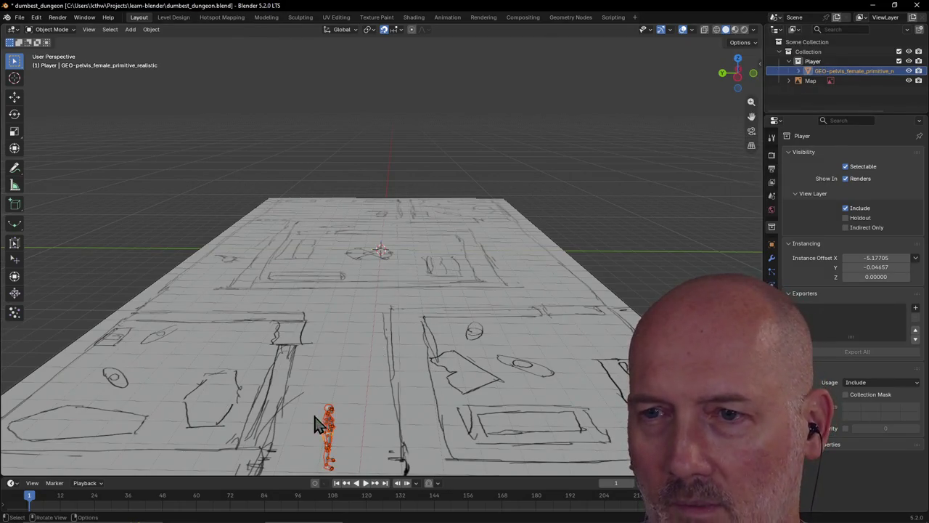
Step: Move the Player hierarchy 11 units along X, placing it near the map's central room
{"action": "key", "text": "g"}
{"action": "key", "text": "x"}
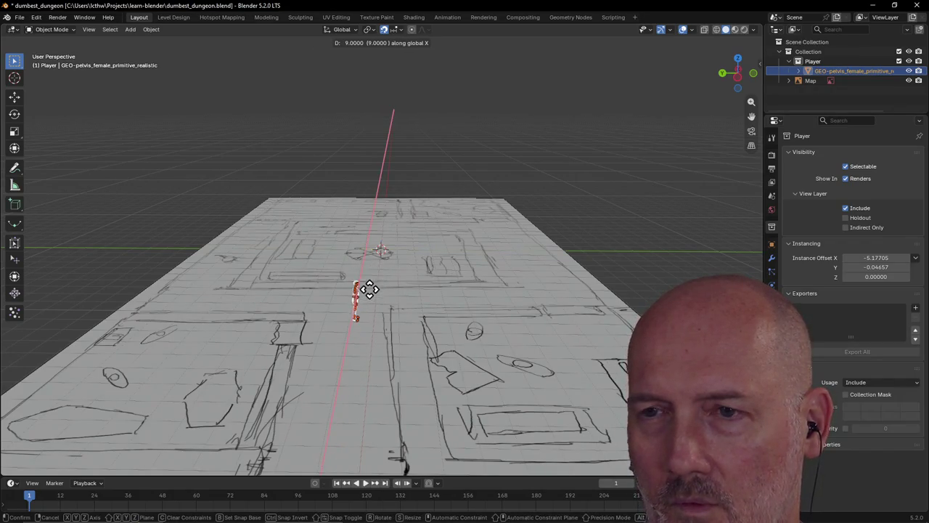
{"action": "key", "text": "Return"}
{"action": "mouse_move", "coordinate": [369, 284]}
{"action": "middle_mouse_down"}
{"action": "mouse_move", "coordinate": [417, 282]}
{"action": "mouse_move", "coordinate": [369, 276]}
{"action": "mouse_move", "coordinate": [363, 292]}
{"action": "mouse_move", "coordinate": [224, 294]}
{"action": "mouse_move", "coordinate": [315, 293]}
{"action": "mouse_move", "coordinate": [320, 305]}
{"action": "mouse_move", "coordinate": [274, 301]}
{"action": "mouse_move", "coordinate": [394, 288]}
{"action": "mouse_move", "coordinate": [326, 297]}
{"action": "mouse_move", "coordinate": [279, 285]}
{"action": "middle_mouse_up"}
{"action": "mouse_move", "coordinate": [313, 277]}
{"action": "middle_mouse_down"}
{"action": "mouse_move", "coordinate": [336, 277]}
{"action": "mouse_move", "coordinate": [363, 259]}
{"action": "mouse_move", "coordinate": [326, 272]}
{"action": "mouse_move", "coordinate": [390, 335]}
{"action": "middle_mouse_up"}
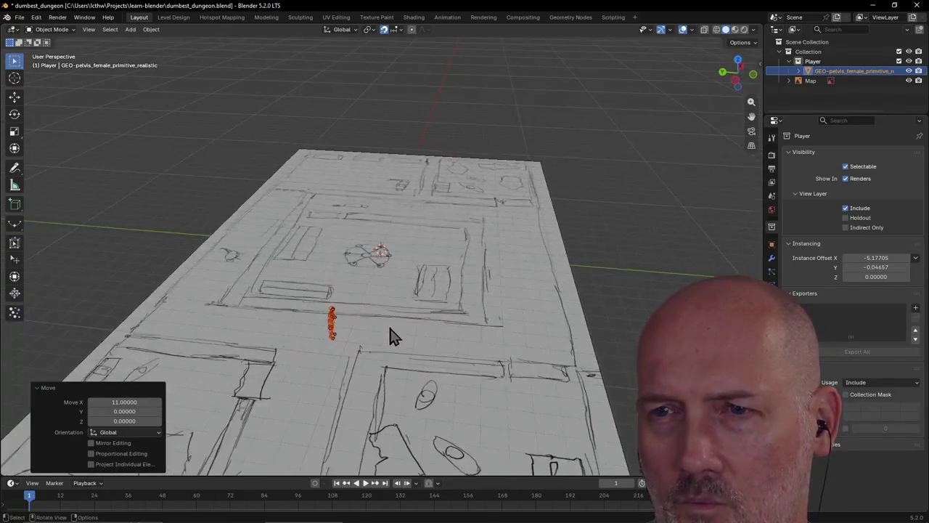
{"action": "left_click", "coordinate": [389, 338]}
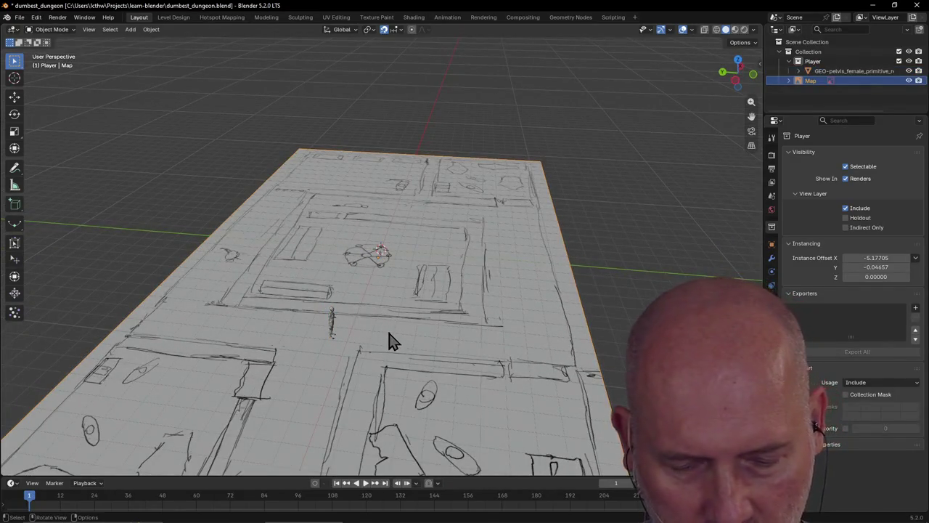
Step: Enlarge the Map plane to 1.156 scale
{"action": "key", "text": "g"}
{"action": "left_click", "coordinate": [390, 340]}
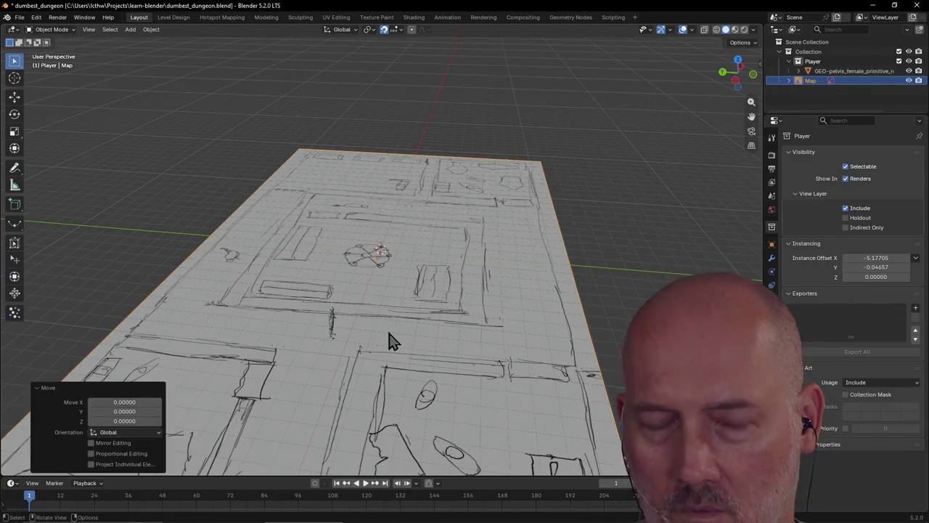
{"action": "key", "text": "s"}
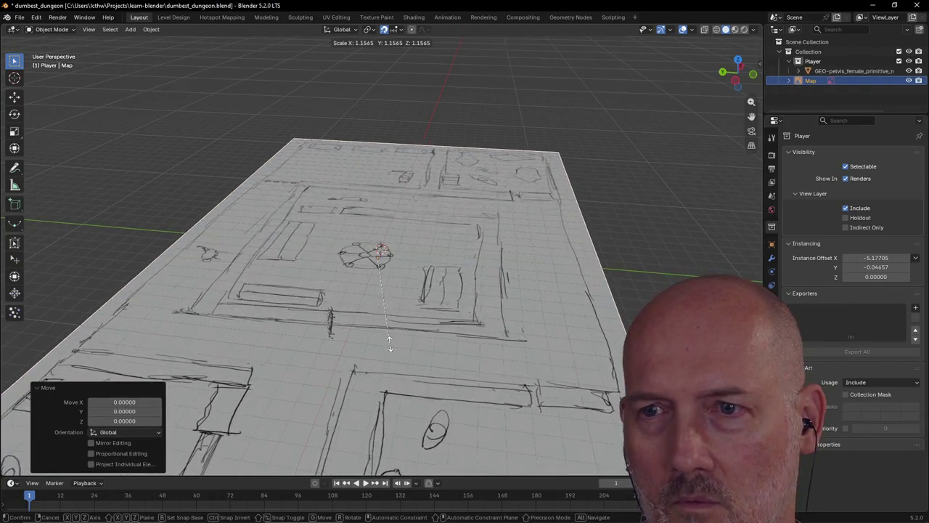
{"action": "left_click", "coordinate": [389, 343]}
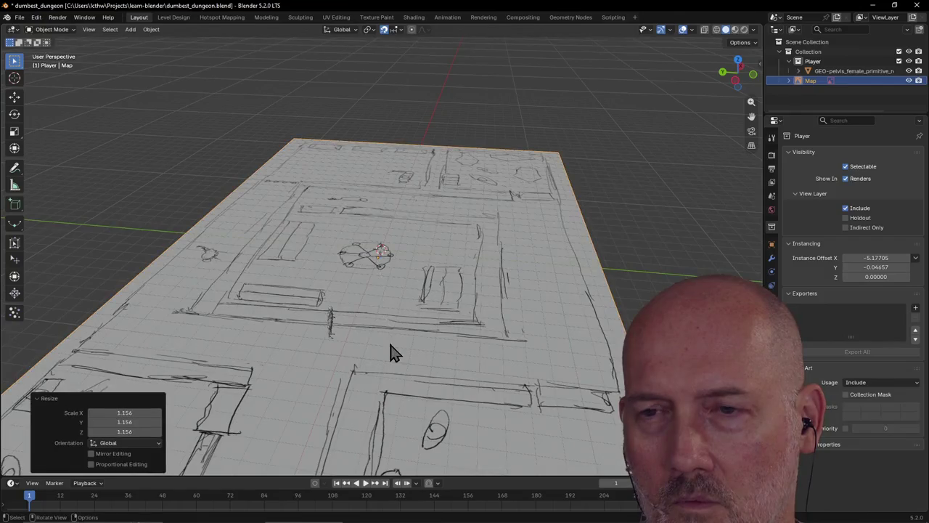
Step: Select only the Player figure and shift it 1 unit back along X
{"action": "left_click", "coordinate": [312, 313]}
{"action": "left_click", "coordinate": [330, 321], "text": "shift"}
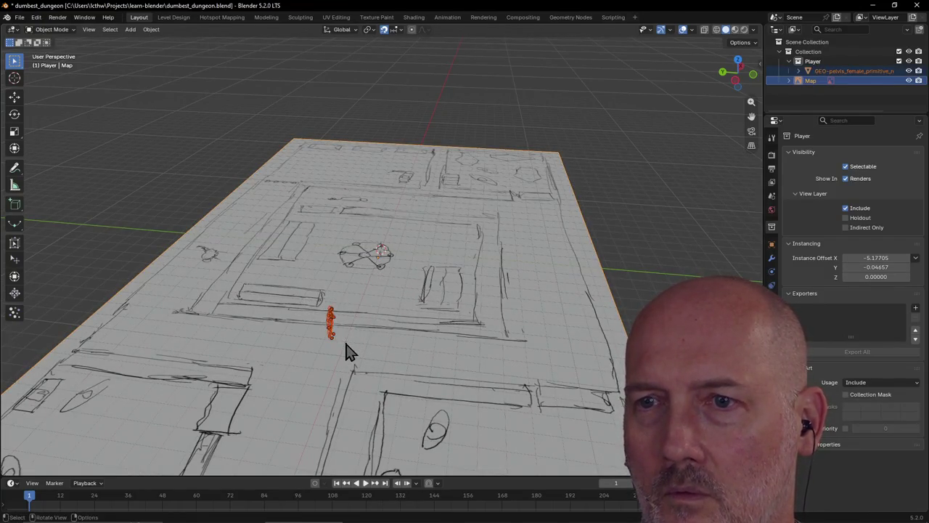
{"action": "left_click", "coordinate": [406, 359], "text": "shift"}
{"action": "middle_click_drag", "start_coordinate": [406, 359], "coordinate": [341, 356]}
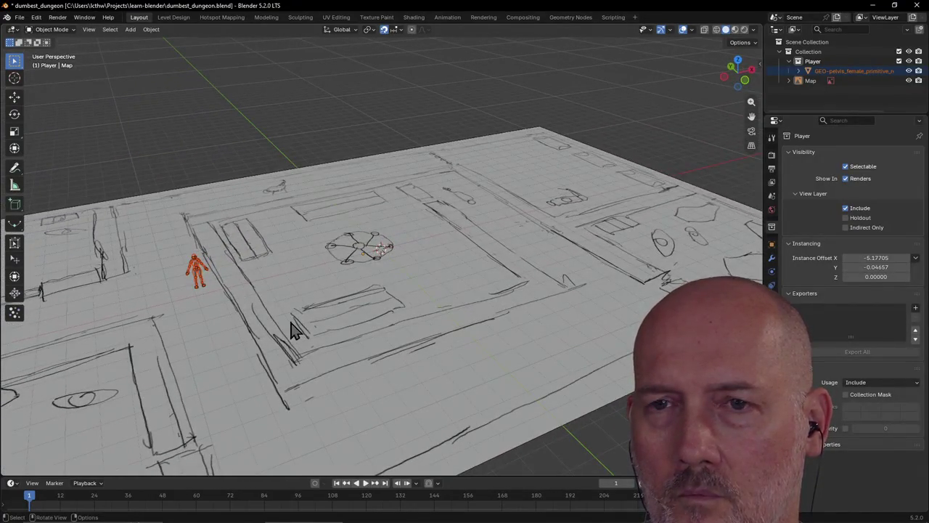
{"action": "key", "text": "g"}
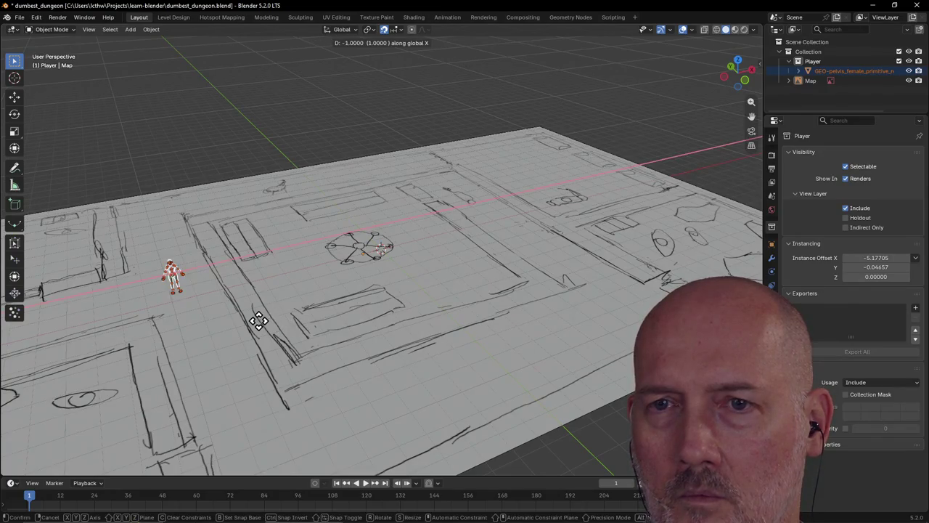
{"action": "left_click", "coordinate": [260, 319]}
Step: Frame the Map plane in the view and save the blend file
{"action": "left_click", "coordinate": [182, 346]}
{"action": "key", "text": "KP_Decimal"}
{"action": "mouse_move", "coordinate": [257, 307]}
{"action": "middle_mouse_down"}
{"action": "mouse_move", "coordinate": [388, 312]}
{"action": "mouse_move", "coordinate": [381, 285]}
{"action": "middle_mouse_up"}
{"action": "scroll", "coordinate": [386, 312], "scroll_direction": "up", "scroll_amount": 3}
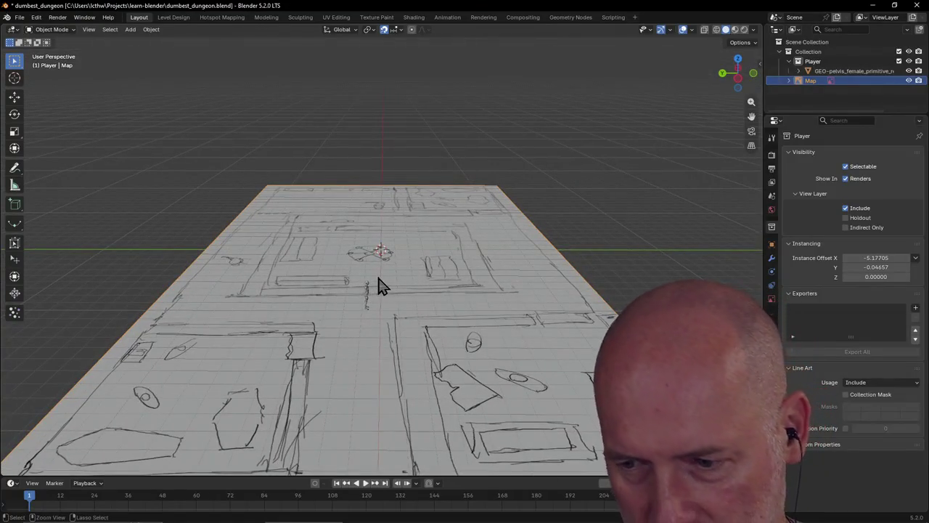
{"action": "key", "text": "ctrl+s"}
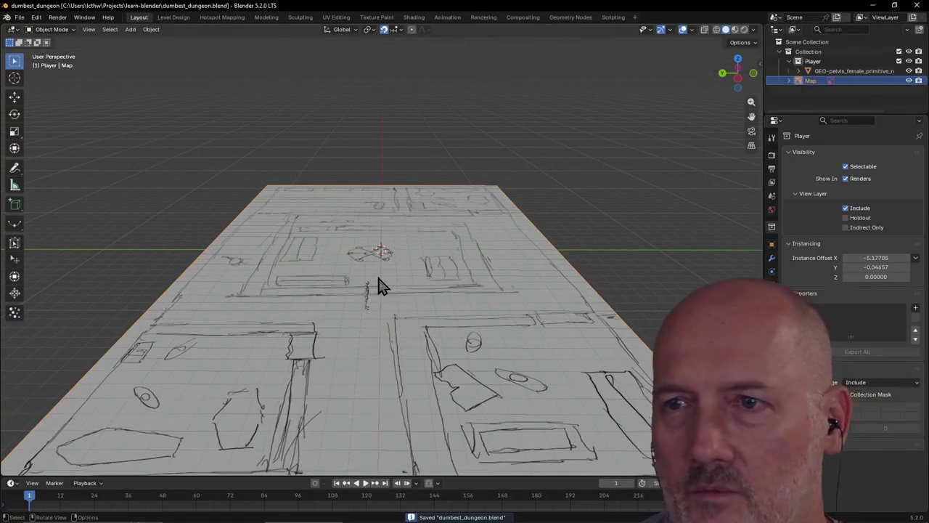
Step: Review the map with zoom and orbit, then switch to the Level Design workspace
{"action": "scroll", "coordinate": [394, 264], "scroll_direction": "down", "scroll_amount": 2}
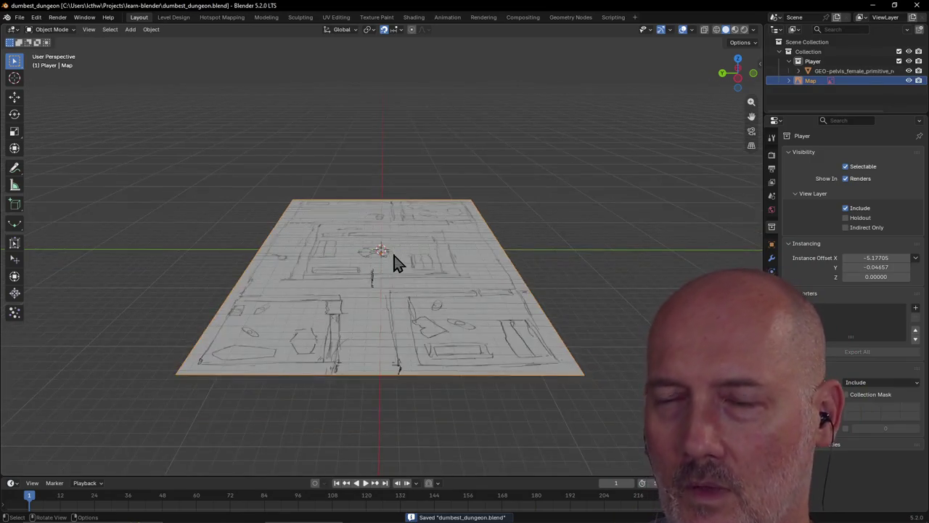
{"action": "scroll", "coordinate": [394, 263], "scroll_direction": "up", "scroll_amount": 1}
{"action": "scroll", "coordinate": [395, 263], "scroll_direction": "up", "scroll_amount": 1}
{"action": "scroll", "coordinate": [394, 263], "scroll_direction": "down", "scroll_amount": 2}
{"action": "mouse_move", "coordinate": [394, 259]}
{"action": "middle_mouse_down"}
{"action": "mouse_move", "coordinate": [366, 269]}
{"action": "mouse_move", "coordinate": [290, 265]}
{"action": "middle_mouse_up"}
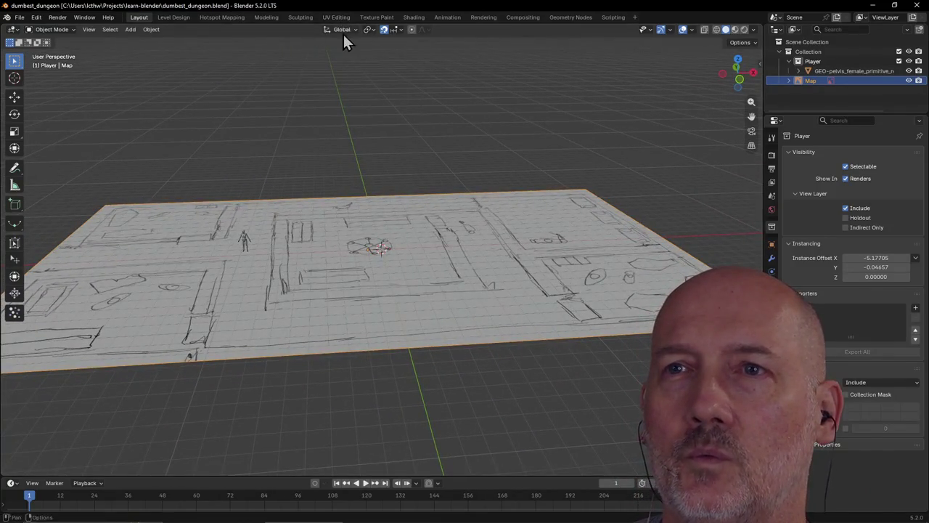
{"action": "left_click", "coordinate": [173, 17]}
Step: Set the Texture Browser path to C:\Projects\raycaster\assets\ after the tiles folder fails
{"action": "mouse_move", "coordinate": [265, 129]}
{"action": "middle_mouse_down"}
{"action": "mouse_move", "coordinate": [286, 141]}
{"action": "mouse_move", "coordinate": [286, 131]}
{"action": "mouse_move", "coordinate": [197, 128]}
{"action": "middle_mouse_up"}
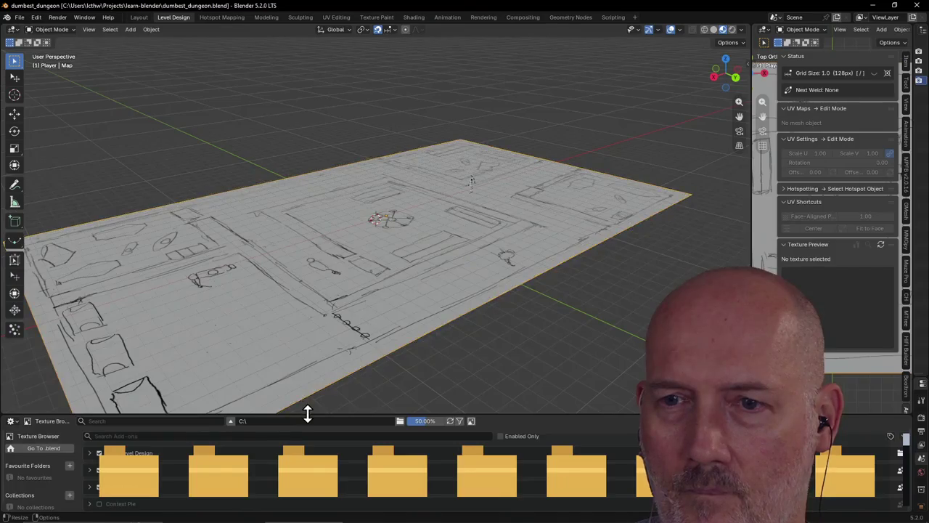
{"action": "left_click_drag", "start_coordinate": [305, 414], "coordinate": [307, 341]}
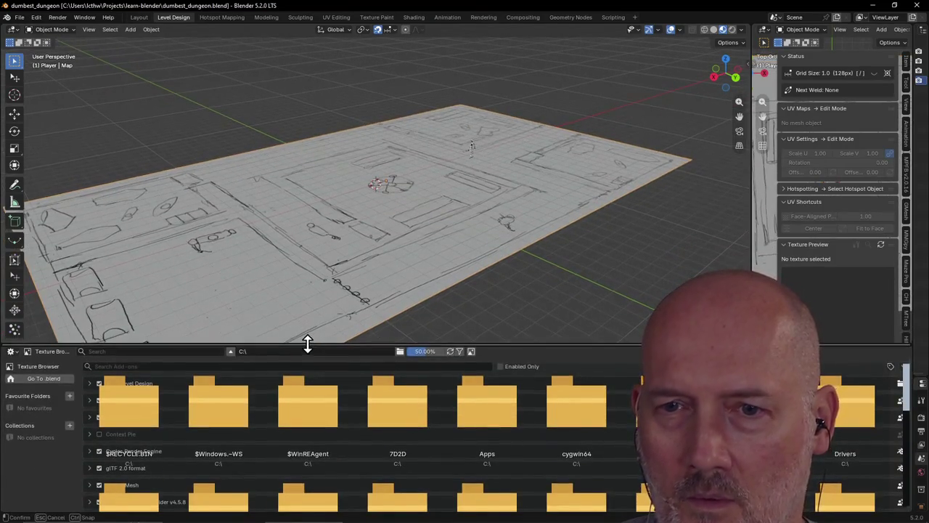
{"action": "left_click_drag", "start_coordinate": [307, 341], "coordinate": [303, 422]}
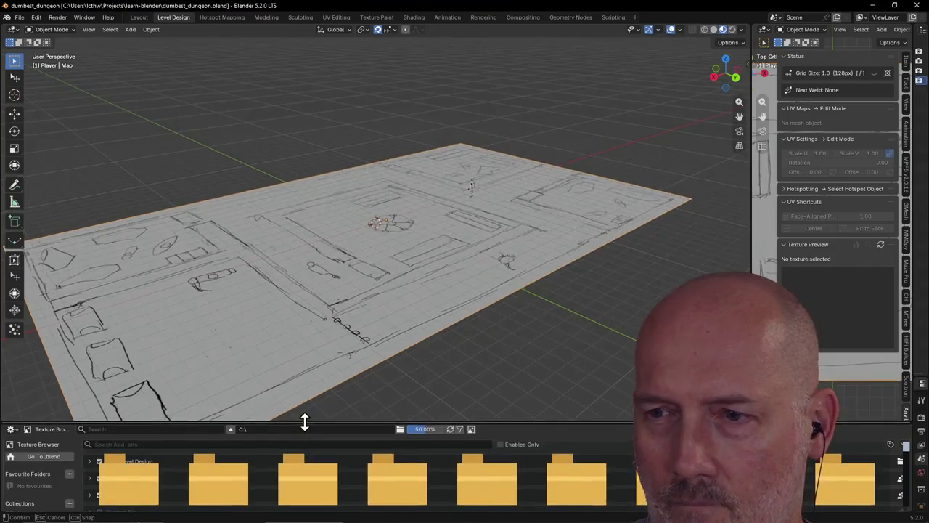
{"action": "left_click", "coordinate": [303, 427]}
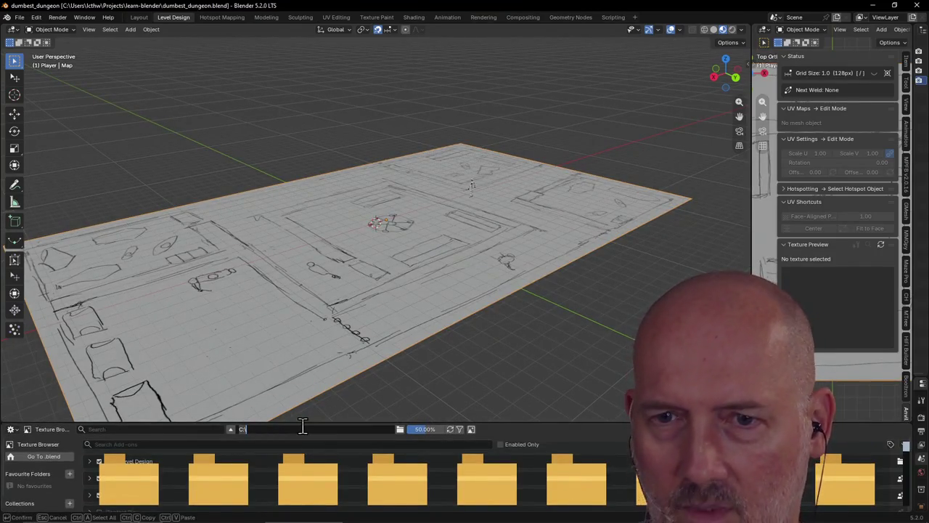
{"action": "type", "text": "P"}
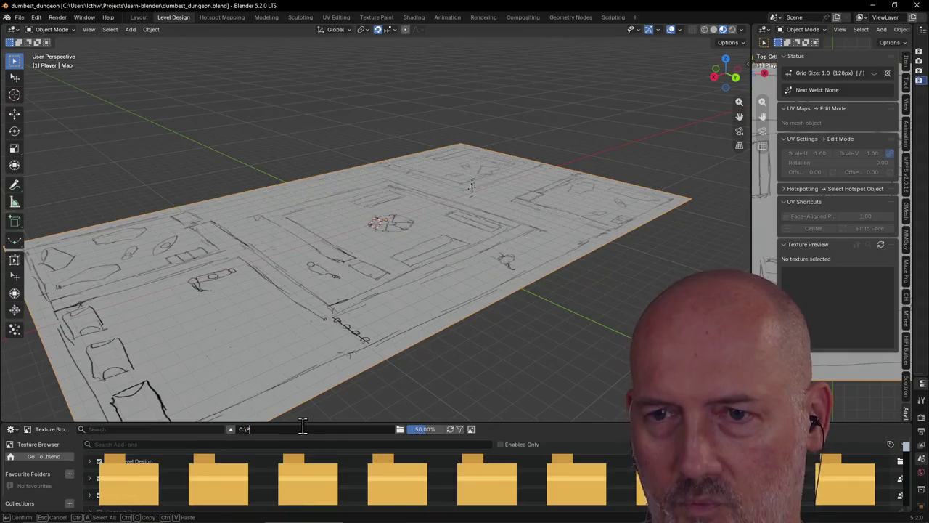
{"action": "type", "text": "rojects\\"}
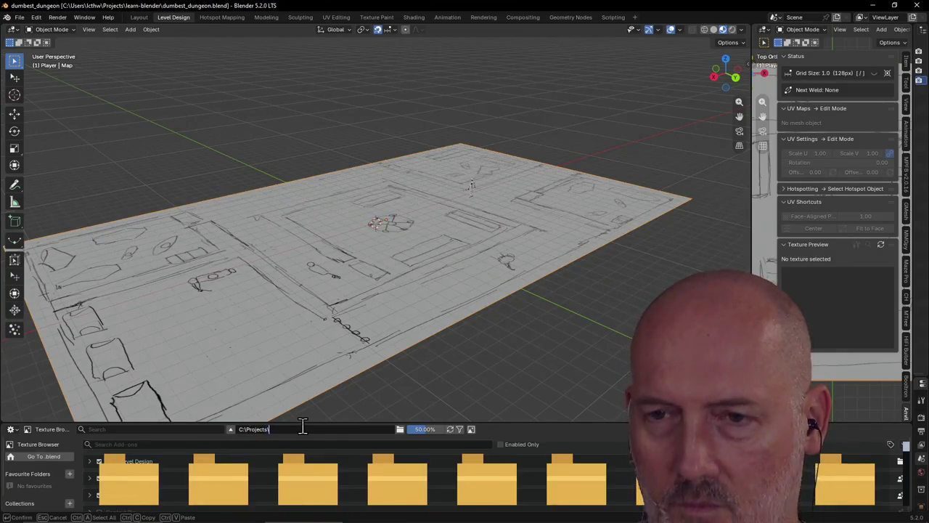
{"action": "type", "text": "raycaster\\as"}
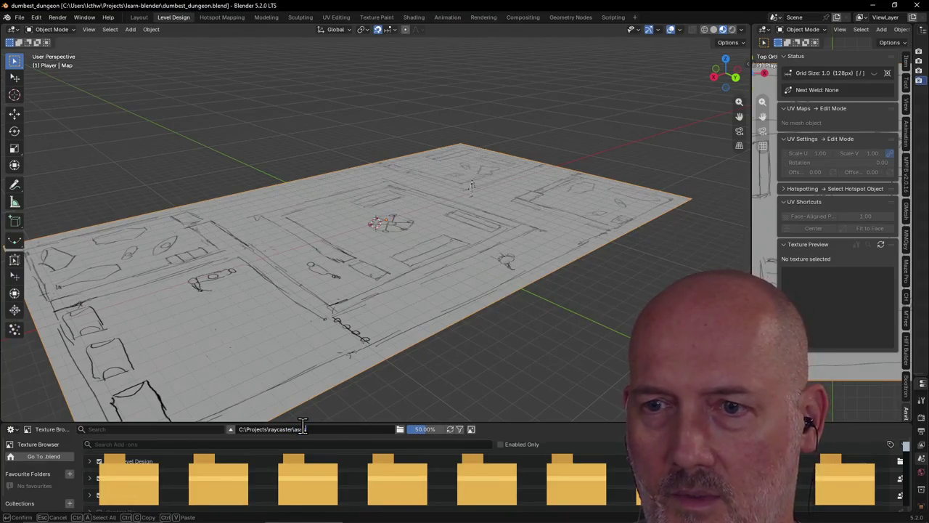
{"action": "type", "text": "sets"}
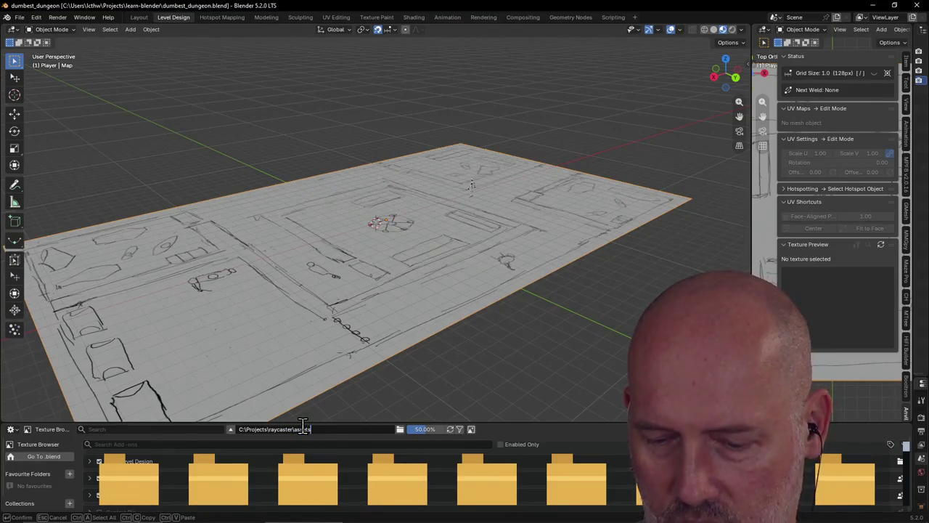
{"action": "type", "text": "\\tiles"}
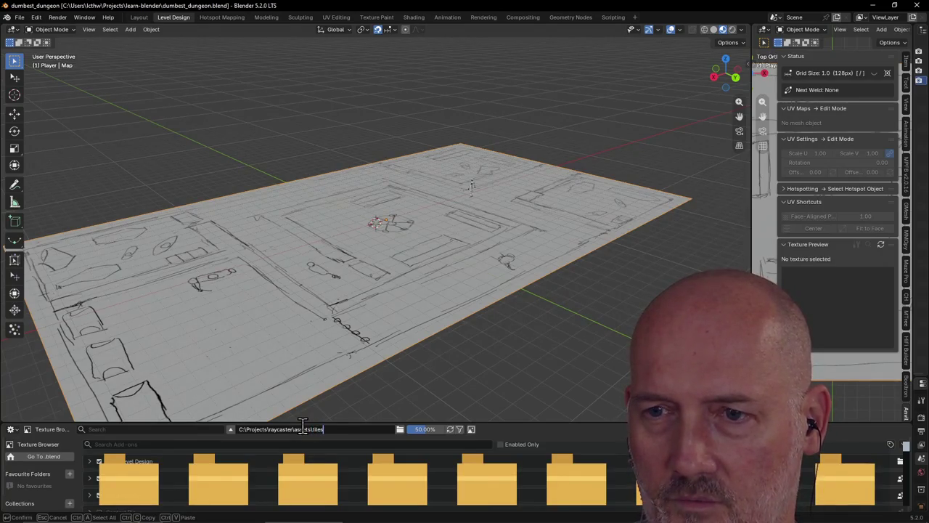
{"action": "key", "text": "Return"}
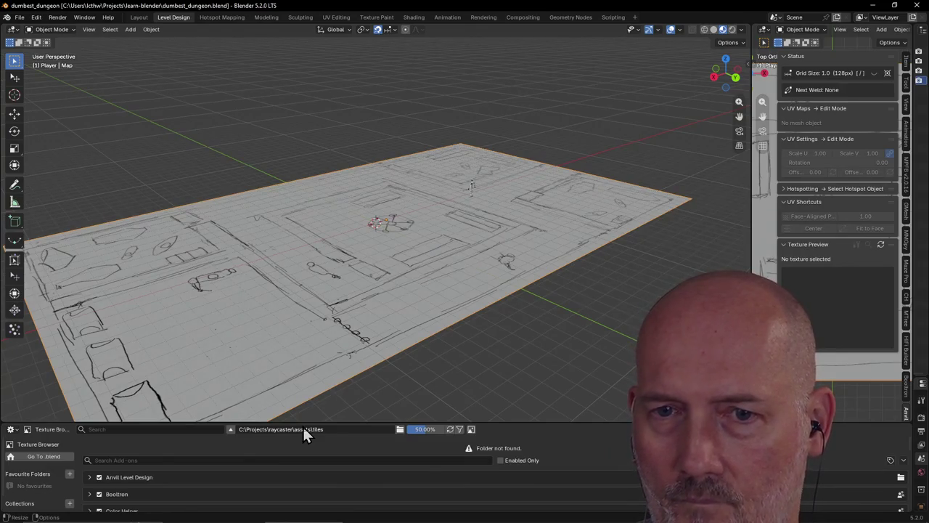
{"action": "left_click", "coordinate": [346, 429]}
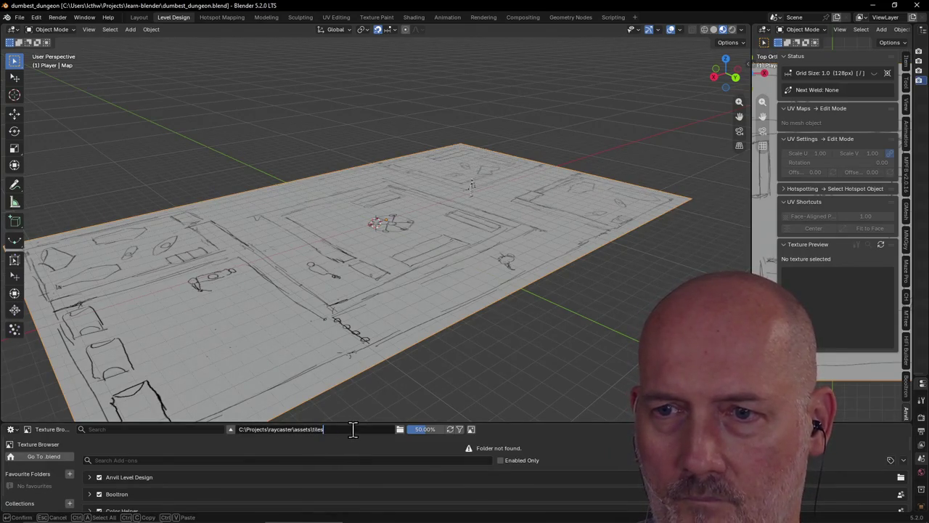
{"action": "key", "text": "Return"}
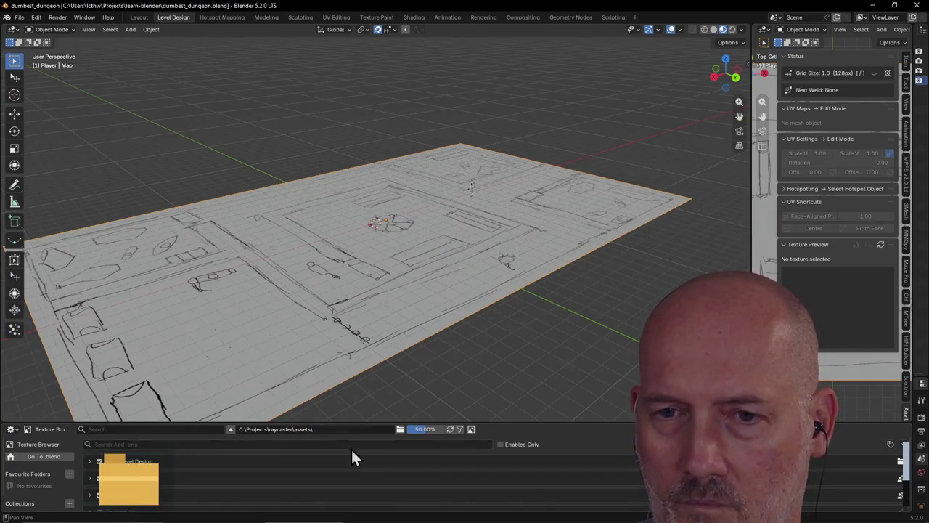
Step: Enlarge the Texture Browser and fix the path to the raycaster assets folder in the user's profile
{"action": "left_click_drag", "start_coordinate": [350, 421], "coordinate": [367, 276]}
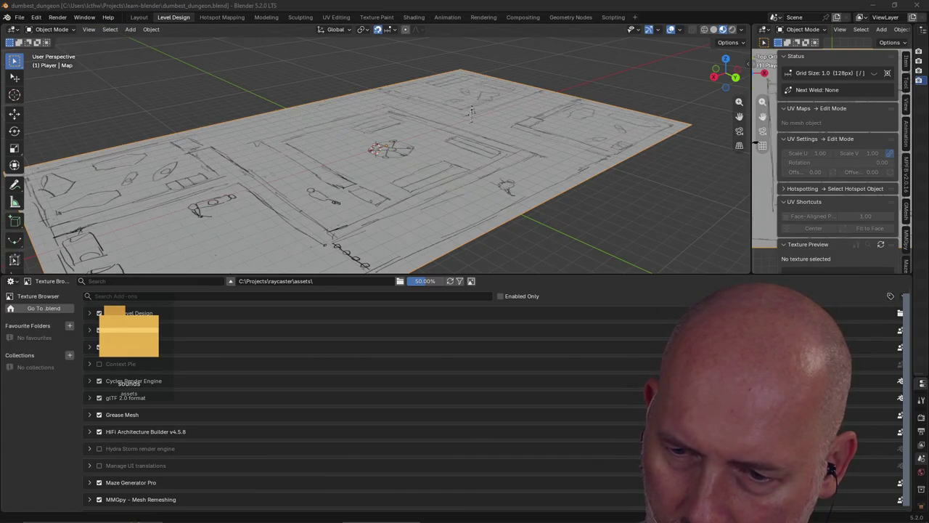
{"action": "key", "text": "ctrl+f"}
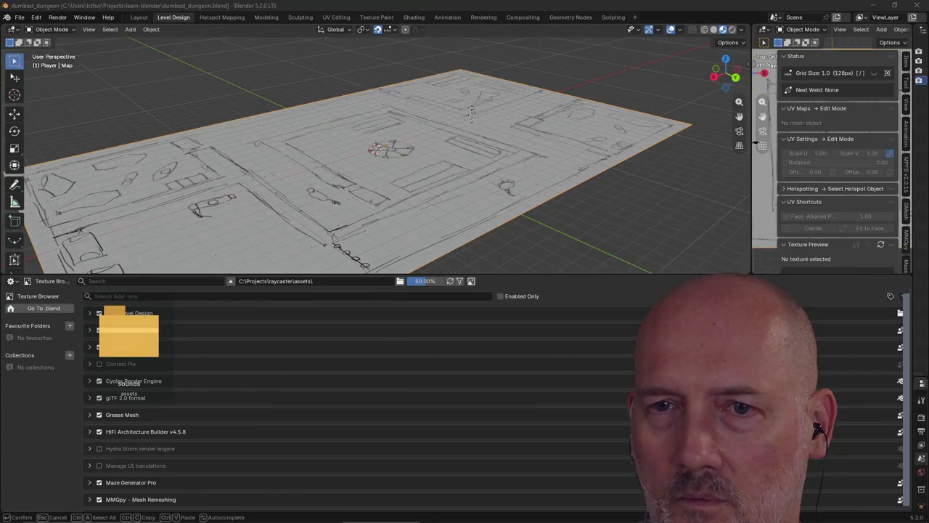
{"action": "key", "text": "Escape"}
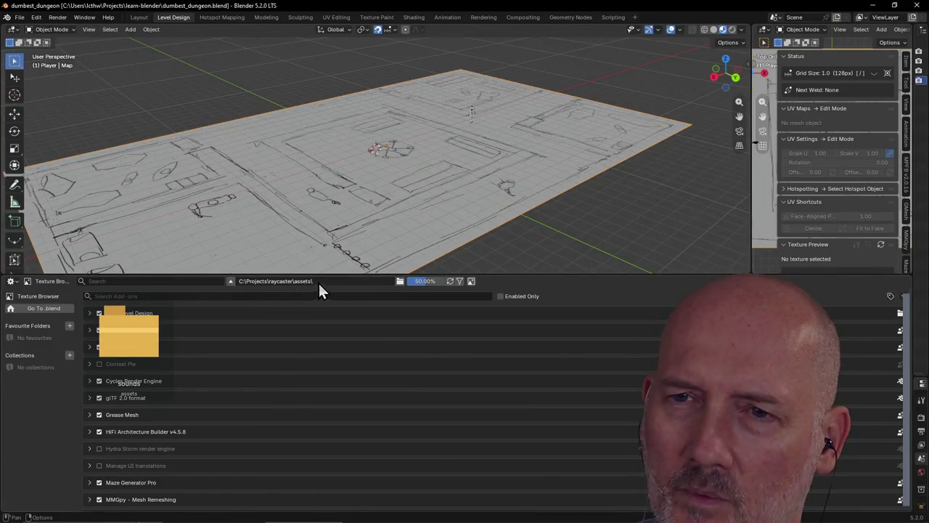
{"action": "left_click", "coordinate": [328, 282]}
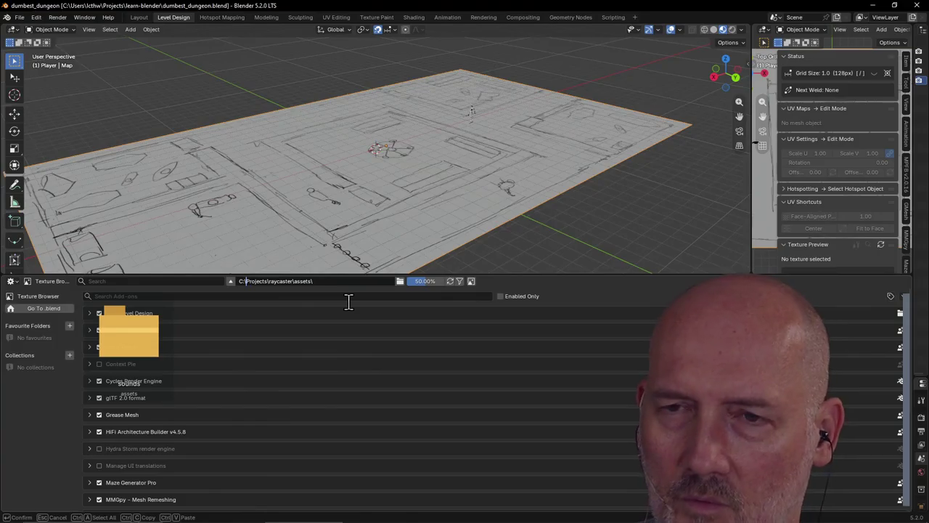
{"action": "type", "text": "Users\\"}
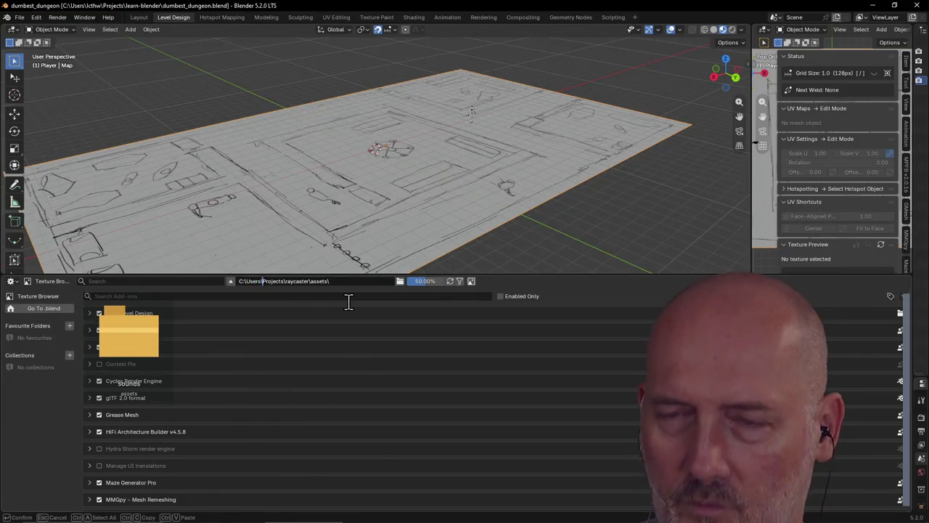
{"action": "type", "text": "lcthw\\"}
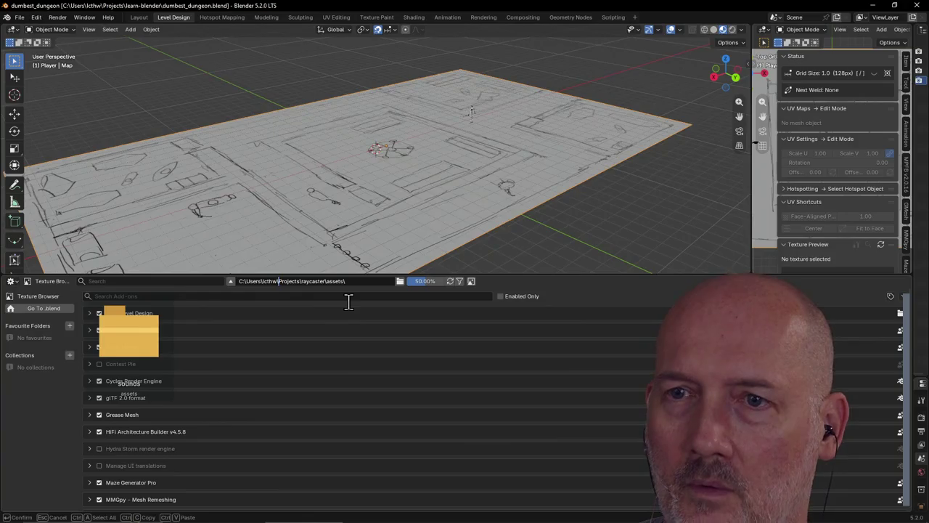
{"action": "key", "text": "Return"}
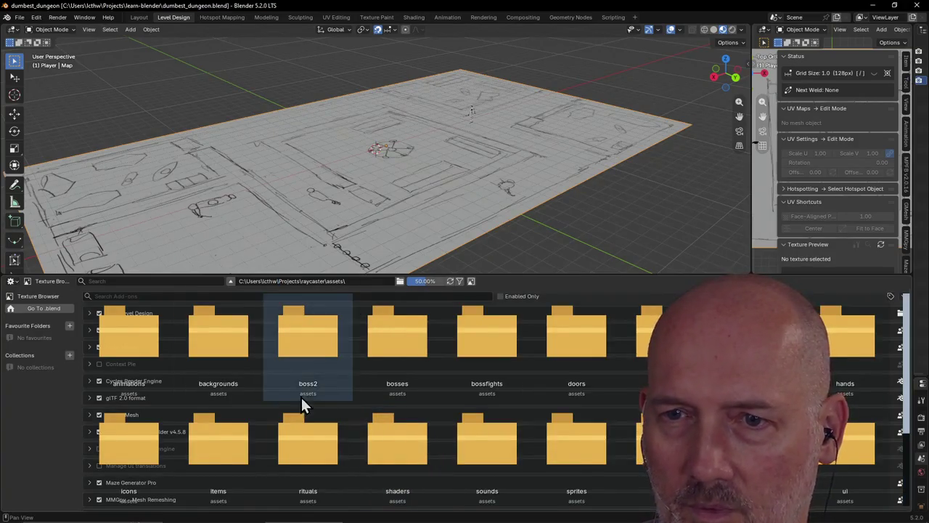
Step: Back out of backgrounds to assets and open textures, showing floor_gray_stone.png and lava_floor.png
{"action": "double_click", "coordinate": [218, 336]}
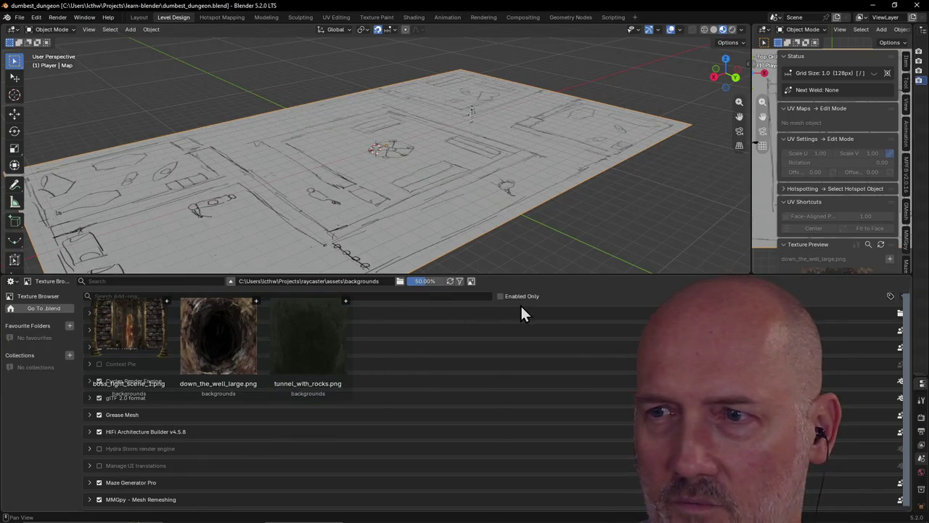
{"action": "left_click", "coordinate": [552, 296]}
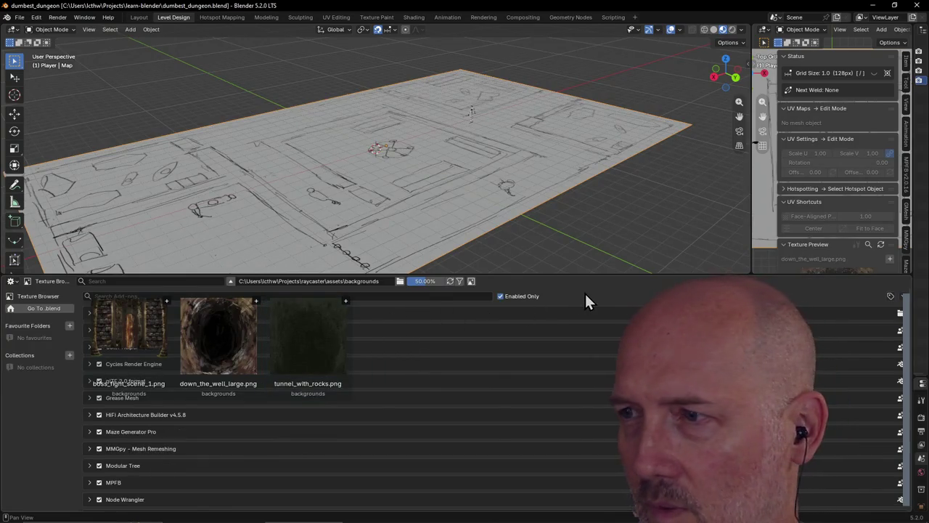
{"action": "left_click", "coordinate": [386, 281]}
{"action": "key", "text": "BackSpace"}
{"action": "key", "text": "BackSpace"}
{"action": "key", "text": "BackSpace"}
{"action": "key", "text": "BackSpace"}
{"action": "key", "text": "BackSpace"}
{"action": "key", "text": "Return"}
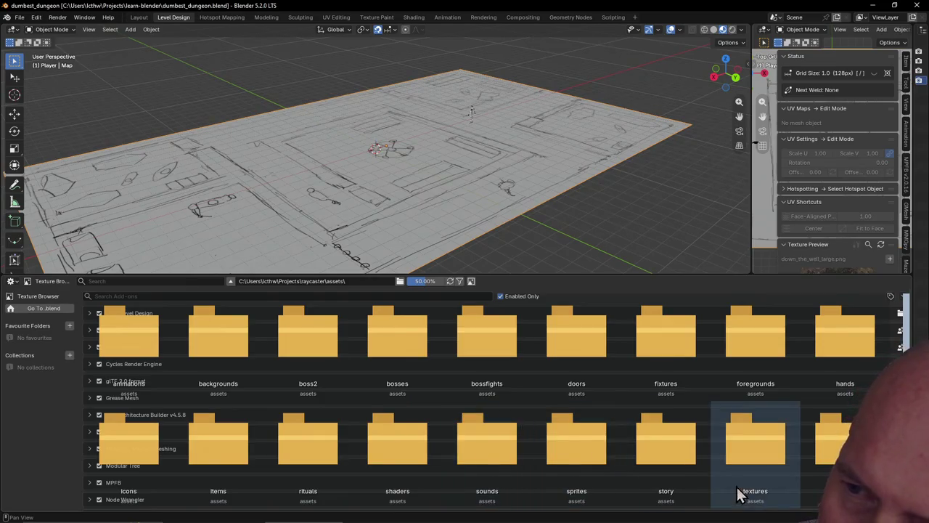
{"action": "double_click", "coordinate": [762, 460]}
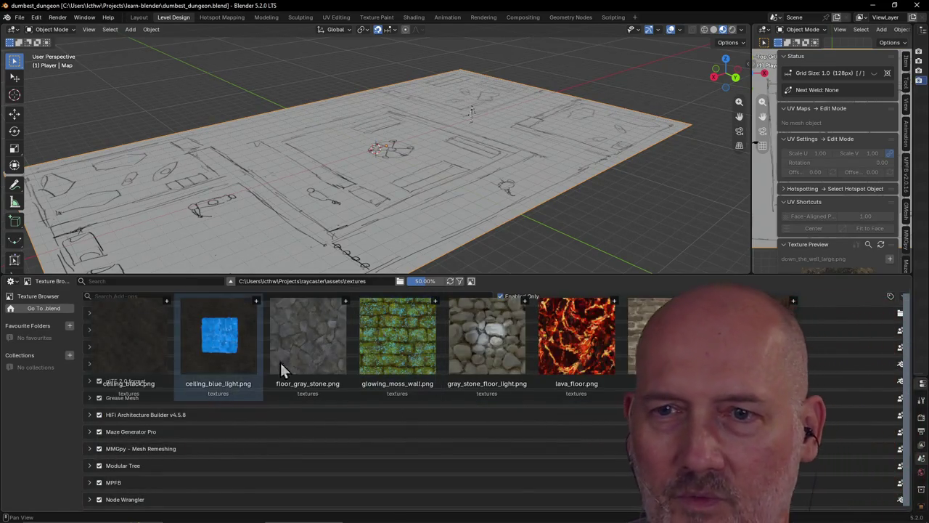
Step: Shrink the Texture Browser, reselect the Map plane, and widen the Top Orthographic view
{"action": "left_click_drag", "start_coordinate": [504, 275], "coordinate": [490, 404]}
{"action": "scroll", "coordinate": [436, 337], "scroll_direction": "down", "scroll_amount": 3}
{"action": "scroll", "coordinate": [431, 291], "scroll_direction": "up", "scroll_amount": 4}
{"action": "mouse_move", "coordinate": [423, 283]}
{"action": "middle_mouse_down"}
{"action": "mouse_move", "coordinate": [417, 291]}
{"action": "mouse_move", "coordinate": [385, 276]}
{"action": "mouse_move", "coordinate": [381, 300]}
{"action": "mouse_move", "coordinate": [460, 315]}
{"action": "mouse_move", "coordinate": [494, 307]}
{"action": "mouse_move", "coordinate": [480, 310]}
{"action": "mouse_move", "coordinate": [519, 240]}
{"action": "mouse_move", "coordinate": [479, 256]}
{"action": "mouse_move", "coordinate": [546, 168]}
{"action": "middle_mouse_up"}
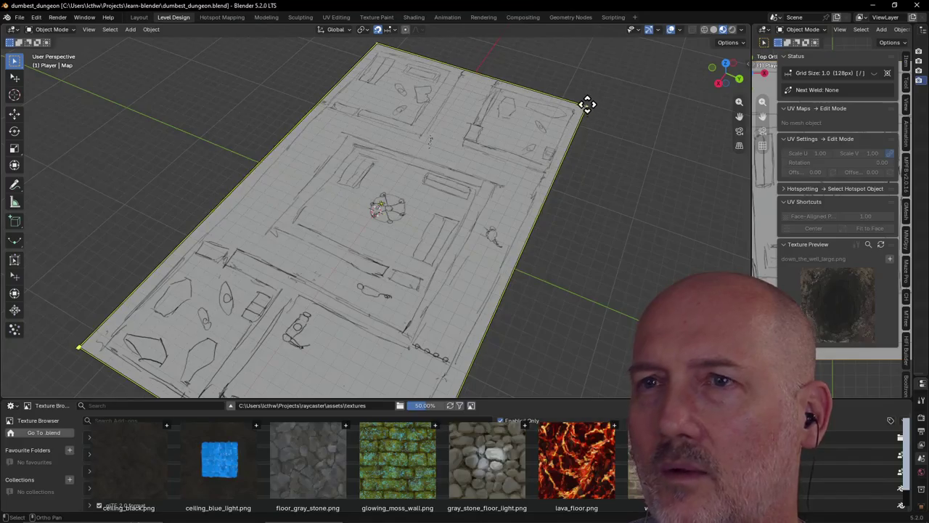
{"action": "left_click", "coordinate": [261, 101]}
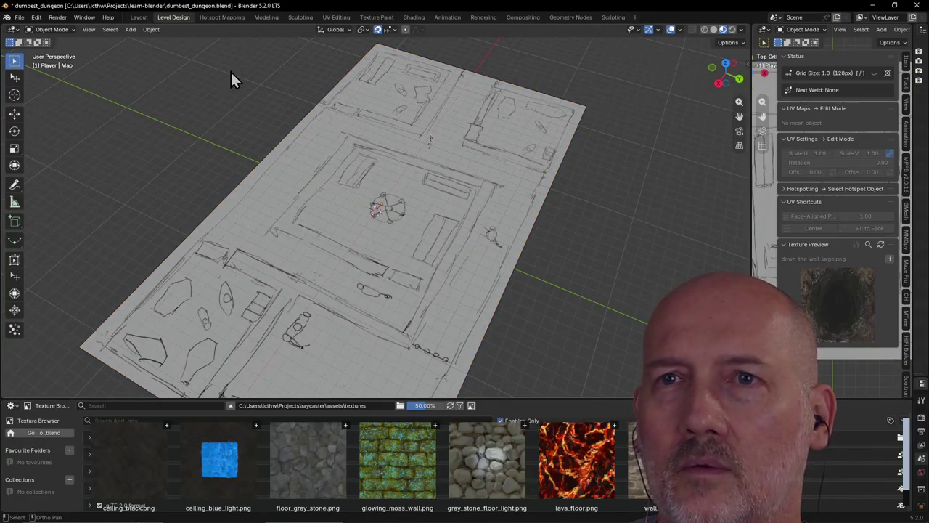
{"action": "scroll", "coordinate": [334, 196], "scroll_direction": "down", "scroll_amount": 3}
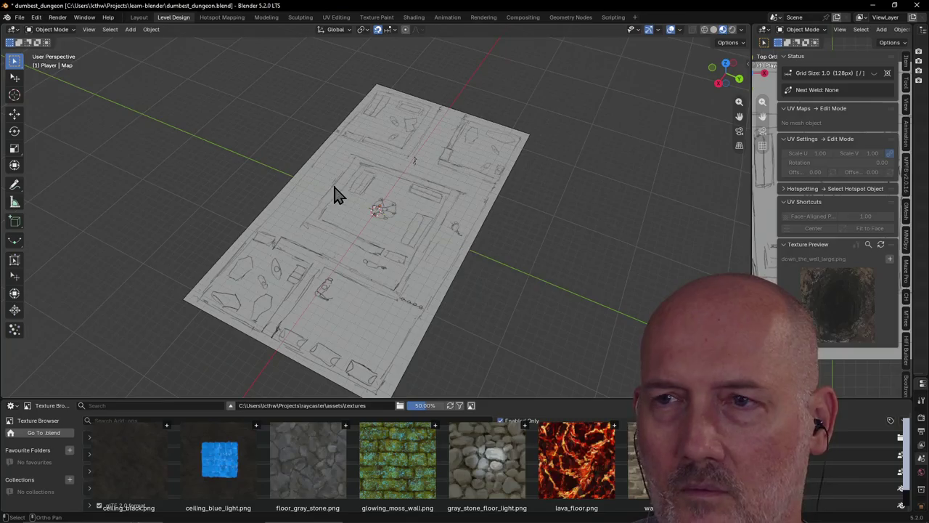
{"action": "scroll", "coordinate": [499, 158], "scroll_direction": "up", "scroll_amount": 2}
{"action": "mouse_move", "coordinate": [520, 125]}
{"action": "middle_mouse_down"}
{"action": "mouse_move", "coordinate": [535, 116]}
{"action": "mouse_move", "coordinate": [501, 117]}
{"action": "mouse_move", "coordinate": [496, 124]}
{"action": "middle_mouse_up"}
{"action": "left_click", "coordinate": [532, 108]}
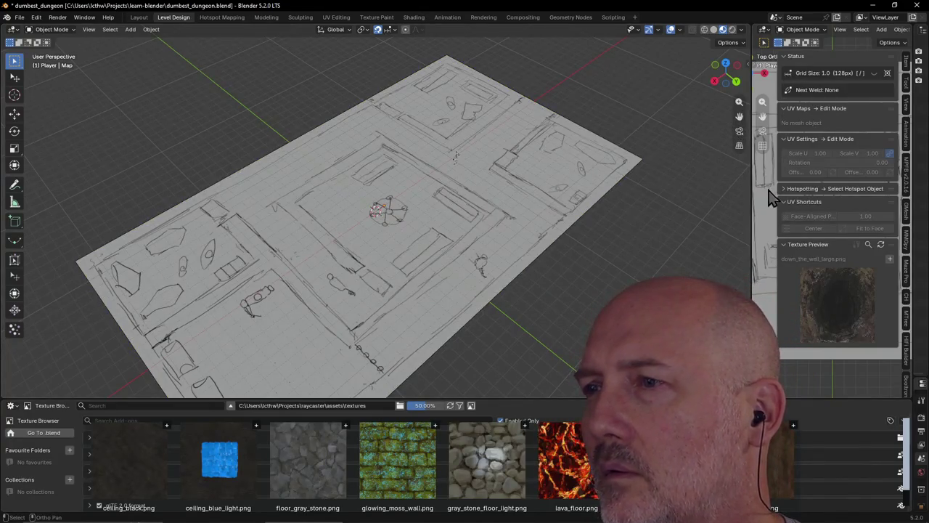
{"action": "left_click_drag", "start_coordinate": [752, 210], "coordinate": [607, 193]}
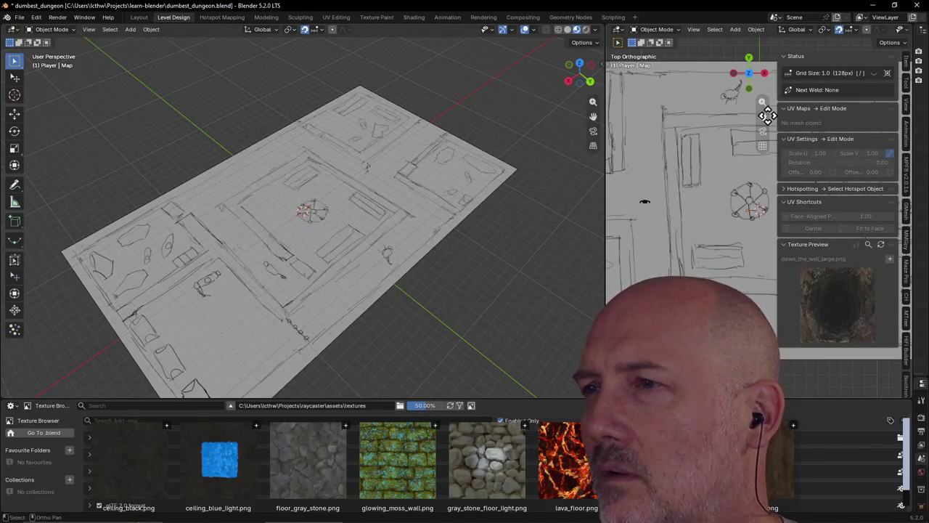
Step: Widen the Top Orthographic view, zoom out to fit the whole map, and orbit the perspective view
{"action": "left_click_drag", "start_coordinate": [605, 218], "coordinate": [579, 217]}
{"action": "scroll", "coordinate": [649, 208], "scroll_direction": "down", "scroll_amount": 3}
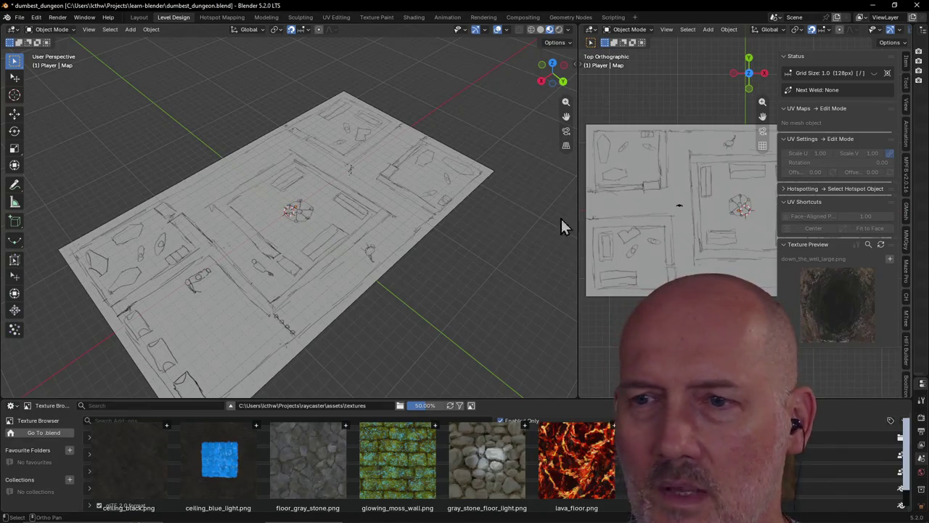
{"action": "scroll", "coordinate": [346, 286], "scroll_direction": "down", "scroll_amount": 2}
{"action": "middle_click_drag", "start_coordinate": [346, 287], "coordinate": [398, 270]}
Step: Save the file, start a Box Builder box at the map corner, then cancel it
{"action": "key", "text": "ctrl+s"}
{"action": "left_click", "coordinate": [156, 250]}
{"action": "key", "text": "b"}
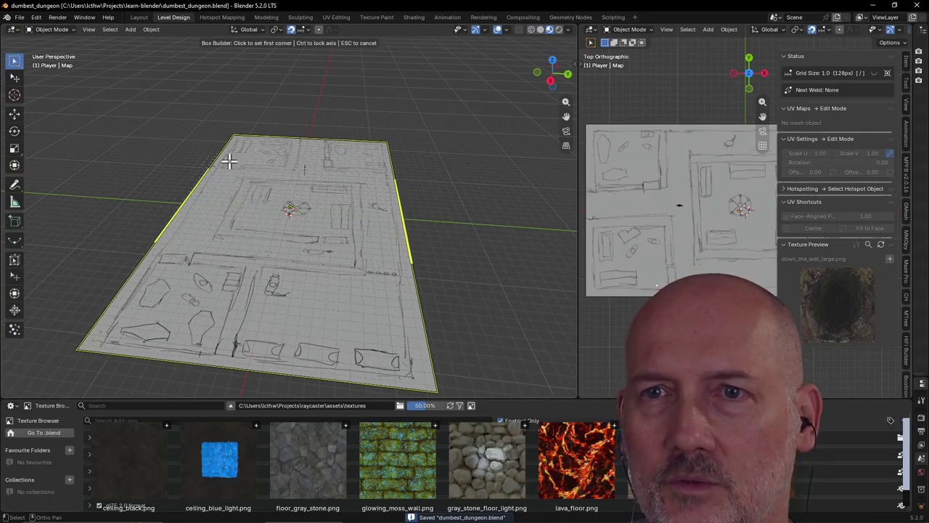
{"action": "left_click", "coordinate": [84, 334]}
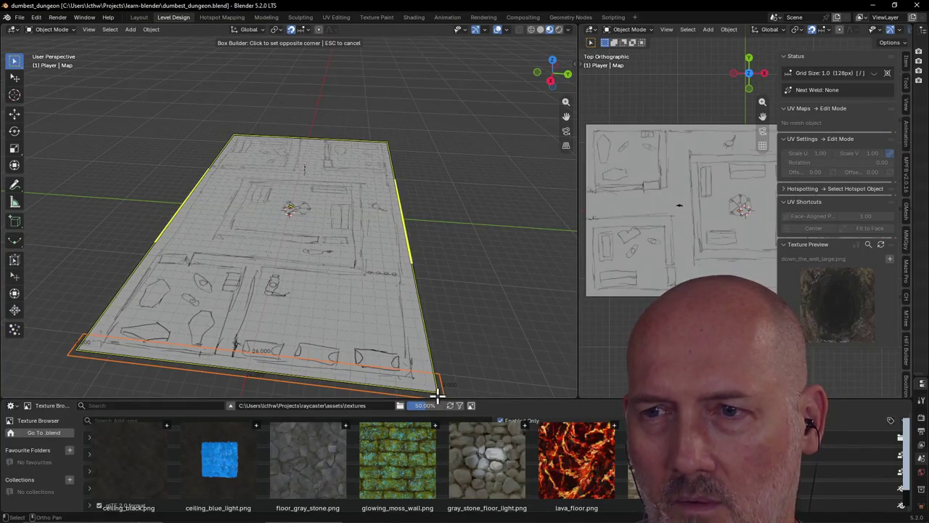
{"action": "key", "text": "Escape"}
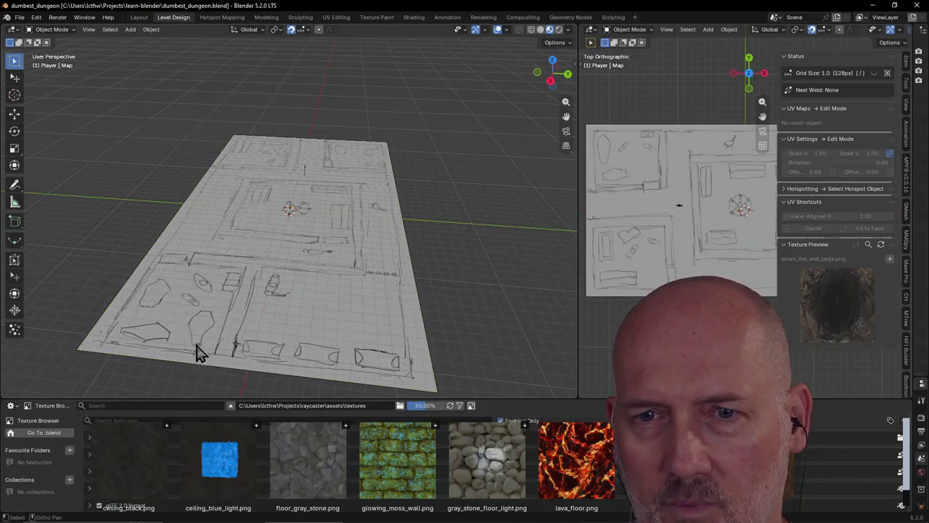
{"action": "left_click", "coordinate": [63, 340]}
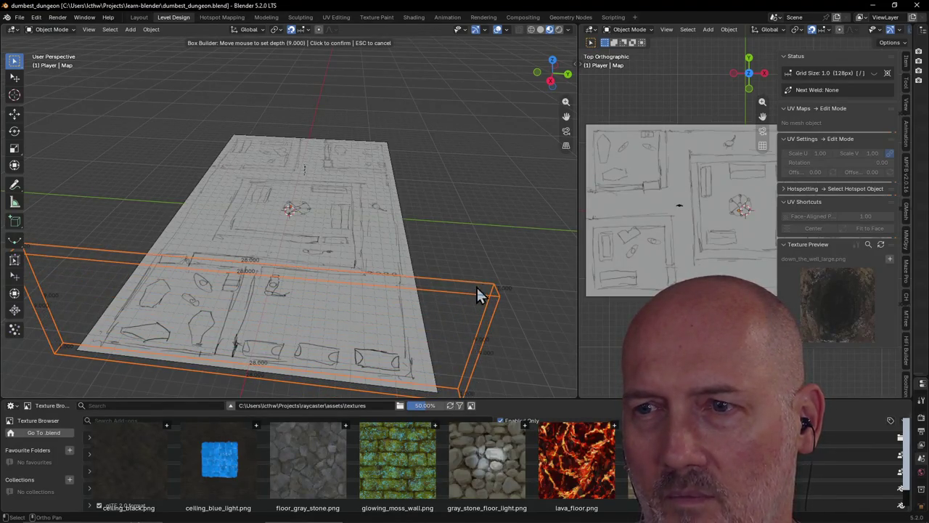
Step: Build a wall box along the map edge, texture it with floor_gray_stone.png, then undo it
{"action": "left_click", "coordinate": [476, 285]}
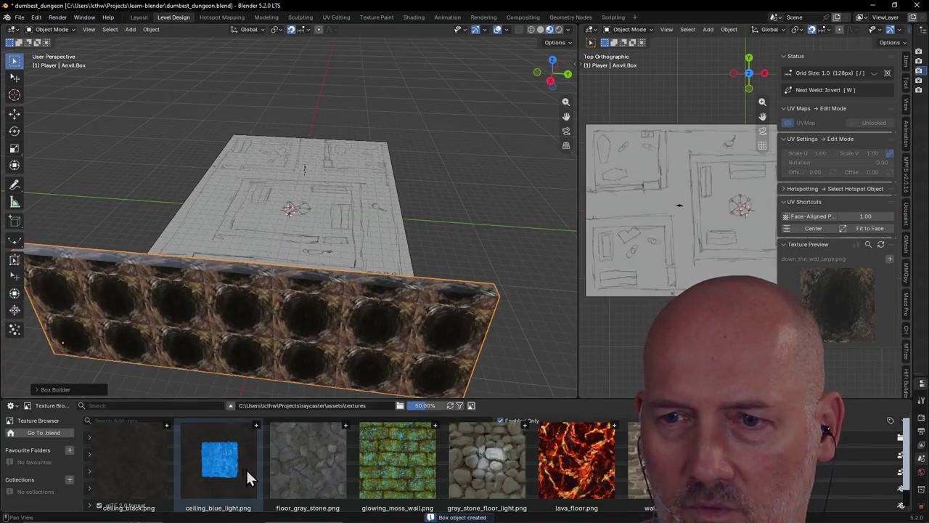
{"action": "left_click", "coordinate": [301, 458]}
{"action": "mouse_move", "coordinate": [485, 215]}
{"action": "middle_mouse_down"}
{"action": "mouse_move", "coordinate": [373, 220]}
{"action": "mouse_move", "coordinate": [379, 216]}
{"action": "mouse_move", "coordinate": [400, 211]}
{"action": "mouse_move", "coordinate": [353, 234]}
{"action": "mouse_move", "coordinate": [353, 249]}
{"action": "mouse_move", "coordinate": [249, 225]}
{"action": "mouse_move", "coordinate": [270, 207]}
{"action": "mouse_move", "coordinate": [280, 228]}
{"action": "mouse_move", "coordinate": [259, 235]}
{"action": "mouse_move", "coordinate": [265, 221]}
{"action": "mouse_move", "coordinate": [246, 242]}
{"action": "mouse_move", "coordinate": [273, 242]}
{"action": "mouse_move", "coordinate": [238, 254]}
{"action": "mouse_move", "coordinate": [255, 245]}
{"action": "middle_mouse_up"}
{"action": "key", "text": "ctrl+z"}
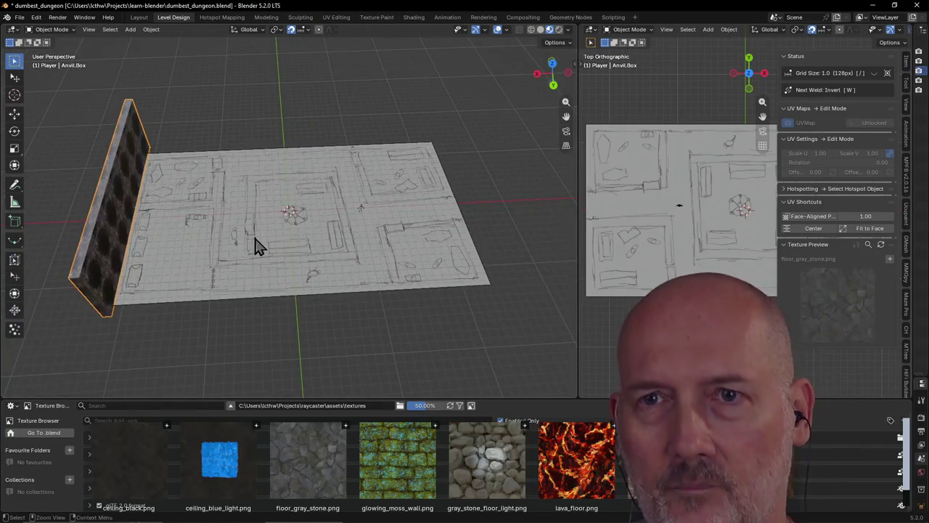
Step: Undo the wall box and orbit to see the tilted Map plane
{"action": "key", "text": "ctrl+z"}
{"action": "scroll", "coordinate": [221, 236], "scroll_direction": "up", "scroll_amount": 2}
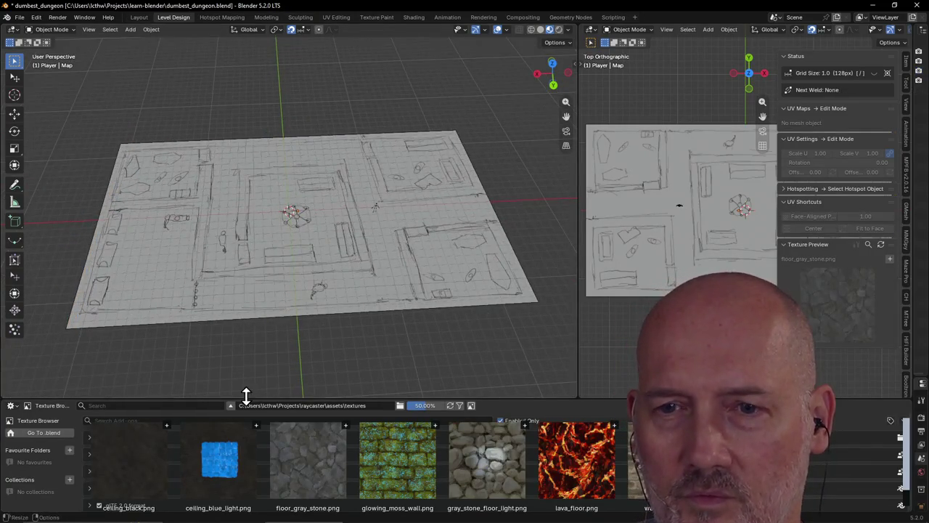
{"action": "scroll", "coordinate": [201, 343], "scroll_direction": "down", "scroll_amount": 2}
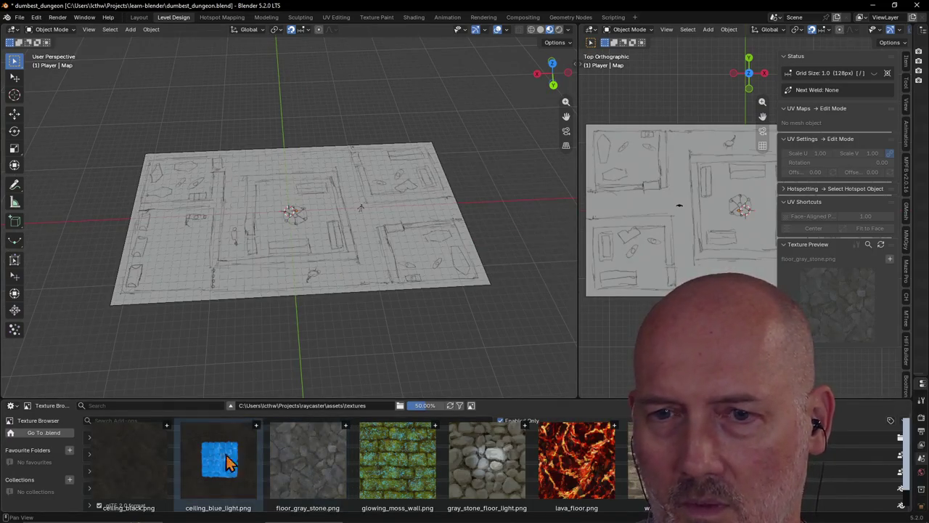
{"action": "middle_click_drag", "start_coordinate": [218, 307], "coordinate": [236, 320]}
{"action": "scroll", "coordinate": [236, 320], "scroll_direction": "up", "scroll_amount": 2}
{"action": "left_click", "coordinate": [209, 283]}
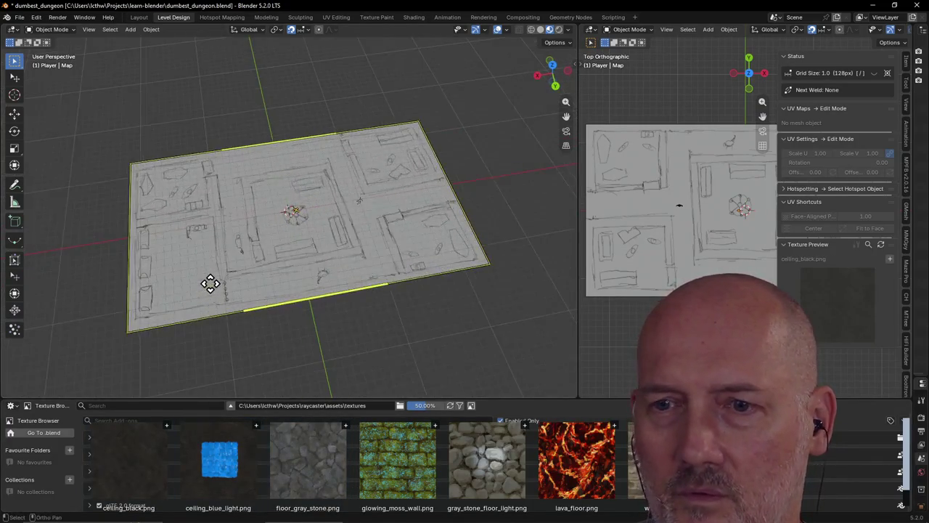
{"action": "left_click", "coordinate": [113, 143]}
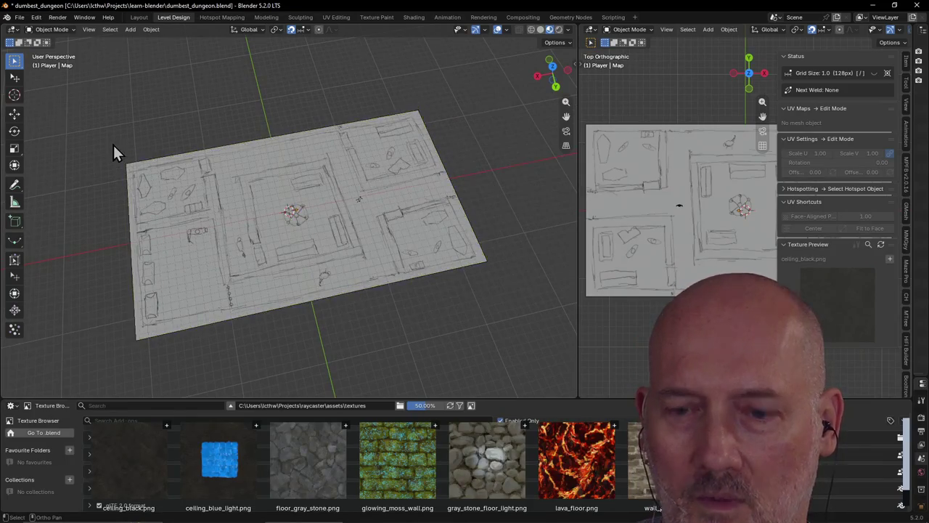
Step: Build a 1-unit-deep box slab spanning the whole Map footprint and save the file
{"action": "key", "text": "b"}
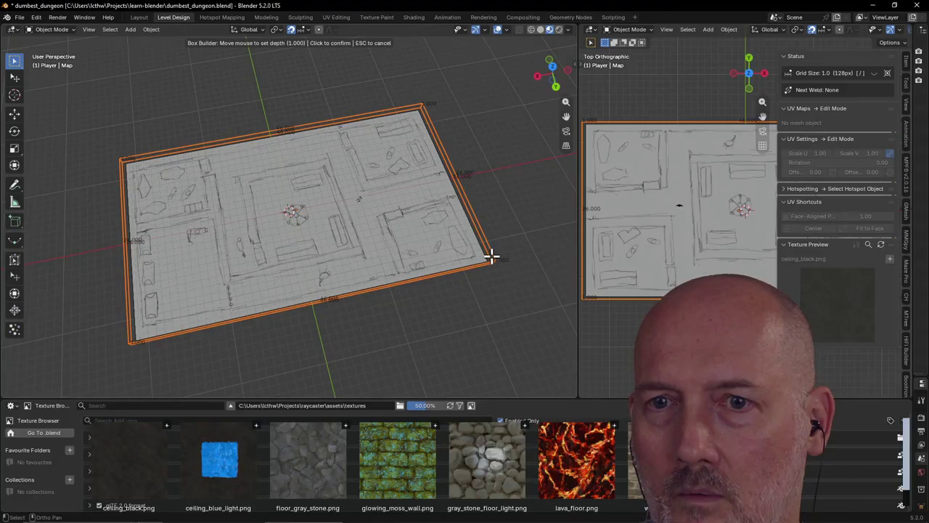
{"action": "left_click", "coordinate": [491, 255]}
{"action": "mouse_move", "coordinate": [487, 255]}
{"action": "middle_mouse_down"}
{"action": "mouse_move", "coordinate": [481, 210]}
{"action": "mouse_move", "coordinate": [457, 210]}
{"action": "mouse_move", "coordinate": [520, 211]}
{"action": "middle_mouse_up"}
{"action": "scroll", "coordinate": [481, 203], "scroll_direction": "up", "scroll_amount": 3}
{"action": "scroll", "coordinate": [486, 203], "scroll_direction": "down", "scroll_amount": 4}
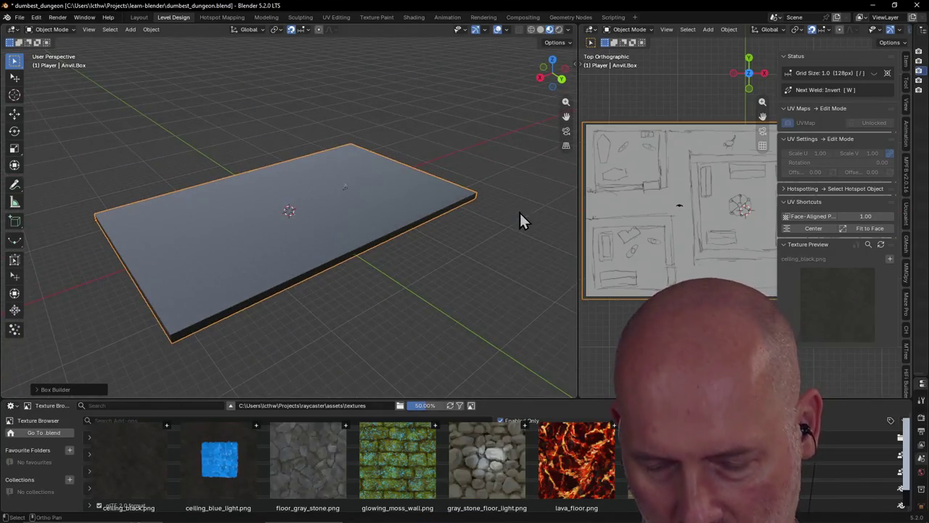
{"action": "key", "text": "ctrl+s"}
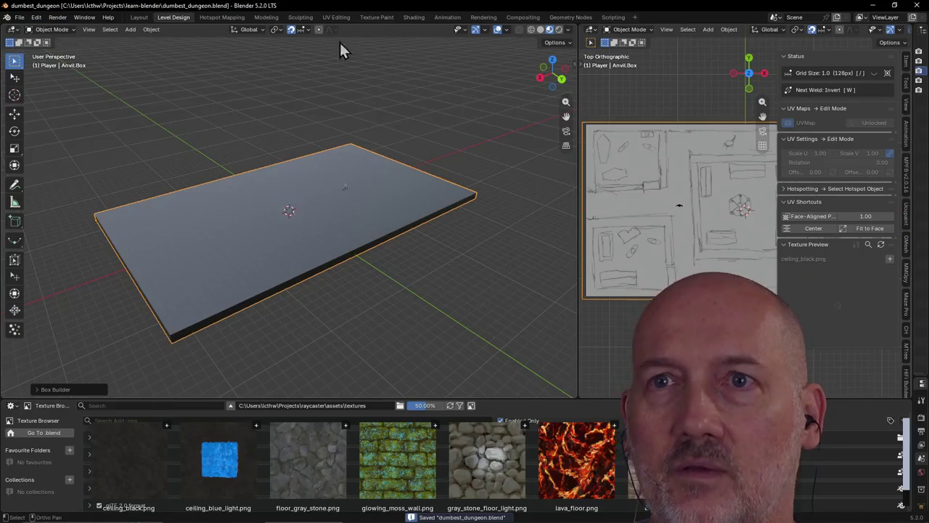
Step: In the Layout workspace, select the Map object and move it along Z
{"action": "left_click", "coordinate": [139, 16]}
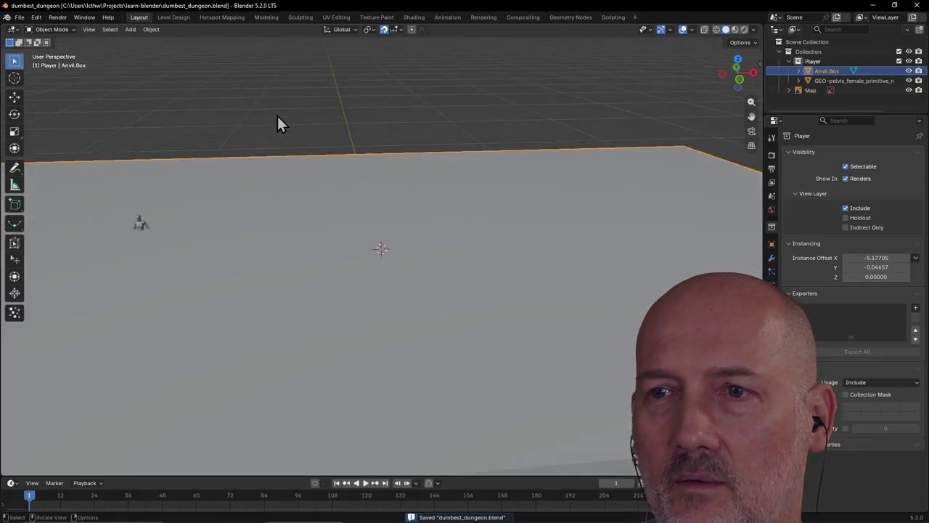
{"action": "mouse_move", "coordinate": [277, 116]}
{"action": "middle_mouse_down"}
{"action": "mouse_move", "coordinate": [408, 124]}
{"action": "mouse_move", "coordinate": [384, 129]}
{"action": "middle_mouse_up"}
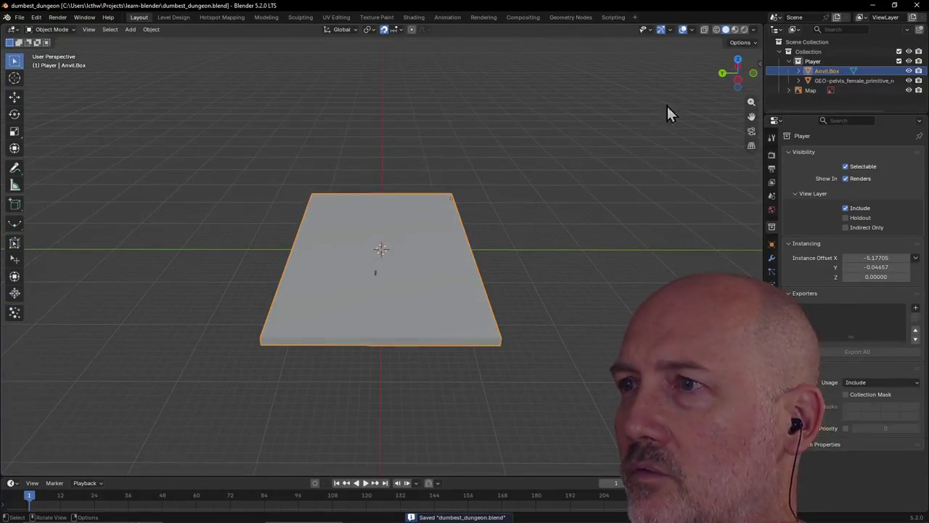
{"action": "left_click", "coordinate": [810, 91]}
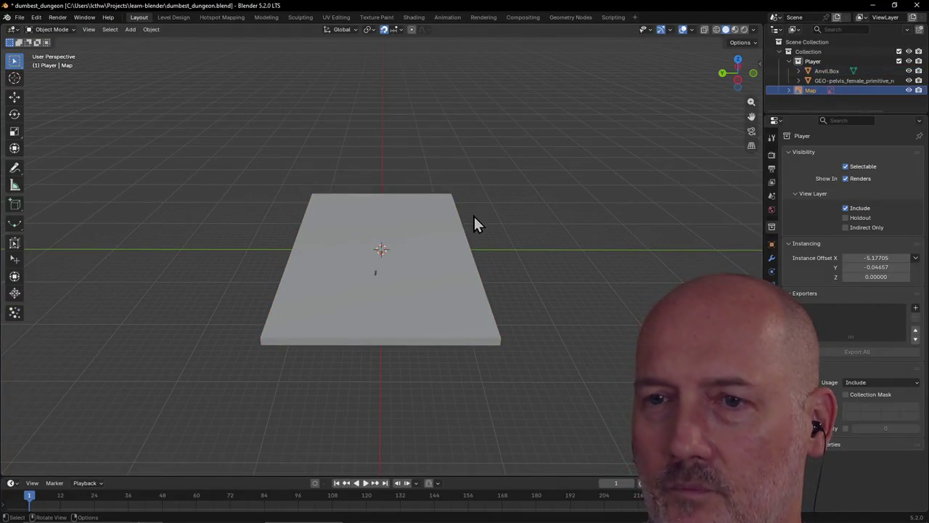
{"action": "key", "text": "g"}
{"action": "key", "text": "z"}
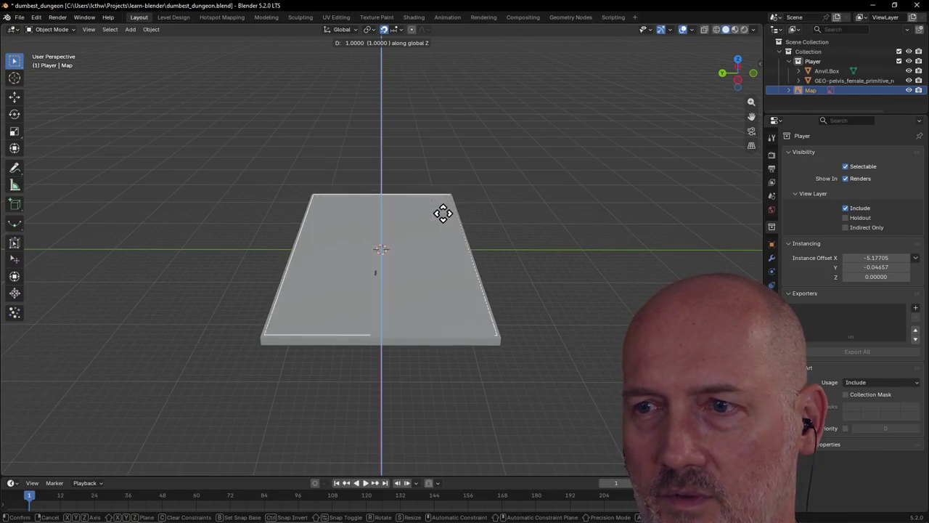
{"action": "left_click", "coordinate": [442, 213]}
{"action": "scroll", "coordinate": [465, 225], "scroll_direction": "up", "scroll_amount": 3}
{"action": "mouse_move", "coordinate": [465, 225]}
{"action": "middle_mouse_down"}
{"action": "mouse_move", "coordinate": [346, 187]}
{"action": "mouse_move", "coordinate": [402, 116]}
{"action": "middle_mouse_up"}
{"action": "scroll", "coordinate": [347, 188], "scroll_direction": "down", "scroll_amount": 2}
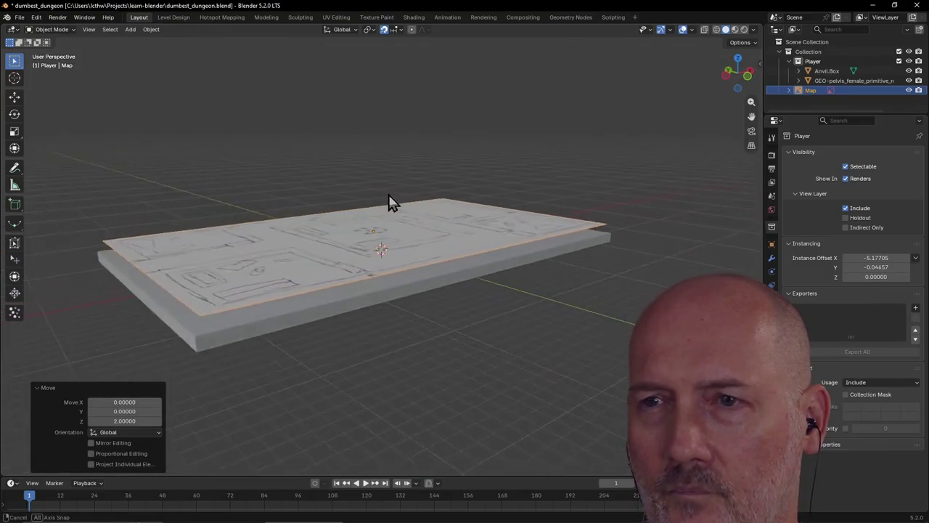
Step: Turn off snapping and lower the Map along Z onto the slab's top face
{"action": "left_click", "coordinate": [384, 29]}
{"action": "middle_click_drag", "start_coordinate": [381, 51], "coordinate": [362, 99]}
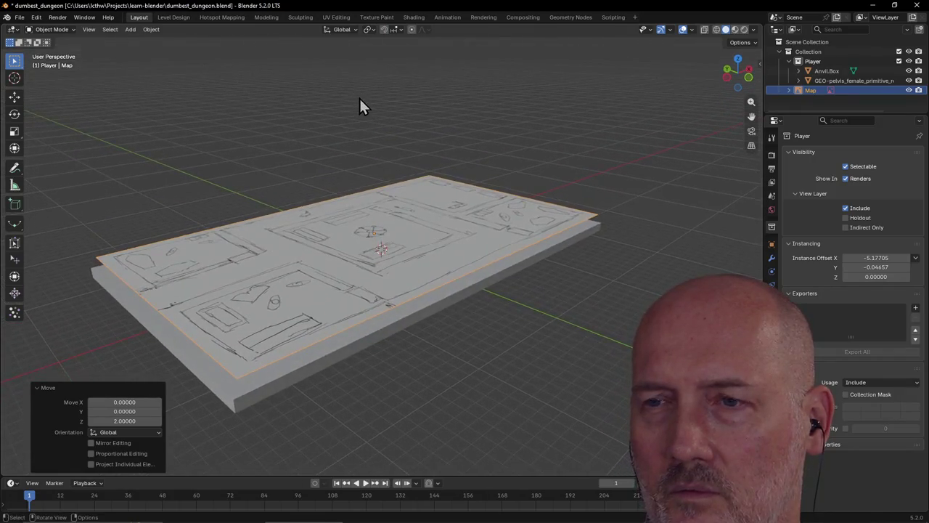
{"action": "key", "text": "g"}
{"action": "key", "text": "z"}
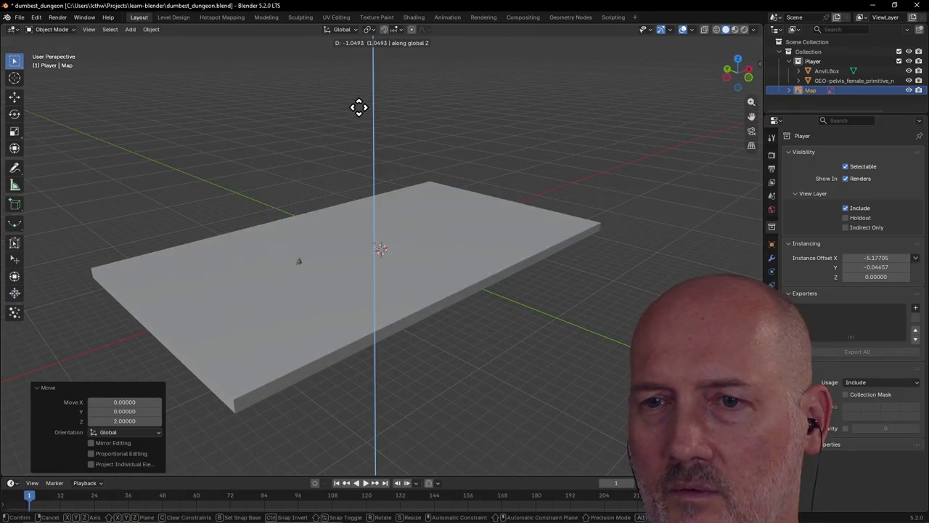
{"action": "left_click", "coordinate": [359, 106]}
{"action": "scroll", "coordinate": [435, 153], "scroll_direction": "up", "scroll_amount": 2}
{"action": "mouse_move", "coordinate": [439, 154]}
{"action": "middle_mouse_down"}
{"action": "mouse_move", "coordinate": [485, 184]}
{"action": "mouse_move", "coordinate": [485, 202]}
{"action": "mouse_move", "coordinate": [419, 196]}
{"action": "middle_mouse_up"}
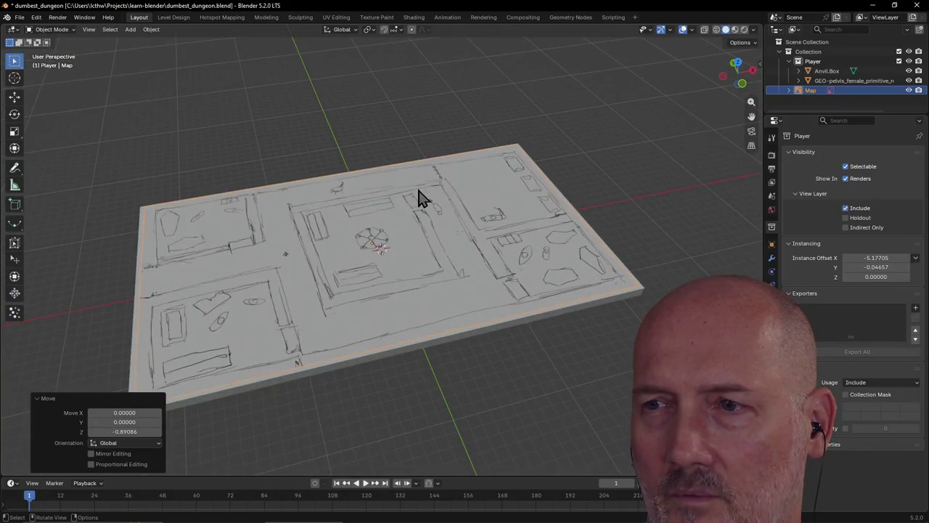
Step: Scale the Map plane to 1.015 so it covers the slab
{"action": "key", "text": "s"}
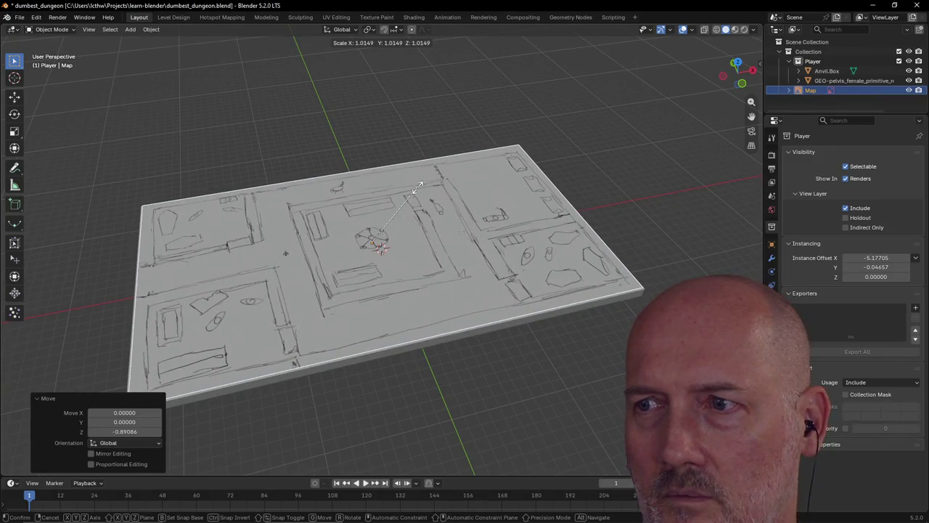
{"action": "left_click", "coordinate": [419, 188]}
{"action": "mouse_move", "coordinate": [414, 228]}
{"action": "middle_mouse_down"}
{"action": "mouse_move", "coordinate": [496, 194]}
{"action": "mouse_move", "coordinate": [453, 238]}
{"action": "mouse_move", "coordinate": [425, 232]}
{"action": "mouse_move", "coordinate": [493, 203]}
{"action": "middle_mouse_up"}
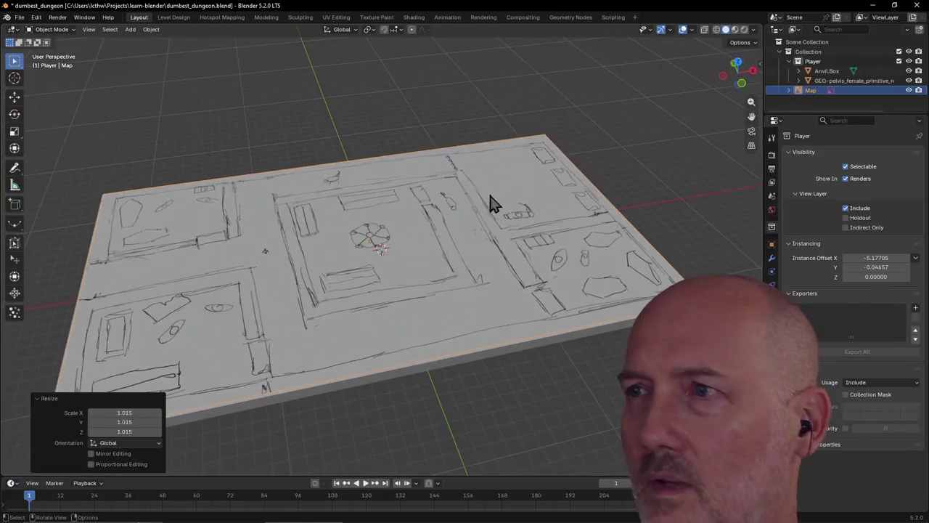
Step: Select the GEO-pelvis Player figure and raise it along Z toward the map top
{"action": "left_click", "coordinate": [812, 80]}
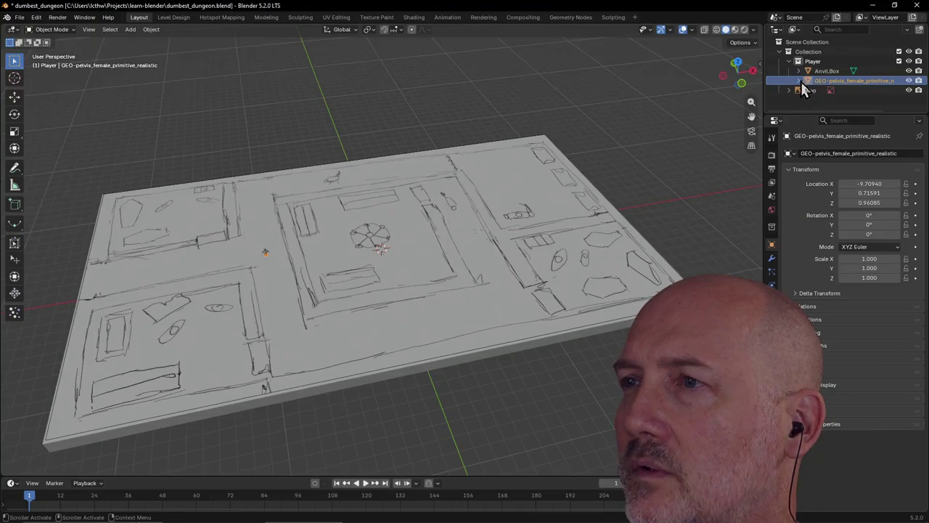
{"action": "left_click", "coordinate": [806, 61]}
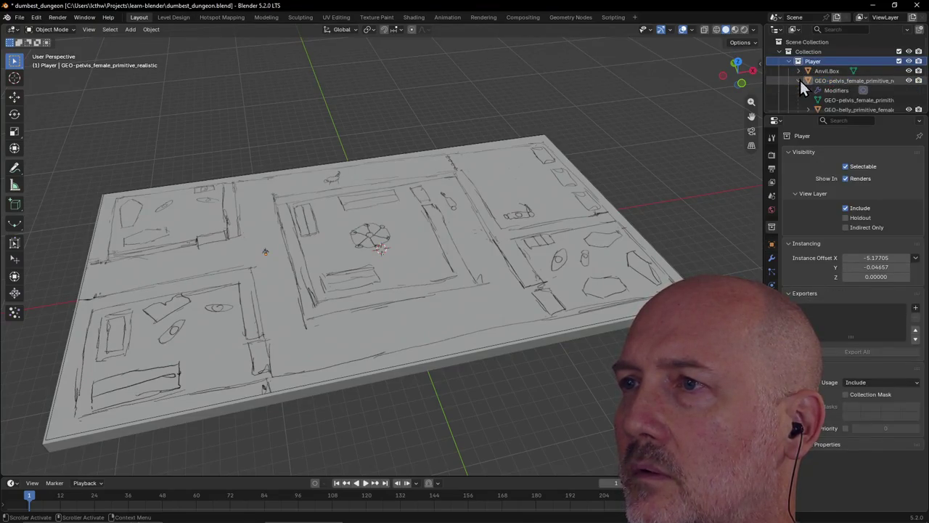
{"action": "left_click", "coordinate": [810, 81]}
{"action": "right_click", "coordinate": [809, 80]}
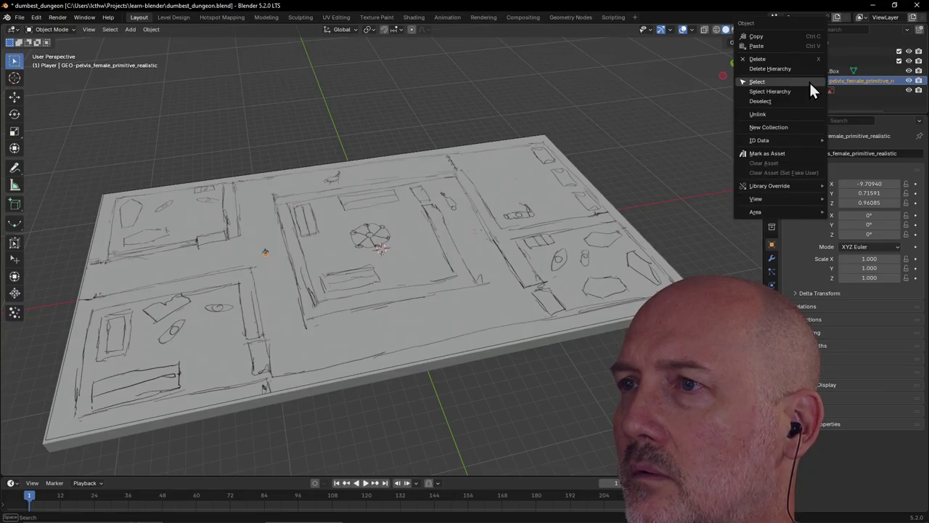
{"action": "key", "text": "g"}
{"action": "key", "text": "z"}
{"action": "left_click", "coordinate": [338, 215]}
{"action": "mouse_move", "coordinate": [338, 215]}
{"action": "middle_mouse_down"}
{"action": "mouse_move", "coordinate": [353, 182]}
{"action": "mouse_move", "coordinate": [435, 160]}
{"action": "mouse_move", "coordinate": [429, 168]}
{"action": "middle_mouse_up"}
{"action": "key", "text": "g"}
{"action": "key", "text": "z"}
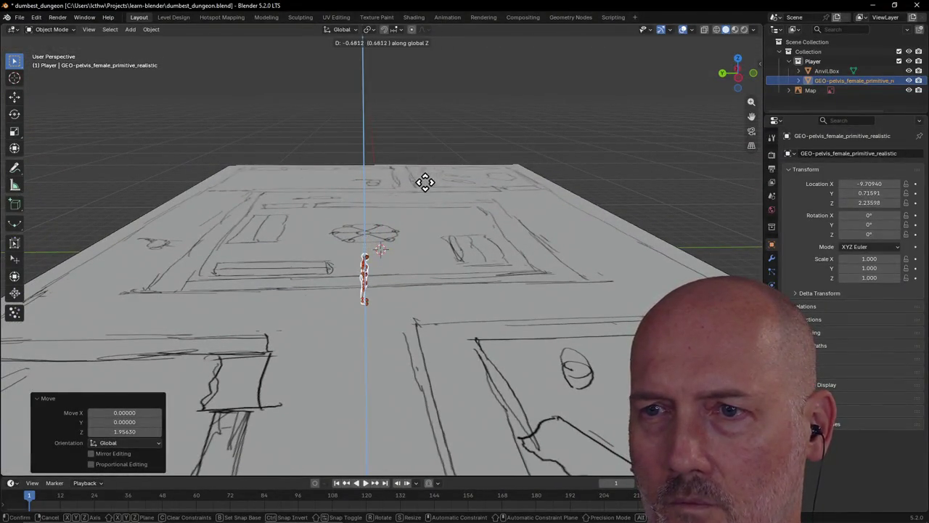
{"action": "left_click", "coordinate": [428, 205]}
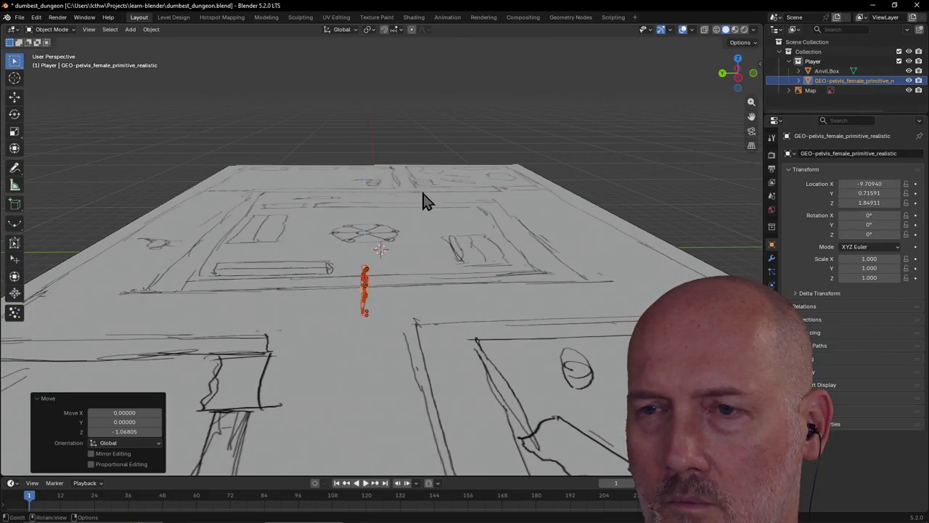
Step: Select the Map and start a Z move, then cancel to keep its height
{"action": "left_click", "coordinate": [463, 306]}
{"action": "key", "text": "g"}
{"action": "key", "text": "z"}
{"action": "key", "text": "Escape"}
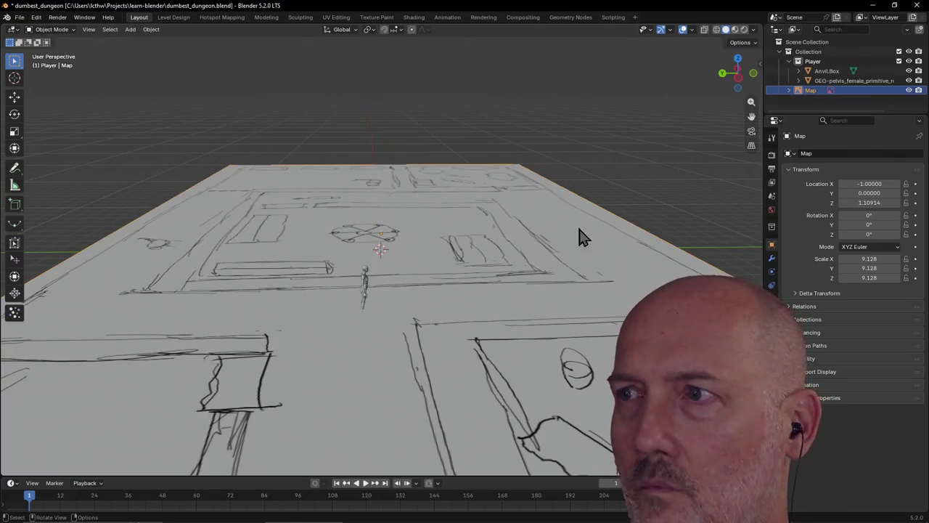
Step: Move the Player figure to stand on the map, then save the file
{"action": "right_click", "coordinate": [824, 82]}
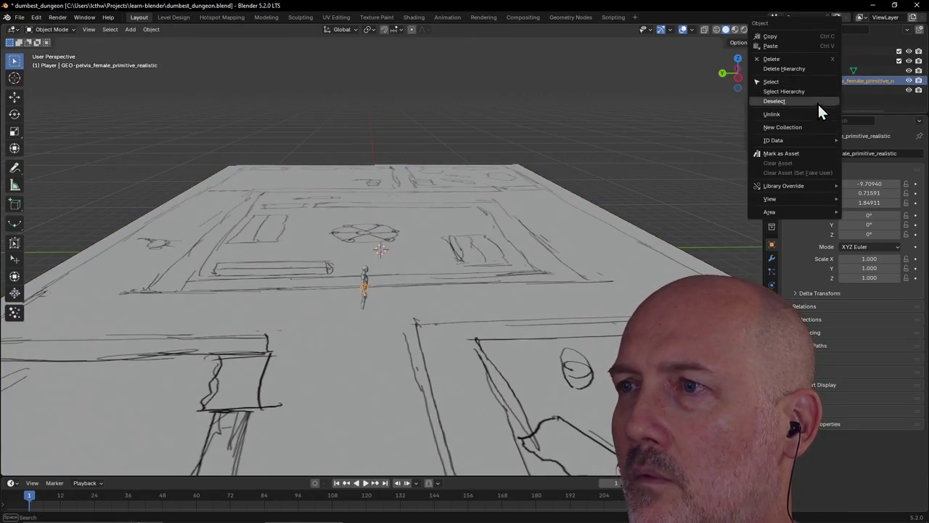
{"action": "left_click", "coordinate": [805, 90]}
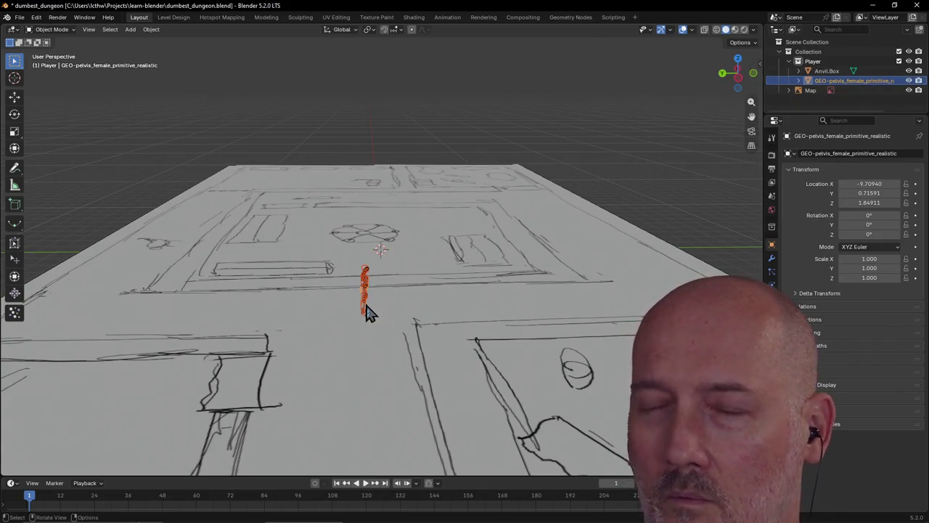
{"action": "key", "text": "g"}
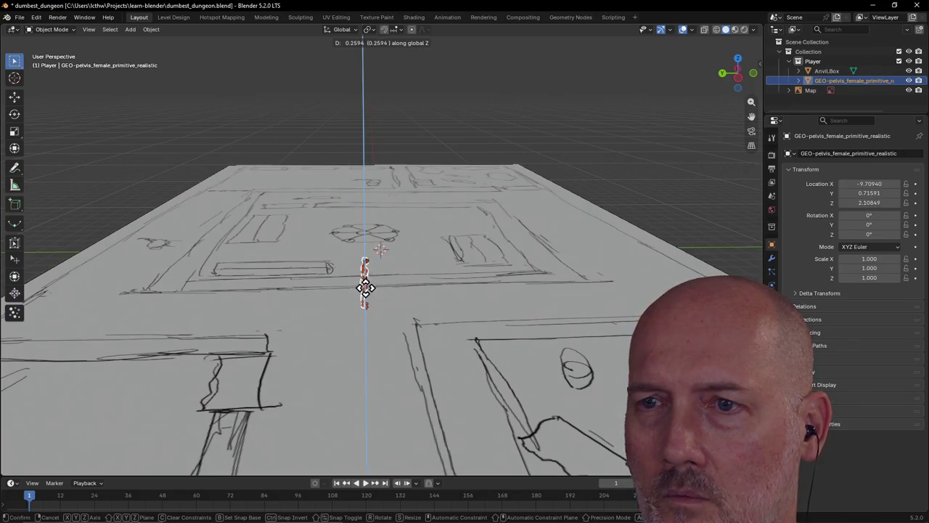
{"action": "left_click", "coordinate": [365, 288]}
{"action": "left_click", "coordinate": [415, 301]}
{"action": "mouse_move", "coordinate": [415, 300]}
{"action": "middle_mouse_down"}
{"action": "mouse_move", "coordinate": [295, 326]}
{"action": "mouse_move", "coordinate": [381, 311]}
{"action": "mouse_move", "coordinate": [379, 327]}
{"action": "mouse_move", "coordinate": [290, 322]}
{"action": "middle_mouse_up"}
{"action": "key", "text": "ctrl+s"}
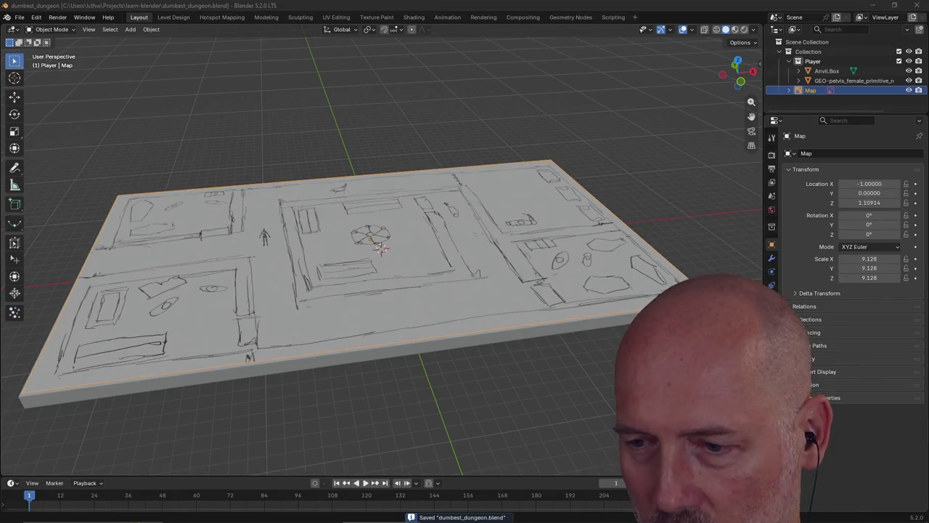
{"action": "mouse_move", "coordinate": [711, 222]}
{"action": "middle_mouse_down"}
{"action": "mouse_move", "coordinate": [341, 260]}
{"action": "mouse_move", "coordinate": [310, 207]}
{"action": "mouse_move", "coordinate": [247, 199]}
{"action": "mouse_move", "coordinate": [267, 214]}
{"action": "mouse_move", "coordinate": [140, 199]}
{"action": "mouse_move", "coordinate": [321, 213]}
{"action": "middle_mouse_up"}
{"action": "scroll", "coordinate": [321, 214], "scroll_direction": "down", "scroll_amount": 4}
{"action": "scroll", "coordinate": [300, 207], "scroll_direction": "down", "scroll_amount": 2}
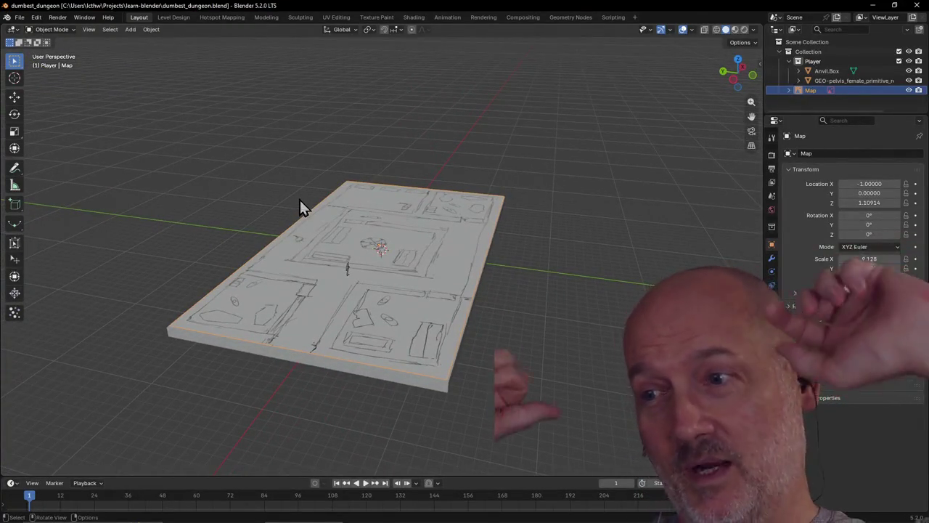
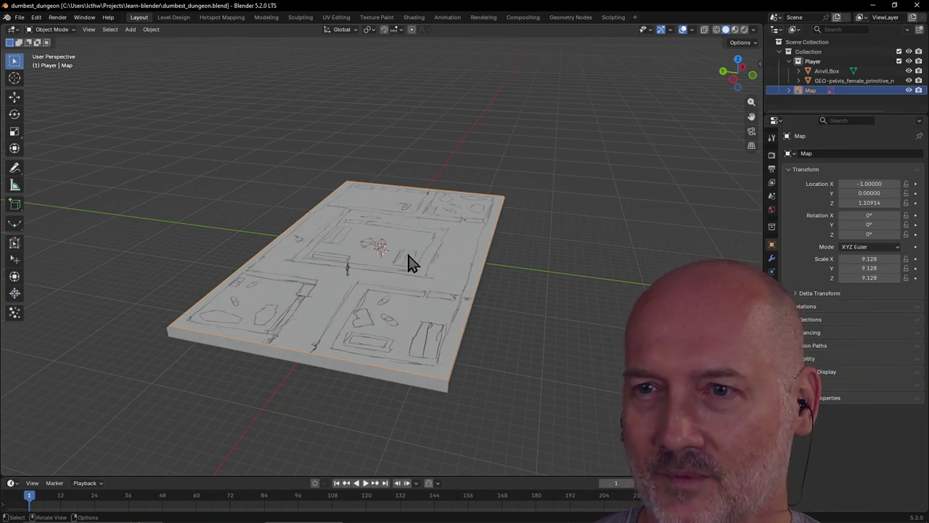
Step: Survey the sketched Map board, then switch to the Level Design workspace
{"action": "scroll", "coordinate": [409, 263], "scroll_direction": "up", "scroll_amount": 4}
{"action": "mouse_move", "coordinate": [409, 263]}
{"action": "middle_mouse_down"}
{"action": "mouse_move", "coordinate": [512, 268]}
{"action": "mouse_move", "coordinate": [423, 257]}
{"action": "mouse_move", "coordinate": [456, 254]}
{"action": "mouse_move", "coordinate": [411, 260]}
{"action": "middle_mouse_up"}
{"action": "scroll", "coordinate": [424, 258], "scroll_direction": "down", "scroll_amount": 3}
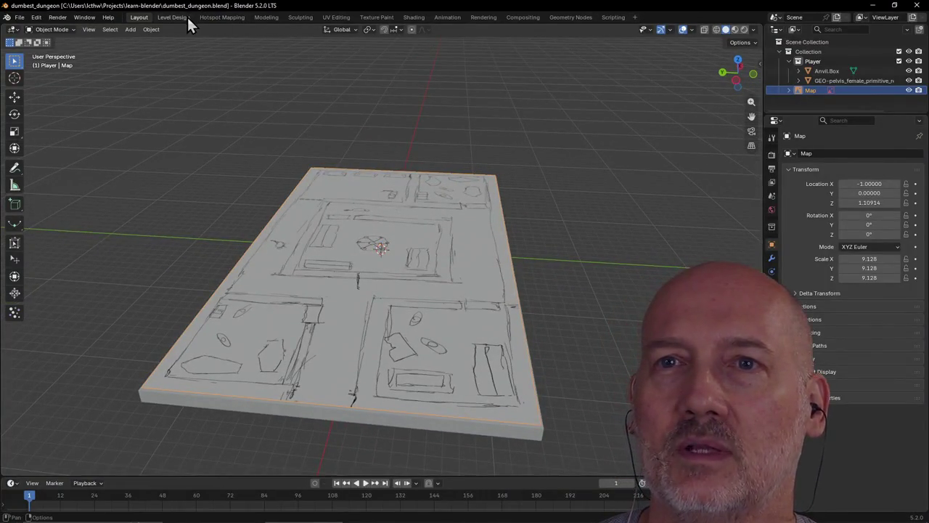
{"action": "left_click", "coordinate": [172, 17]}
{"action": "mouse_move", "coordinate": [369, 174]}
{"action": "middle_mouse_down"}
{"action": "mouse_move", "coordinate": [431, 210]}
{"action": "mouse_move", "coordinate": [503, 187]}
{"action": "mouse_move", "coordinate": [472, 225]}
{"action": "mouse_move", "coordinate": [378, 205]}
{"action": "mouse_move", "coordinate": [396, 190]}
{"action": "mouse_move", "coordinate": [436, 205]}
{"action": "mouse_move", "coordinate": [371, 217]}
{"action": "middle_mouse_up"}
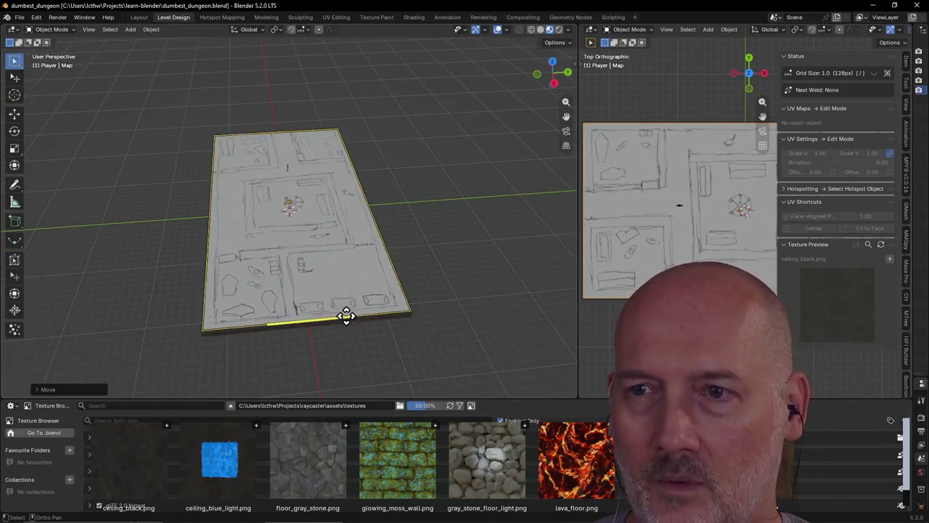
Step: Preview the floor_gray_stone texture and inspect the board from low and overhead angles
{"action": "left_click", "coordinate": [306, 457]}
{"action": "scroll", "coordinate": [361, 338], "scroll_direction": "up", "scroll_amount": 2}
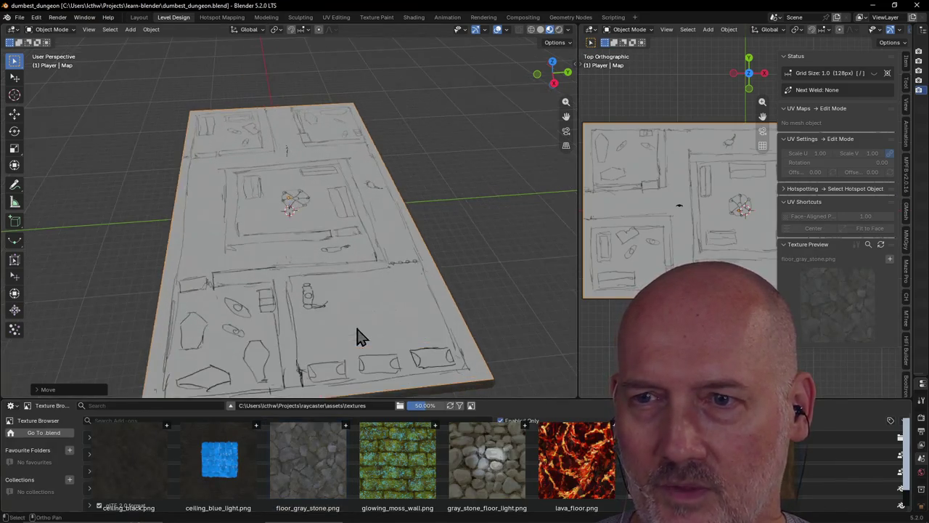
{"action": "mouse_move", "coordinate": [402, 328]}
{"action": "middle_mouse_down"}
{"action": "mouse_move", "coordinate": [334, 269]}
{"action": "mouse_move", "coordinate": [264, 314]}
{"action": "mouse_move", "coordinate": [404, 307]}
{"action": "mouse_move", "coordinate": [388, 291]}
{"action": "mouse_move", "coordinate": [406, 326]}
{"action": "middle_mouse_up"}
{"action": "middle_click_drag", "start_coordinate": [438, 385], "coordinate": [406, 385]}
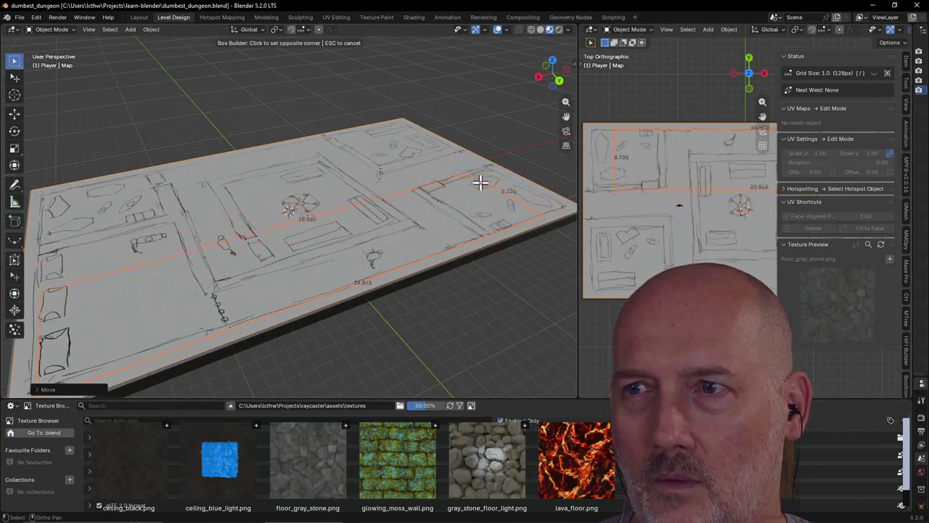
{"action": "left_click", "coordinate": [573, 210]}
{"action": "left_click", "coordinate": [564, 201]}
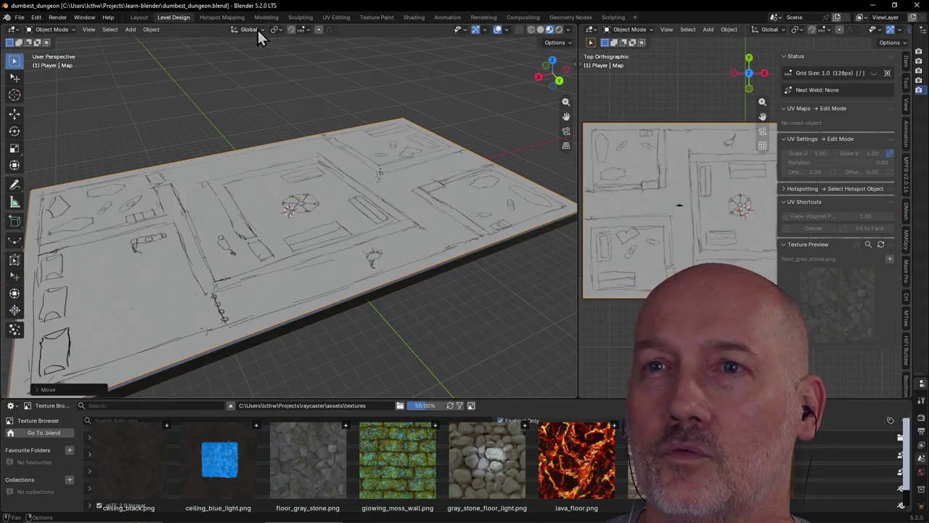
Step: Turn on snapping and widen the top orthographic view
{"action": "left_click", "coordinate": [291, 30]}
{"action": "scroll", "coordinate": [363, 145], "scroll_direction": "down", "scroll_amount": 3}
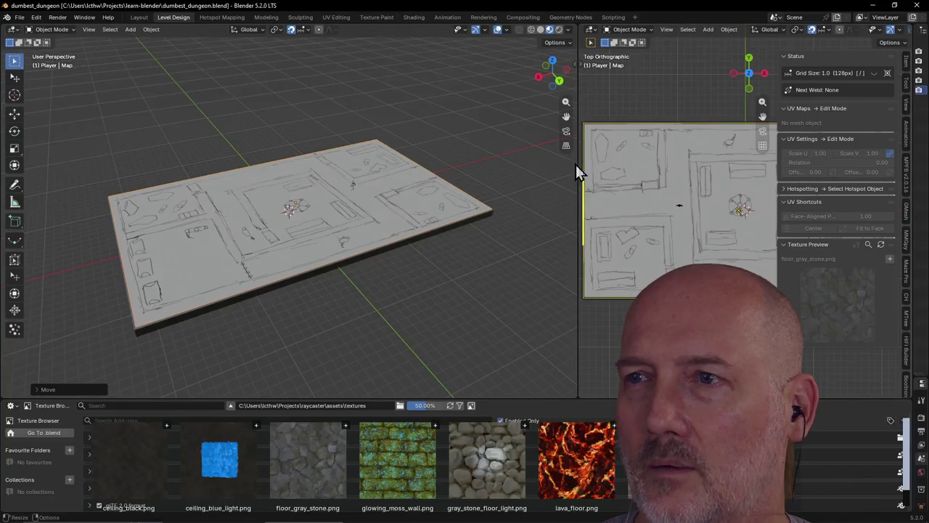
{"action": "mouse_move", "coordinate": [574, 167]}
{"action": "left_mouse_down"}
{"action": "mouse_move", "coordinate": [409, 142]}
{"action": "mouse_move", "coordinate": [283, 148]}
{"action": "mouse_move", "coordinate": [301, 148]}
{"action": "left_mouse_up"}
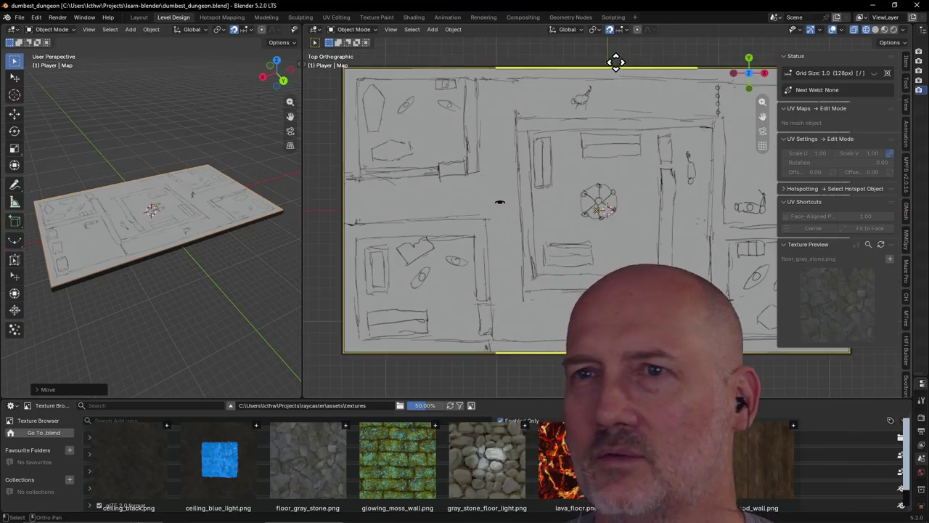
{"action": "scroll", "coordinate": [518, 58], "scroll_direction": "down", "scroll_amount": 3}
{"action": "scroll", "coordinate": [518, 80], "scroll_direction": "down", "scroll_amount": 1}
{"action": "scroll", "coordinate": [520, 108], "scroll_direction": "up", "scroll_amount": 1}
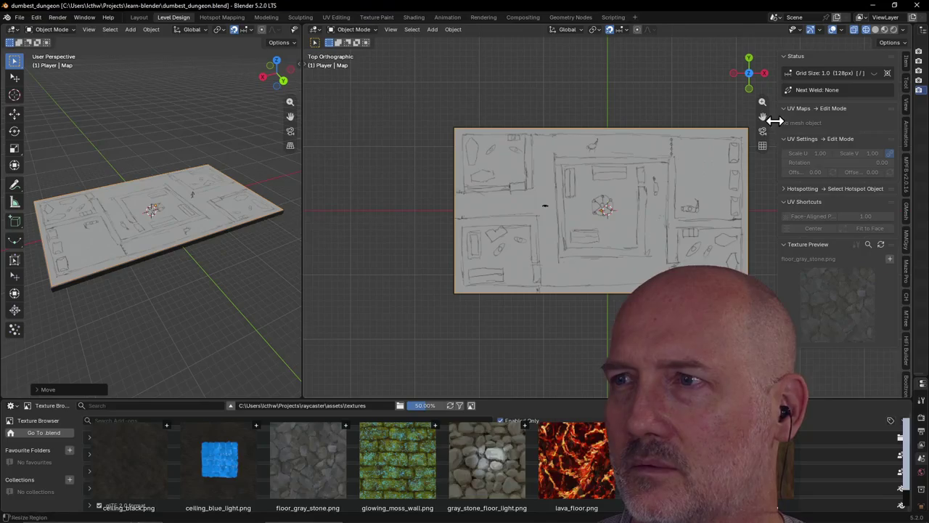
Step: Hide the top view's side panel, recentre the map, rebalance both views, and select the map plane
{"action": "left_click_drag", "start_coordinate": [763, 116], "coordinate": [661, 118]}
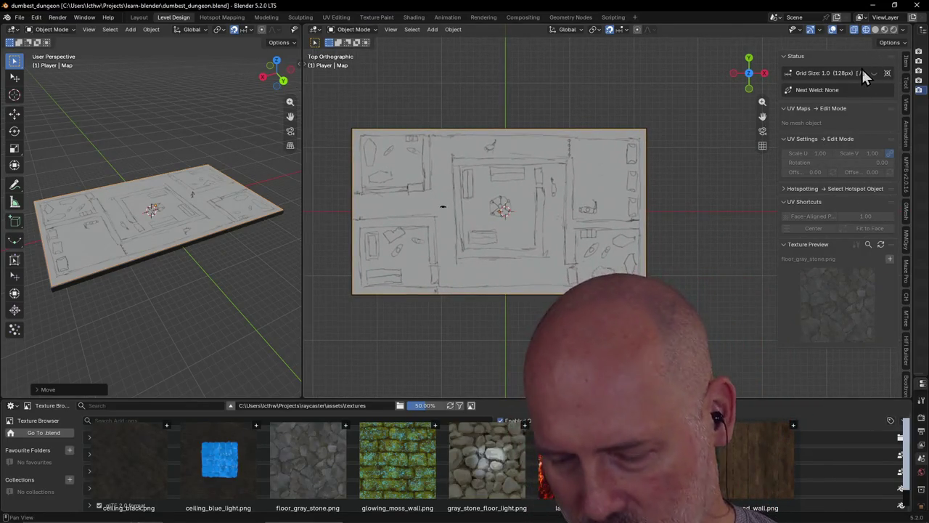
{"action": "key", "text": "n"}
{"action": "scroll", "coordinate": [481, 199], "scroll_direction": "up", "scroll_amount": 1}
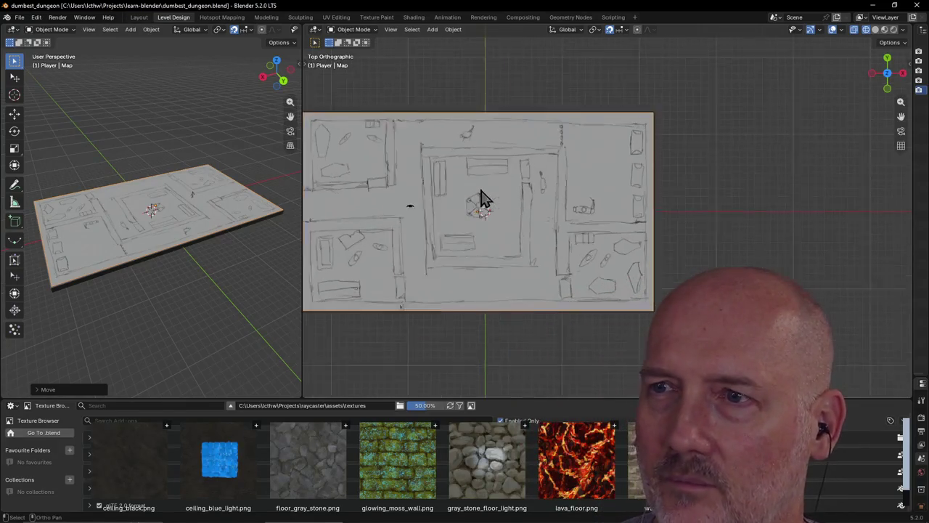
{"action": "scroll", "coordinate": [508, 196], "scroll_direction": "down", "scroll_amount": 1}
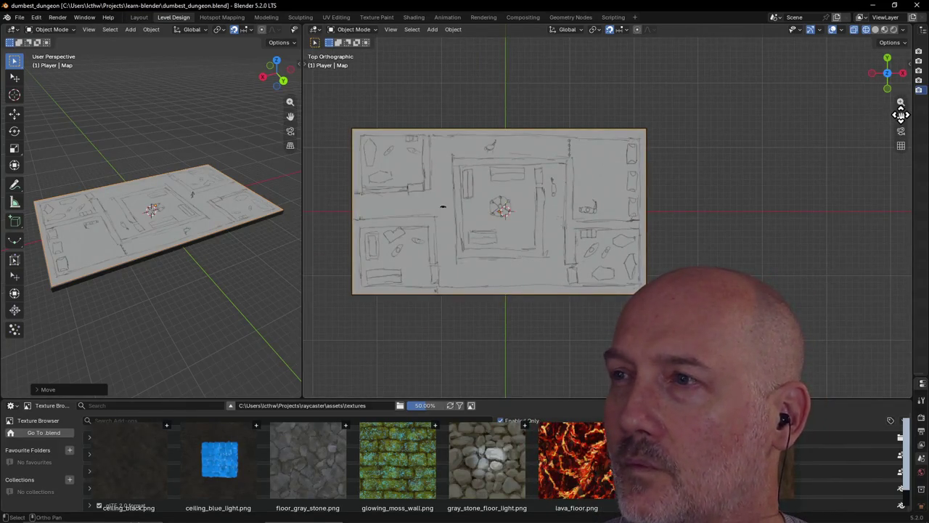
{"action": "left_click_drag", "start_coordinate": [900, 114], "coordinate": [863, 129]}
{"action": "scroll", "coordinate": [707, 161], "scroll_direction": "up", "scroll_amount": 2}
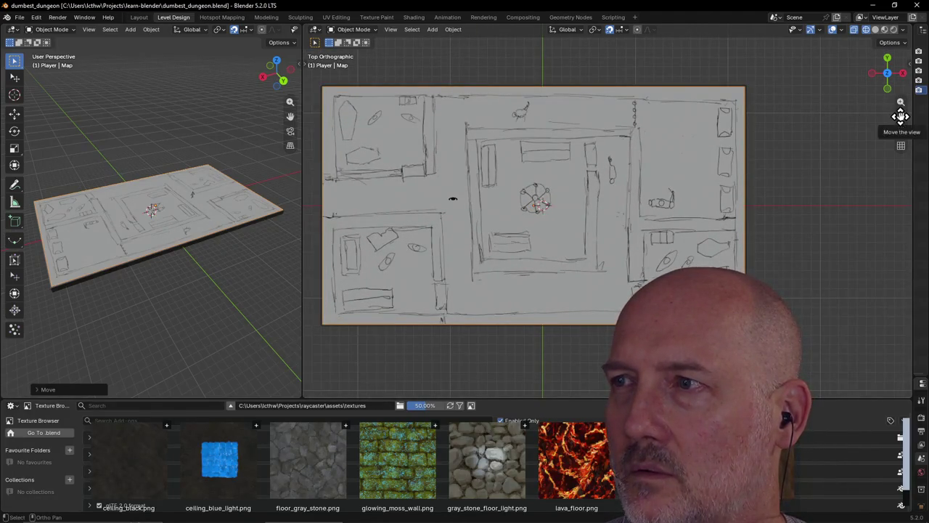
{"action": "middle_click_drag", "start_coordinate": [397, 211], "coordinate": [461, 210], "text": "shift"}
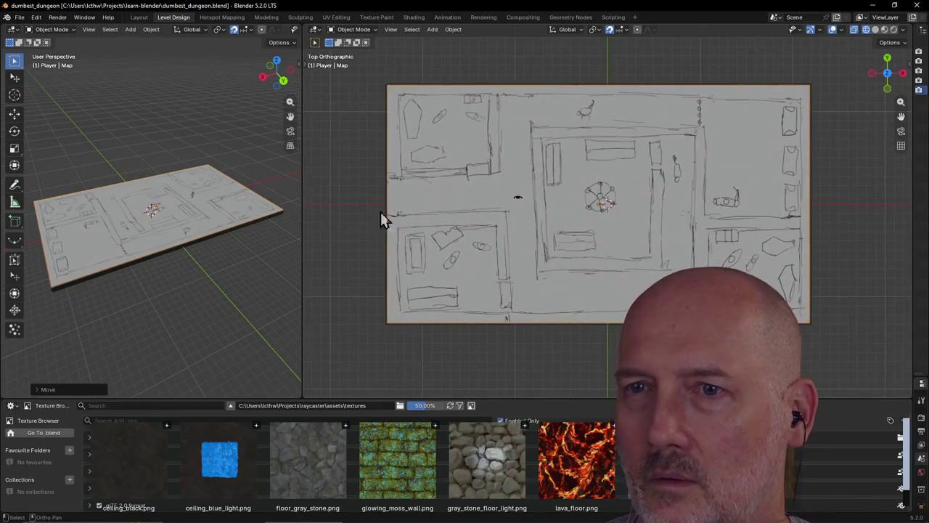
{"action": "left_click_drag", "start_coordinate": [303, 219], "coordinate": [448, 215]}
{"action": "left_click", "coordinate": [517, 130]}
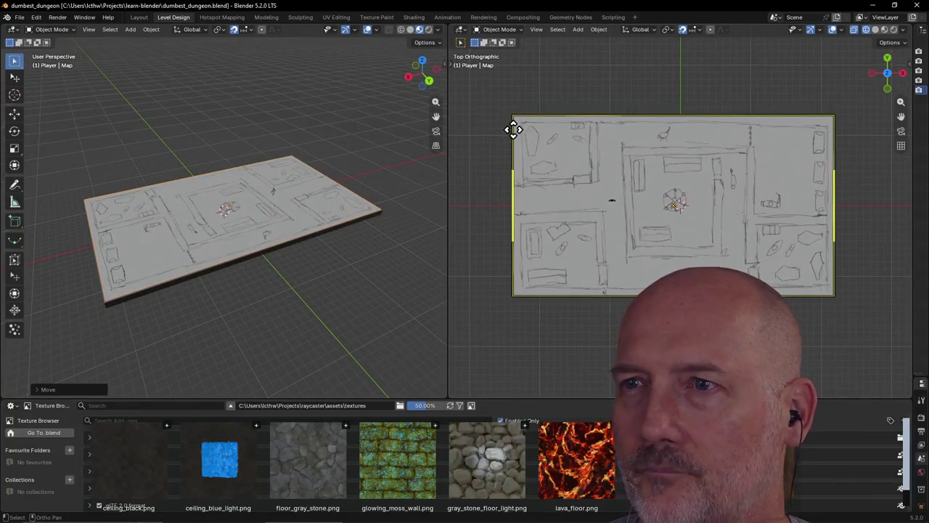
{"action": "key", "text": "shift+b"}
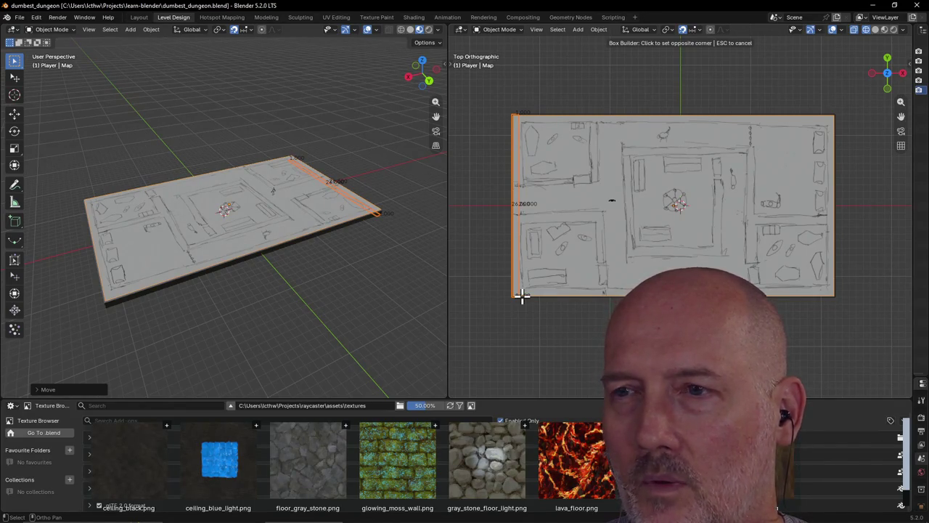
{"action": "left_click", "coordinate": [522, 294]}
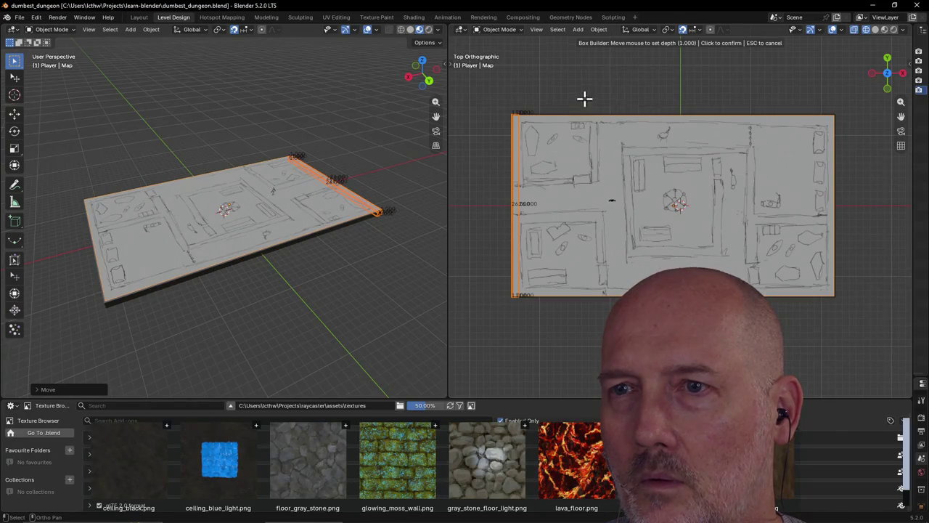
{"action": "key", "text": "Escape"}
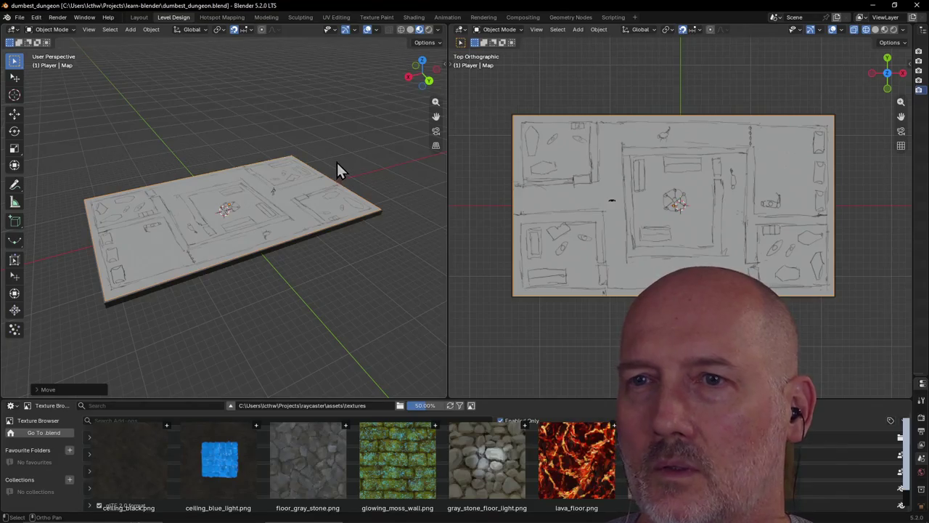
{"action": "left_click", "coordinate": [293, 161]}
{"action": "scroll", "coordinate": [293, 161], "scroll_direction": "up", "scroll_amount": 3}
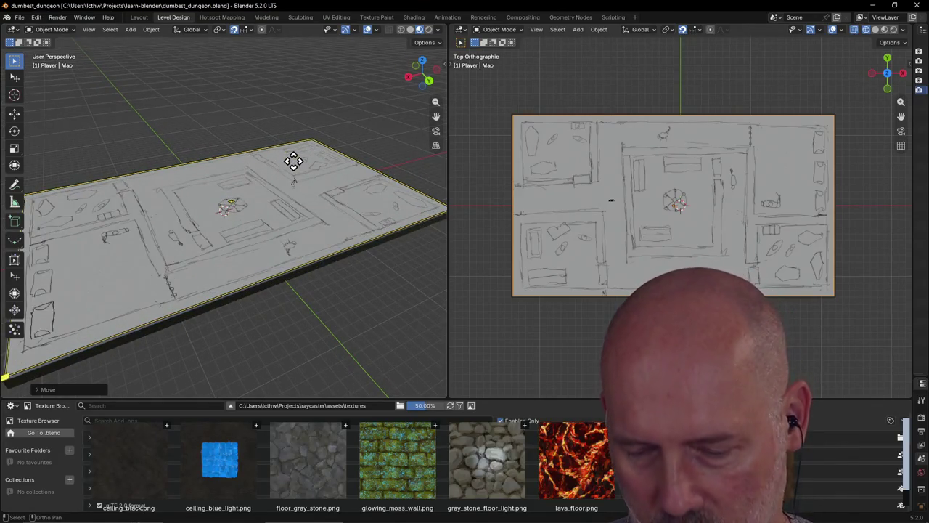
{"action": "key", "text": "b"}
{"action": "left_click", "coordinate": [310, 138]}
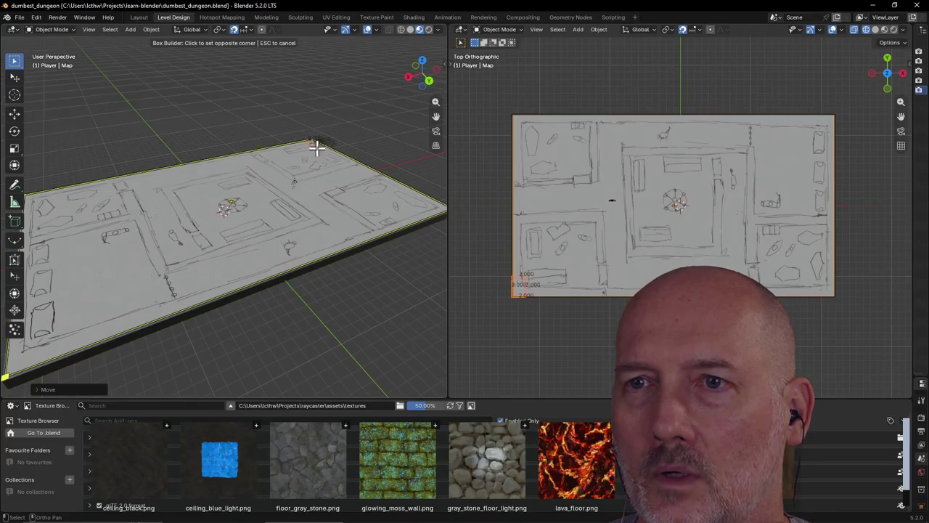
{"action": "left_click", "coordinate": [441, 212]}
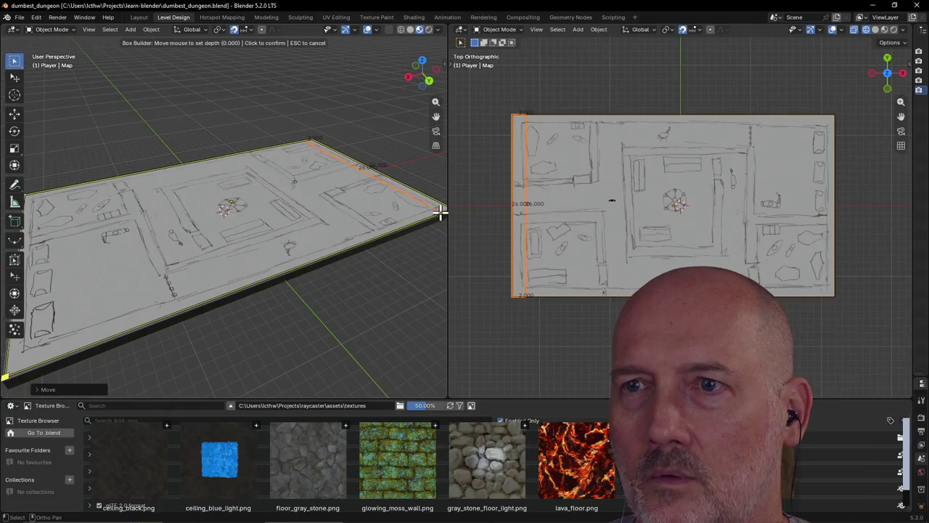
{"action": "left_click", "coordinate": [448, 94]}
{"action": "scroll", "coordinate": [353, 204], "scroll_direction": "down", "scroll_amount": 3}
{"action": "mouse_move", "coordinate": [353, 195]}
{"action": "middle_mouse_down"}
{"action": "mouse_move", "coordinate": [423, 194]}
{"action": "mouse_move", "coordinate": [373, 219]}
{"action": "mouse_move", "coordinate": [322, 221]}
{"action": "mouse_move", "coordinate": [327, 211]}
{"action": "middle_mouse_up"}
{"action": "scroll", "coordinate": [423, 194], "scroll_direction": "up", "scroll_amount": 4}
{"action": "scroll", "coordinate": [385, 205], "scroll_direction": "up", "scroll_amount": 3}
{"action": "mouse_move", "coordinate": [414, 185]}
{"action": "middle_mouse_down"}
{"action": "mouse_move", "coordinate": [362, 176]}
{"action": "mouse_move", "coordinate": [342, 160]}
{"action": "mouse_move", "coordinate": [375, 236]}
{"action": "middle_mouse_up"}
{"action": "mouse_move", "coordinate": [389, 303]}
{"action": "middle_mouse_down"}
{"action": "mouse_move", "coordinate": [413, 312]}
{"action": "mouse_move", "coordinate": [408, 240]}
{"action": "mouse_move", "coordinate": [417, 241]}
{"action": "mouse_move", "coordinate": [378, 232]}
{"action": "middle_mouse_up"}
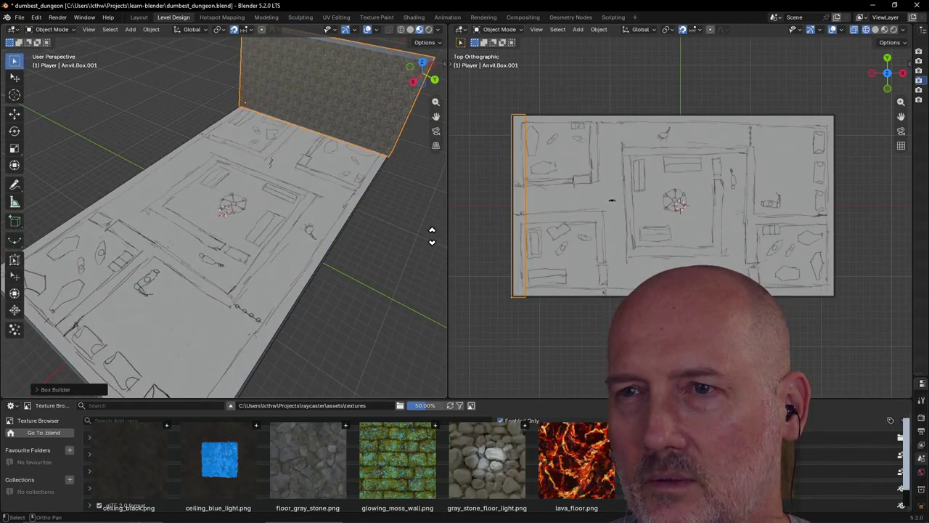
{"action": "mouse_move", "coordinate": [395, 192]}
{"action": "middle_mouse_down"}
{"action": "mouse_move", "coordinate": [357, 208]}
{"action": "mouse_move", "coordinate": [327, 196]}
{"action": "mouse_move", "coordinate": [377, 195]}
{"action": "mouse_move", "coordinate": [388, 164]}
{"action": "middle_mouse_up"}
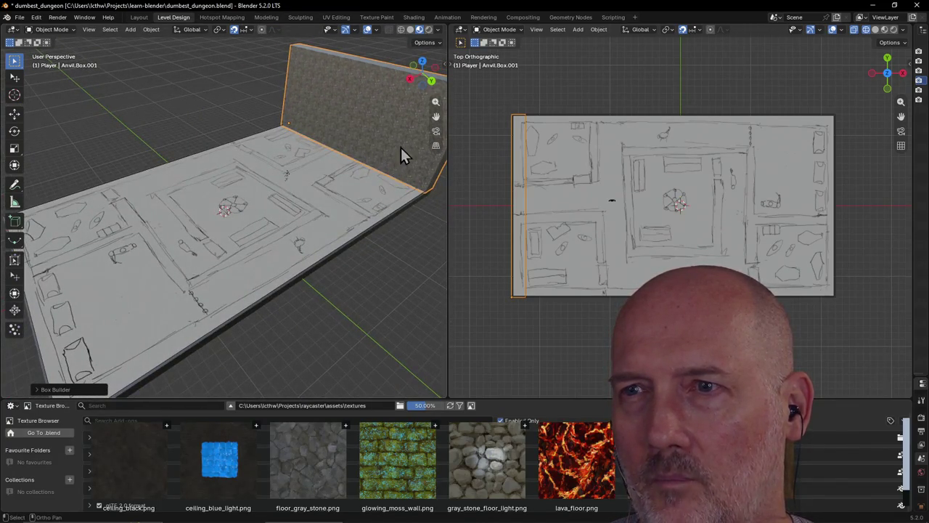
{"action": "scroll", "coordinate": [401, 148], "scroll_direction": "down", "scroll_amount": 2}
{"action": "scroll", "coordinate": [399, 146], "scroll_direction": "down", "scroll_amount": 2}
{"action": "key", "text": "Delete"}
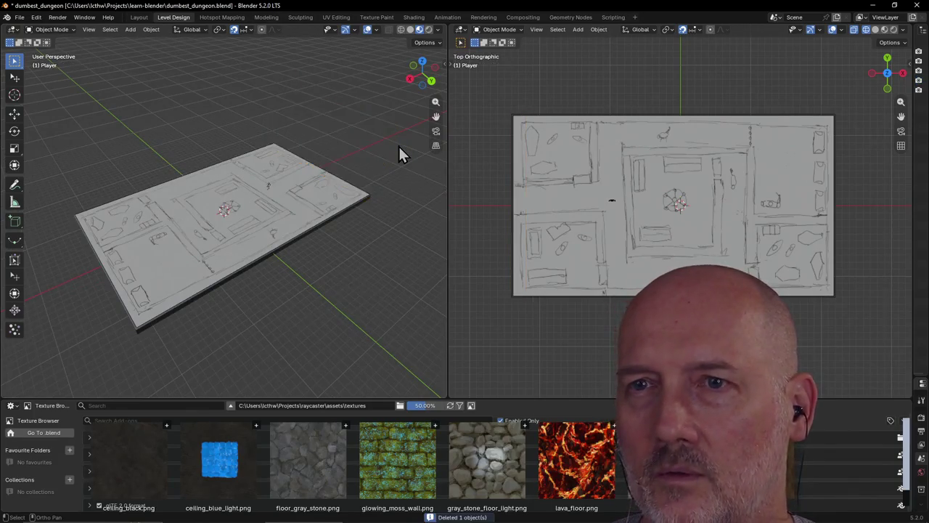
Step: Build a wall box from the map's corner along the map edge
{"action": "scroll", "coordinate": [399, 155], "scroll_direction": "up", "scroll_amount": 3}
{"action": "scroll", "coordinate": [354, 172], "scroll_direction": "up", "scroll_amount": 2}
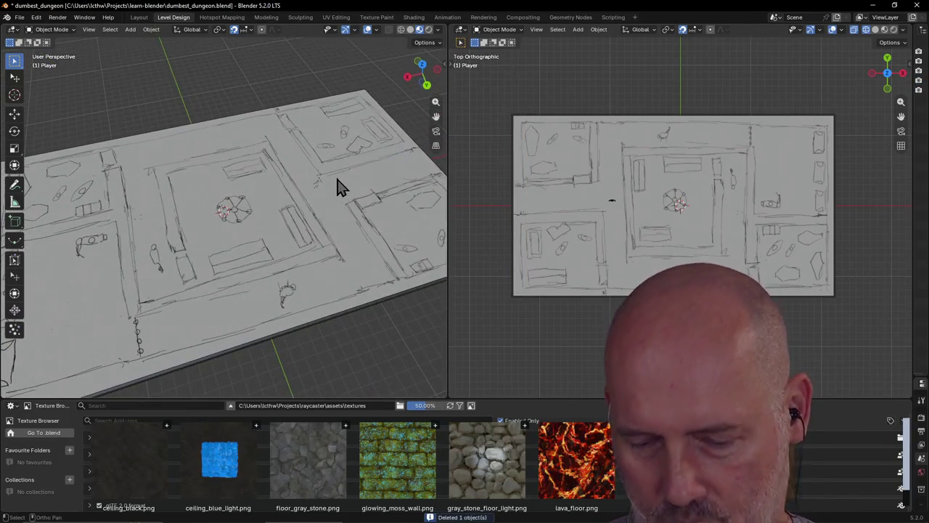
{"action": "key", "text": "b"}
{"action": "left_click", "coordinate": [364, 95]}
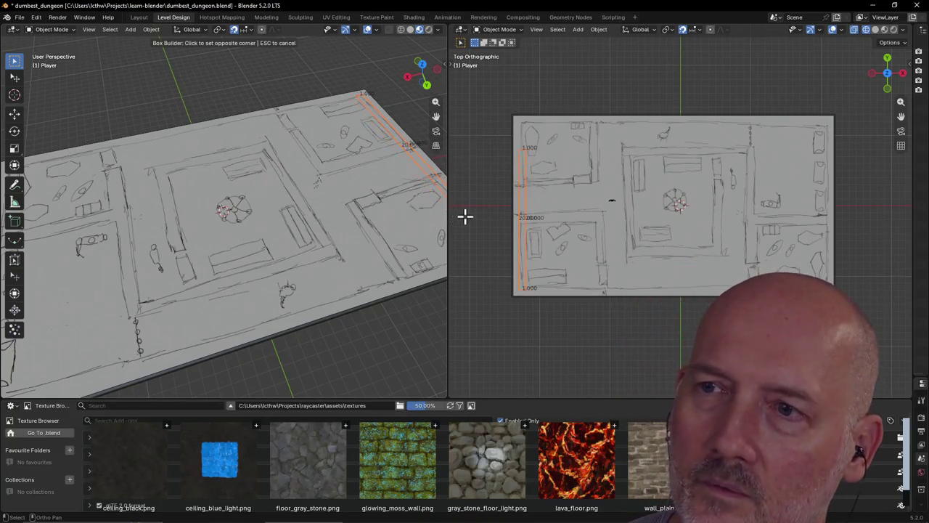
{"action": "left_click", "coordinate": [493, 245]}
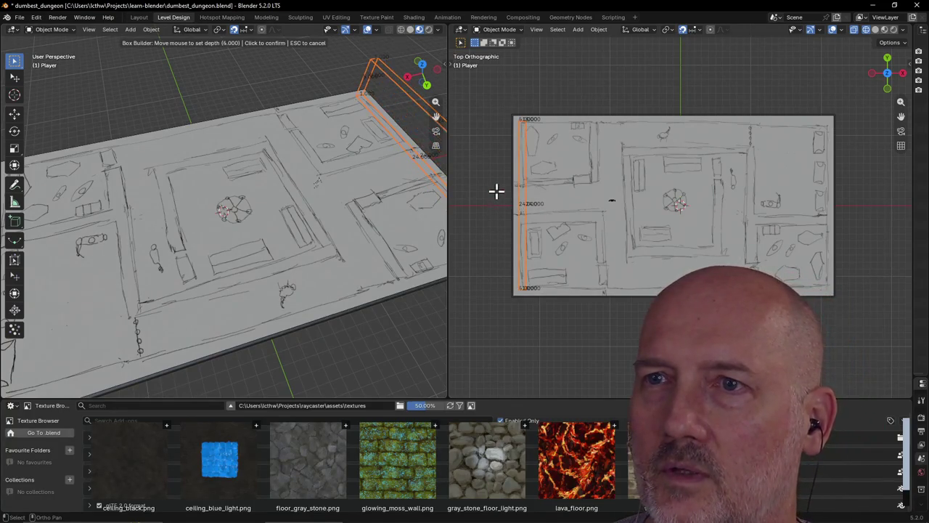
{"action": "left_click", "coordinate": [523, 138]}
Step: Build another box wall ending at the floor's far corner
{"action": "scroll", "coordinate": [436, 182], "scroll_direction": "down", "scroll_amount": 3}
{"action": "middle_click_drag", "start_coordinate": [437, 177], "coordinate": [44, 162]}
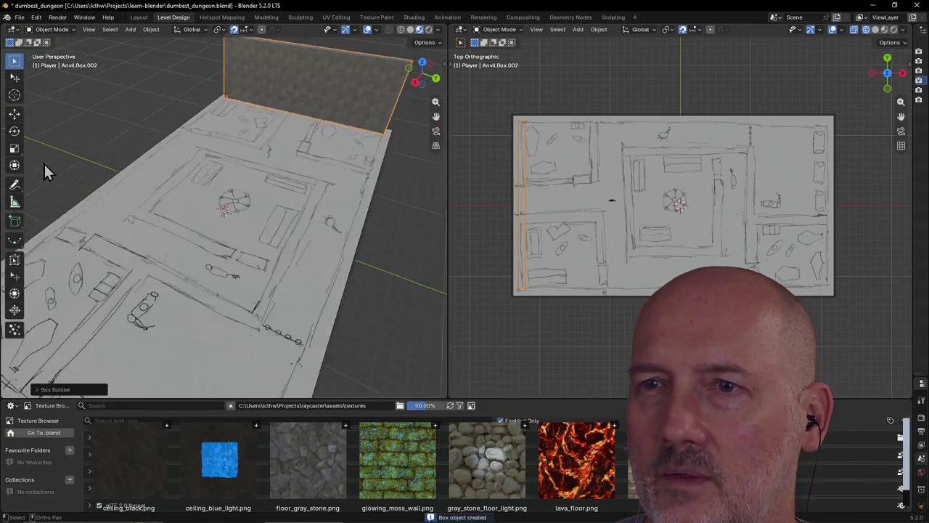
{"action": "scroll", "coordinate": [215, 191], "scroll_direction": "down", "scroll_amount": 3}
{"action": "middle_click_drag", "start_coordinate": [216, 191], "coordinate": [363, 206]}
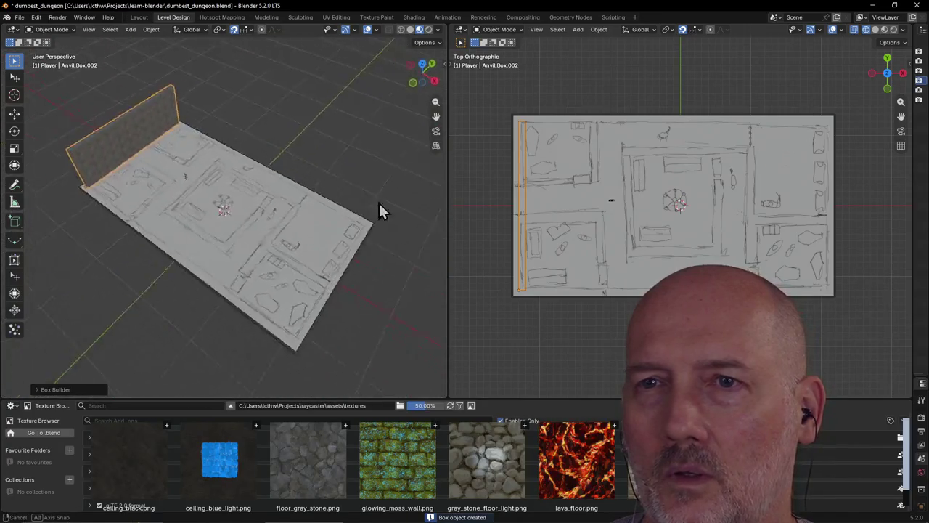
{"action": "scroll", "coordinate": [251, 189], "scroll_direction": "up", "scroll_amount": 2}
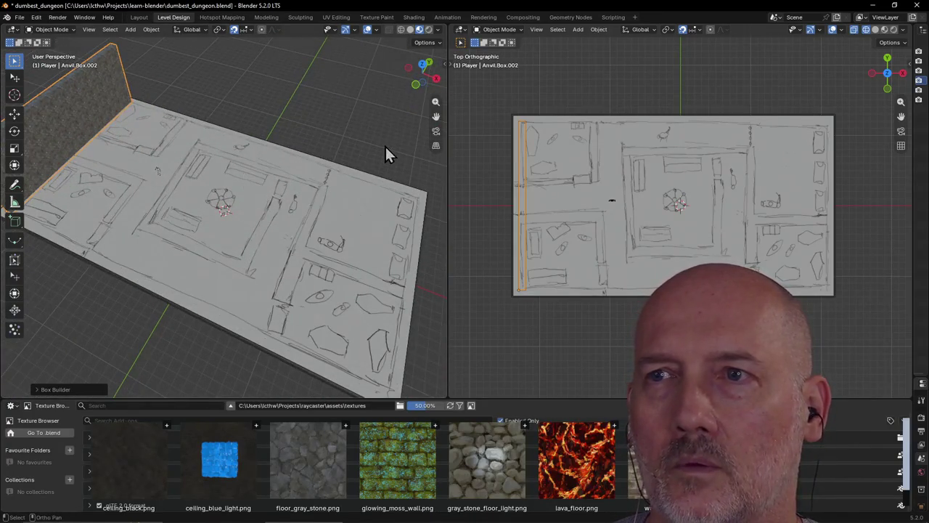
{"action": "left_click_drag", "start_coordinate": [436, 118], "coordinate": [311, 123]}
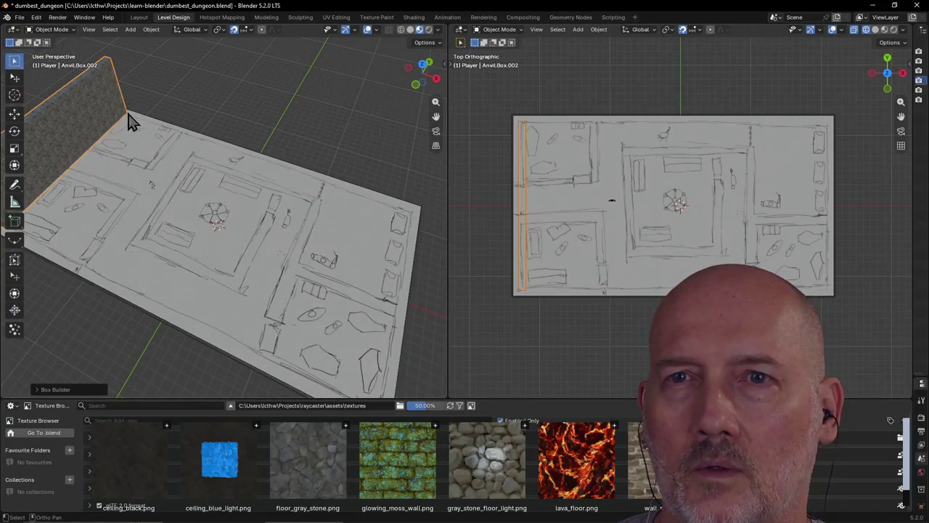
{"action": "left_click", "coordinate": [128, 121]}
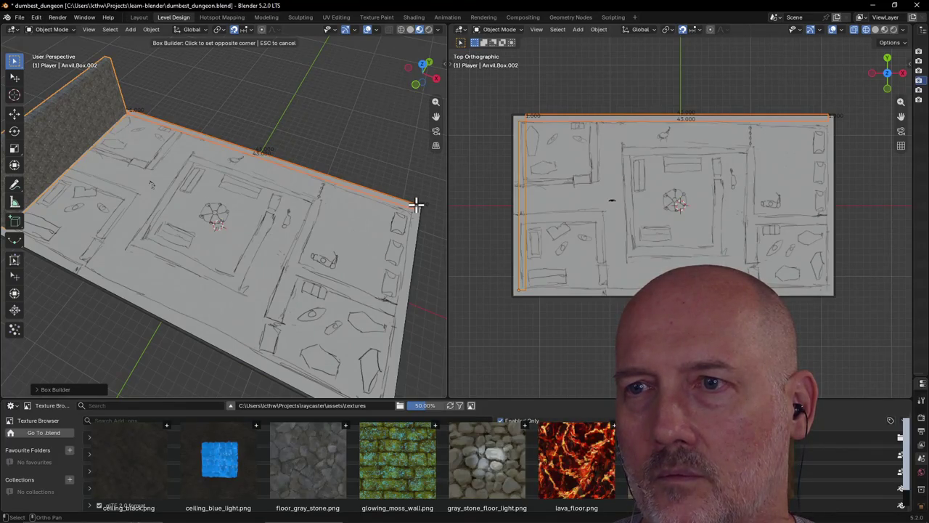
{"action": "left_click", "coordinate": [416, 204]}
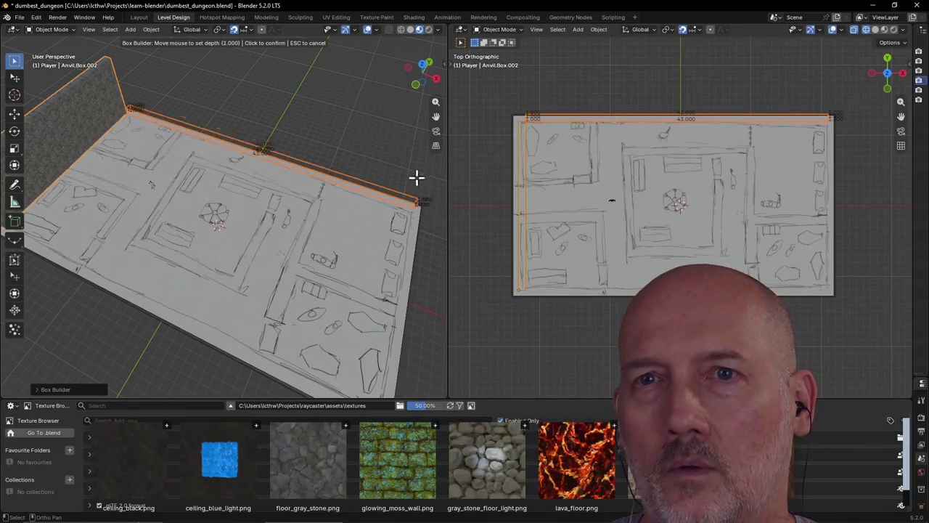
{"action": "left_click", "coordinate": [418, 136]}
Step: Face the opposite floor edge and build a wall along the bottom edge
{"action": "middle_click_drag", "start_coordinate": [369, 232], "coordinate": [16, 204]}
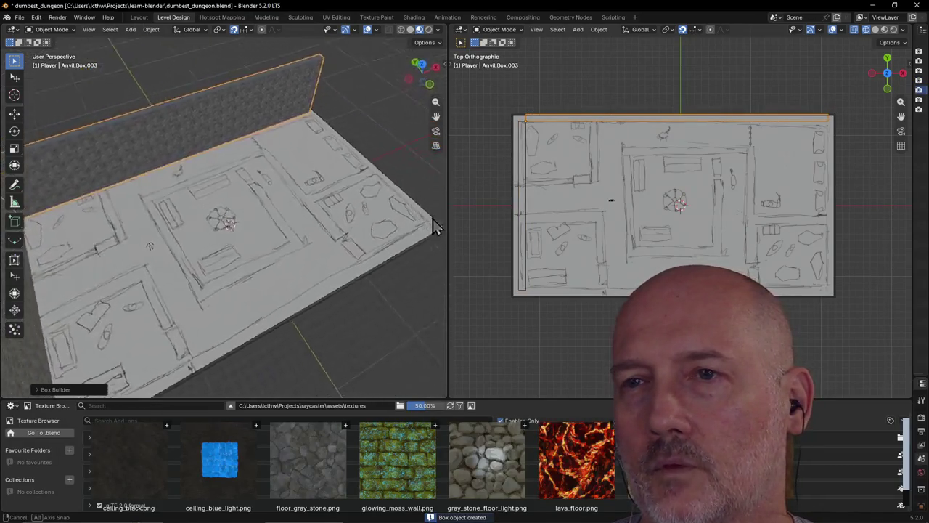
{"action": "mouse_move", "coordinate": [185, 199]}
{"action": "middle_mouse_down"}
{"action": "mouse_move", "coordinate": [363, 220]}
{"action": "mouse_move", "coordinate": [347, 236]}
{"action": "mouse_move", "coordinate": [325, 137]}
{"action": "mouse_move", "coordinate": [341, 143]}
{"action": "mouse_move", "coordinate": [344, 125]}
{"action": "mouse_move", "coordinate": [325, 174]}
{"action": "mouse_move", "coordinate": [302, 143]}
{"action": "mouse_move", "coordinate": [312, 123]}
{"action": "middle_mouse_up"}
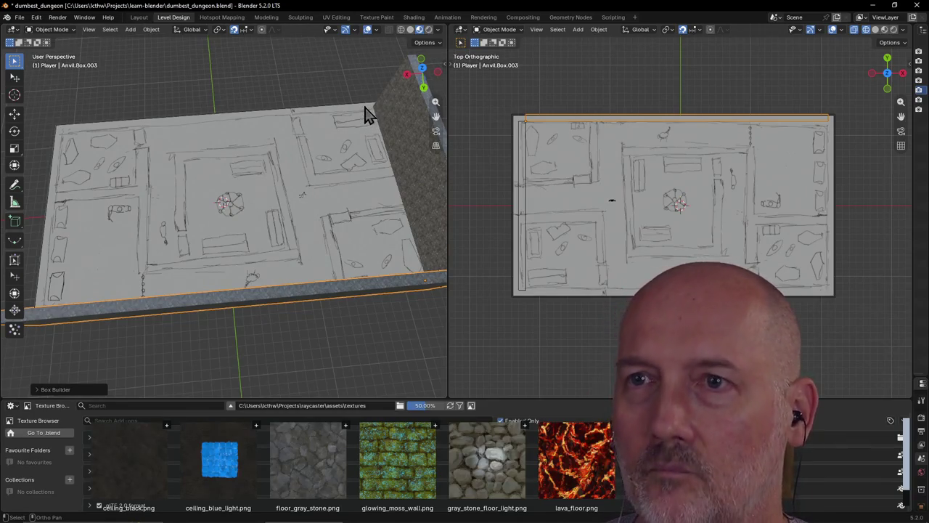
{"action": "key", "text": "shift+r"}
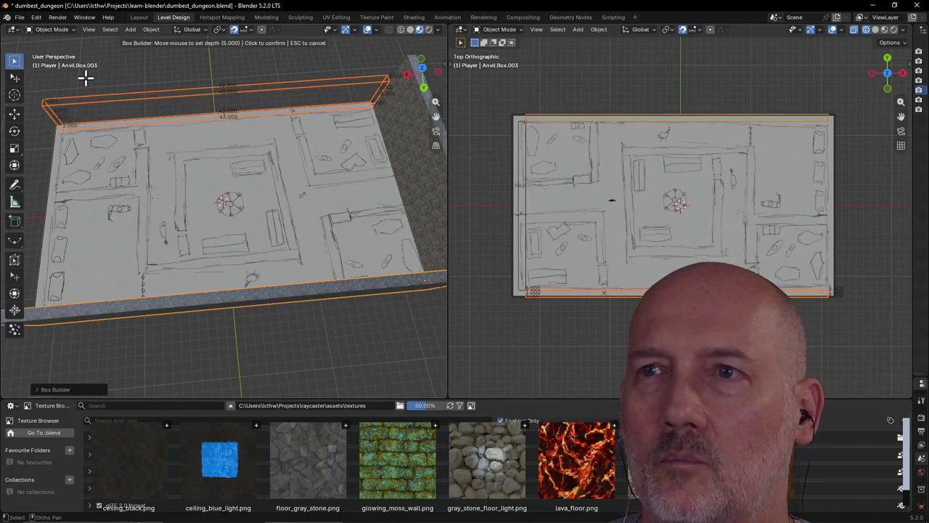
{"action": "left_click", "coordinate": [115, 28]}
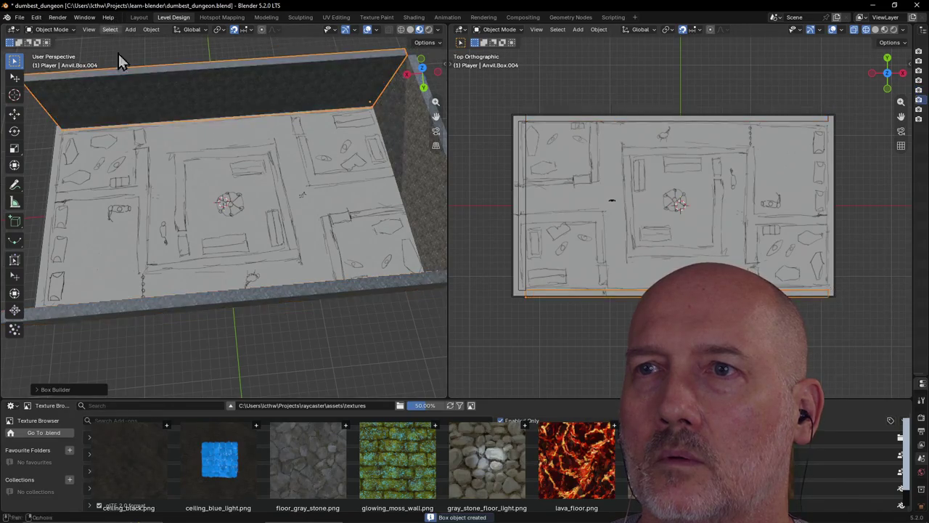
Step: Build a box wall on the right side of the floor
{"action": "mouse_move", "coordinate": [141, 162]}
{"action": "middle_mouse_down"}
{"action": "mouse_move", "coordinate": [286, 120]}
{"action": "mouse_move", "coordinate": [43, 123]}
{"action": "mouse_move", "coordinate": [65, 118]}
{"action": "middle_mouse_up"}
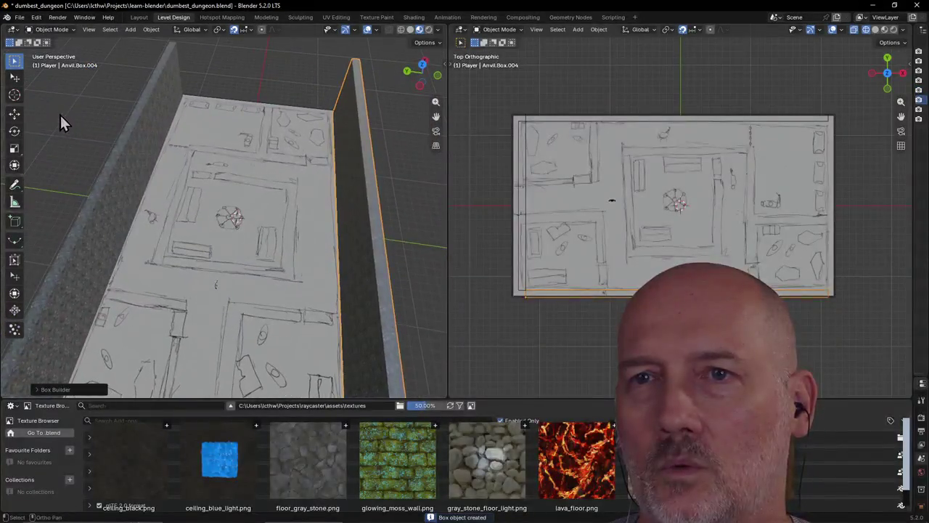
{"action": "scroll", "coordinate": [195, 98], "scroll_direction": "down", "scroll_amount": 3}
{"action": "mouse_move", "coordinate": [168, 110]}
{"action": "middle_mouse_down"}
{"action": "mouse_move", "coordinate": [131, 115]}
{"action": "mouse_move", "coordinate": [293, 135]}
{"action": "mouse_move", "coordinate": [230, 131]}
{"action": "mouse_move", "coordinate": [146, 81]}
{"action": "mouse_move", "coordinate": [133, 87]}
{"action": "mouse_move", "coordinate": [242, 214]}
{"action": "middle_mouse_up"}
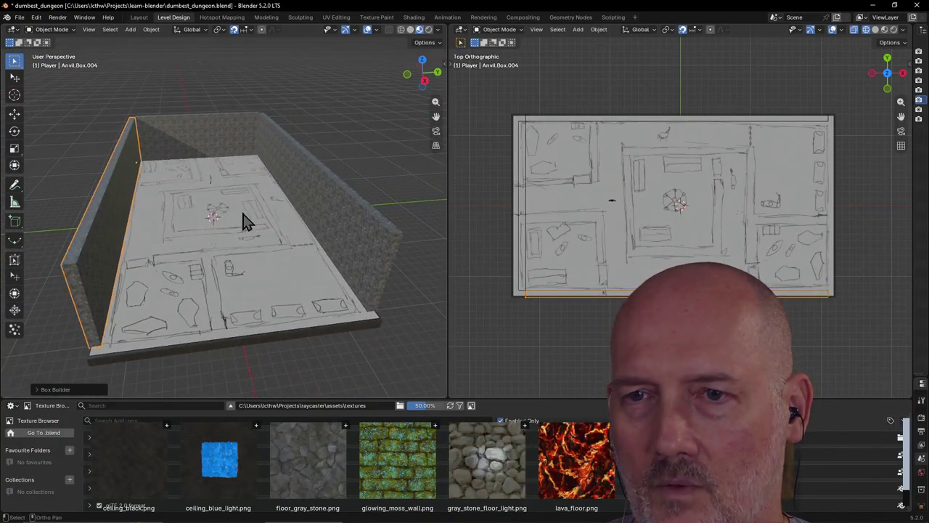
{"action": "key", "text": "shift+r"}
{"action": "left_click", "coordinate": [365, 311]}
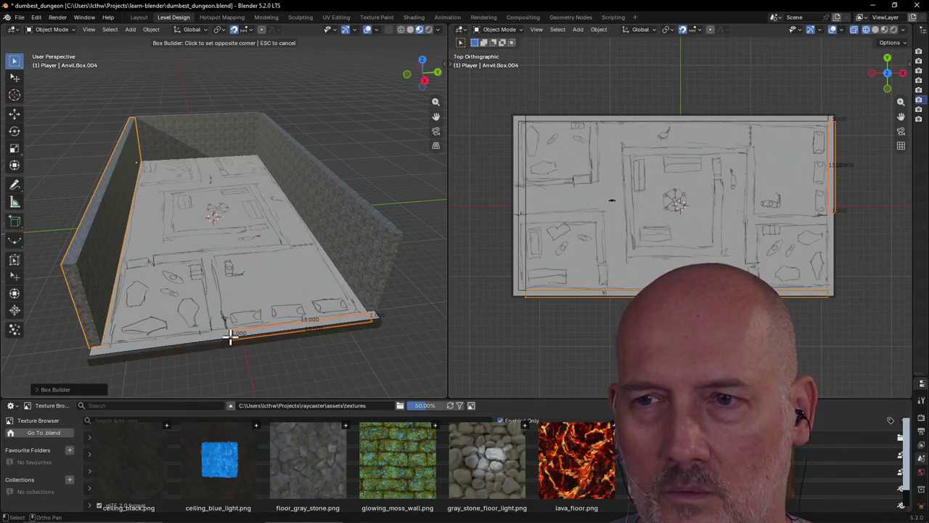
{"action": "left_click", "coordinate": [230, 336]}
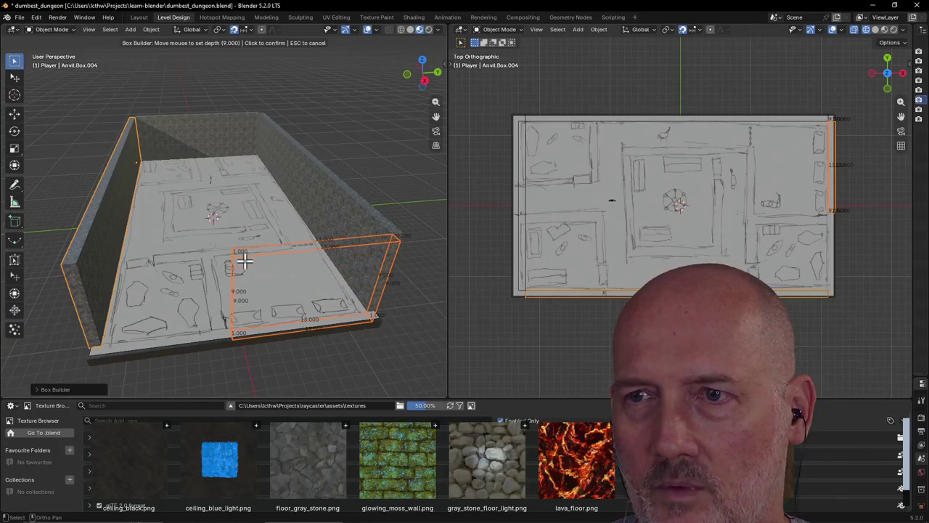
{"action": "left_click", "coordinate": [247, 261]}
Step: Inspect the new wall, clear the selection, and abandon a second box attempt
{"action": "mouse_move", "coordinate": [203, 323]}
{"action": "middle_mouse_down"}
{"action": "mouse_move", "coordinate": [288, 332]}
{"action": "mouse_move", "coordinate": [245, 334]}
{"action": "middle_mouse_up"}
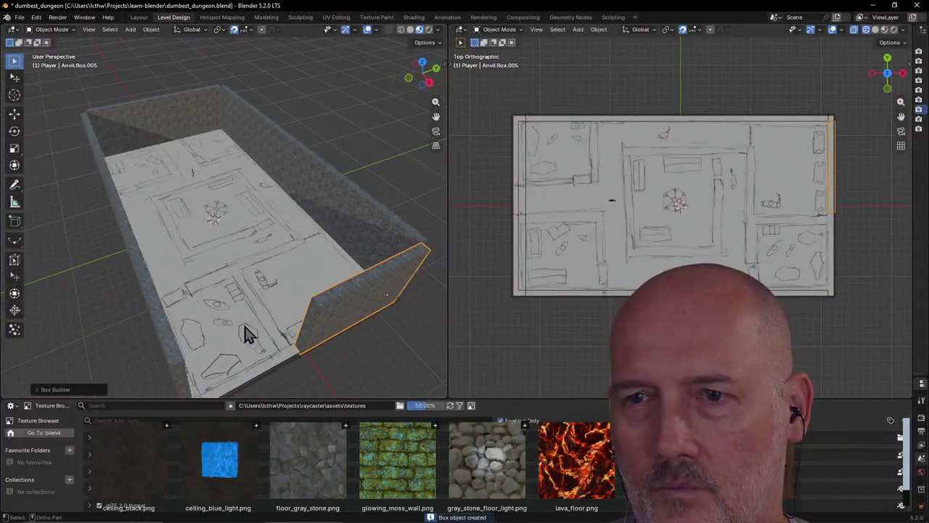
{"action": "middle_click_drag", "start_coordinate": [284, 357], "coordinate": [249, 315]}
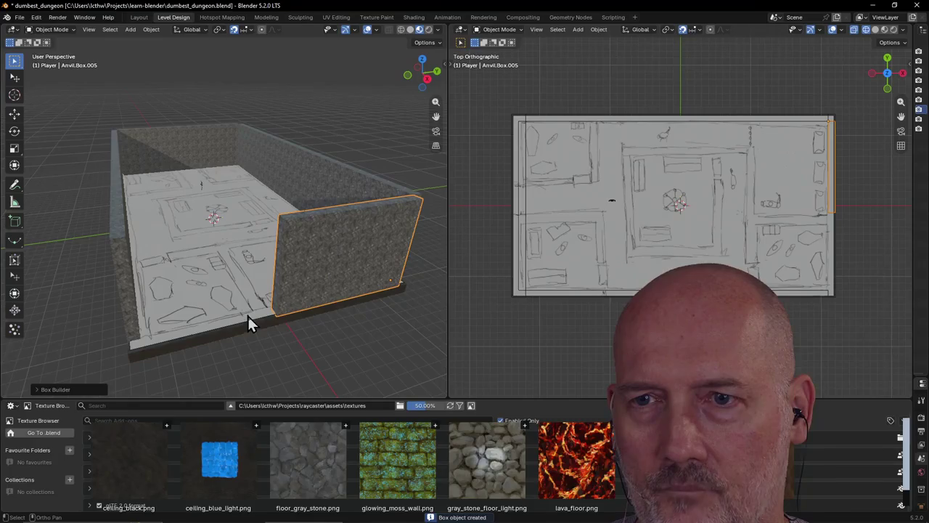
{"action": "left_click", "coordinate": [207, 330]}
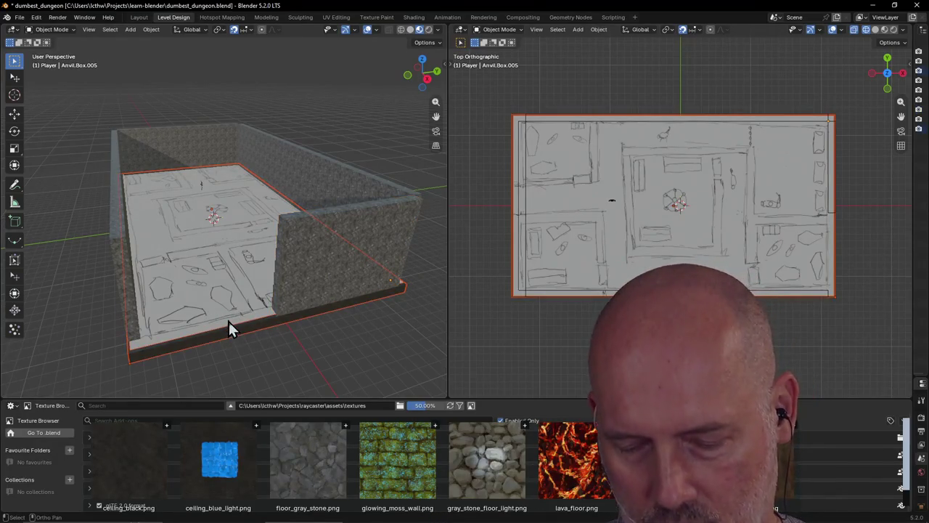
{"action": "left_click", "coordinate": [245, 361]}
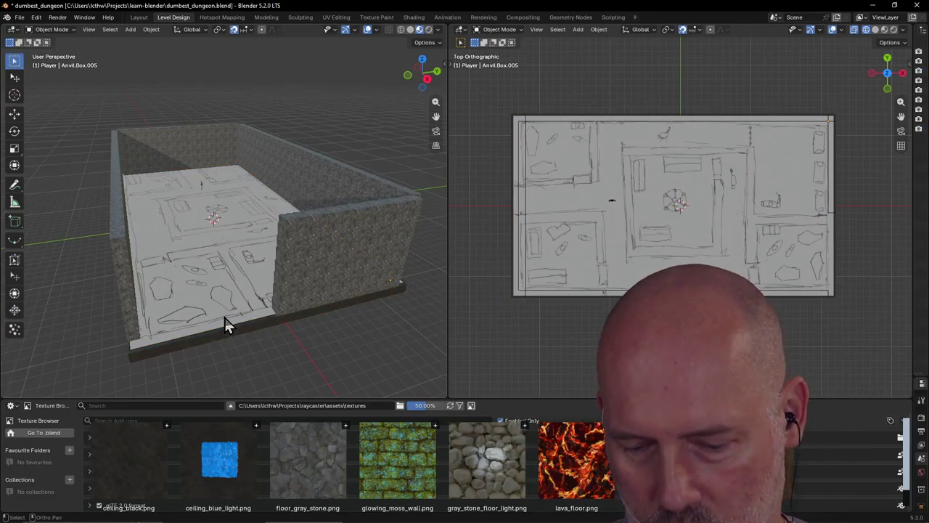
{"action": "key", "text": "b"}
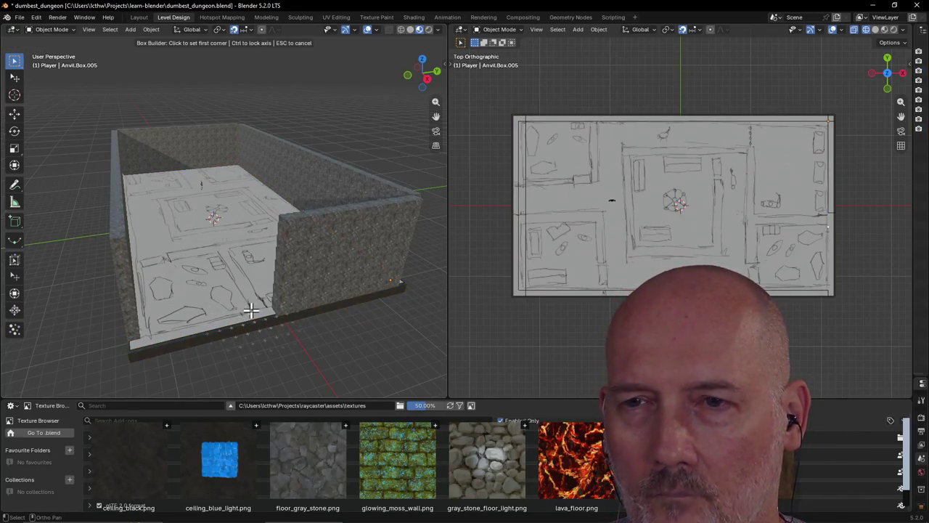
{"action": "scroll", "coordinate": [251, 310], "scroll_direction": "up", "scroll_amount": 2}
{"action": "scroll", "coordinate": [250, 310], "scroll_direction": "up", "scroll_amount": 2}
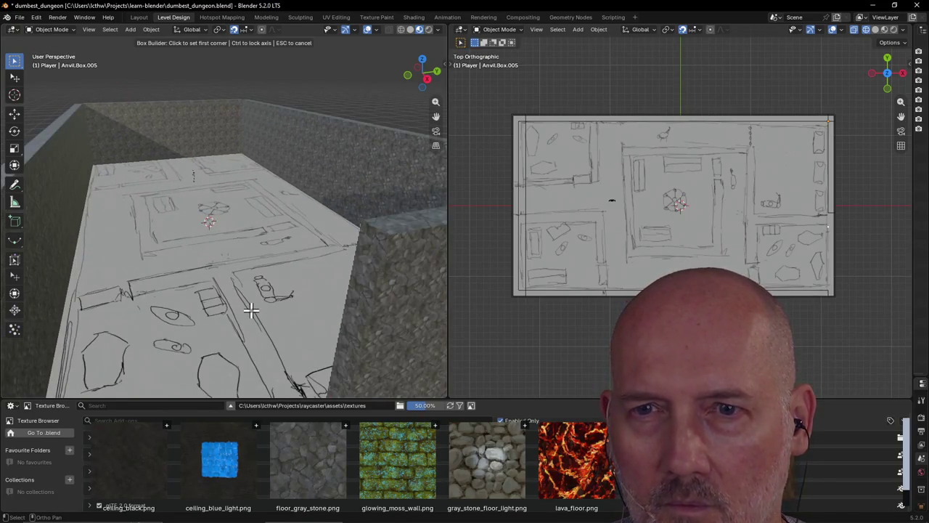
{"action": "scroll", "coordinate": [250, 310], "scroll_direction": "down", "scroll_amount": 3}
{"action": "scroll", "coordinate": [250, 308], "scroll_direction": "down", "scroll_amount": 2}
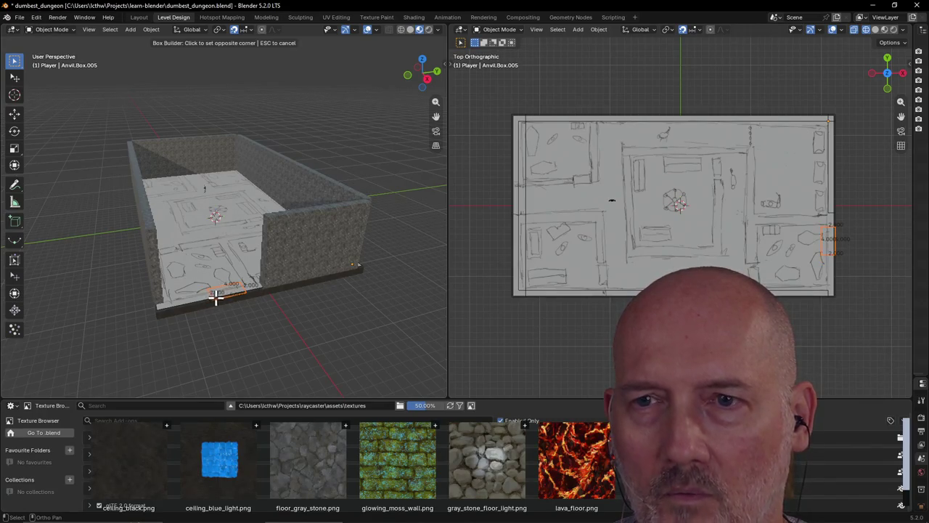
{"action": "key", "text": "Escape"}
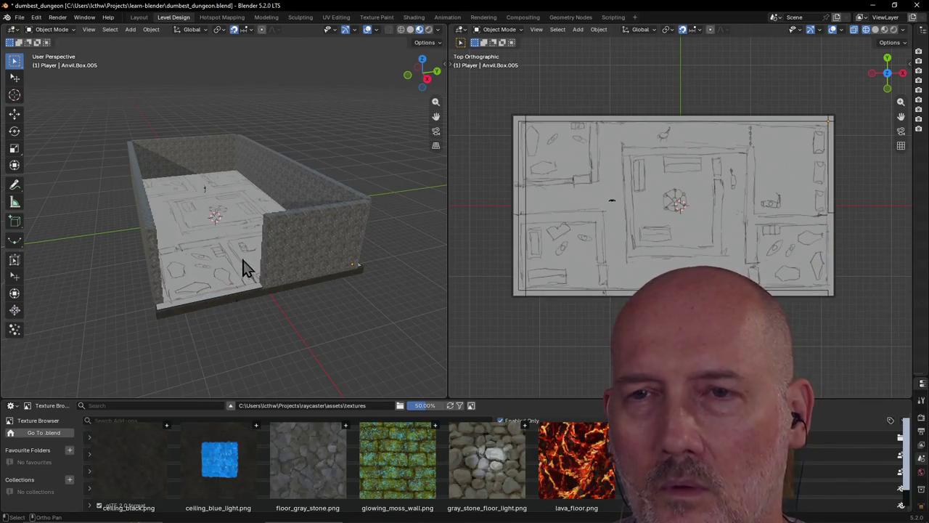
Step: Delete the too-short right-side wall
{"action": "scroll", "coordinate": [243, 265], "scroll_direction": "up", "scroll_amount": 3}
{"action": "mouse_move", "coordinate": [216, 242]}
{"action": "middle_mouse_down"}
{"action": "mouse_move", "coordinate": [415, 252]}
{"action": "mouse_move", "coordinate": [423, 264]}
{"action": "mouse_move", "coordinate": [254, 290]}
{"action": "mouse_move", "coordinate": [147, 239]}
{"action": "mouse_move", "coordinate": [200, 249]}
{"action": "mouse_move", "coordinate": [218, 234]}
{"action": "mouse_move", "coordinate": [246, 294]}
{"action": "middle_mouse_up"}
{"action": "left_click", "coordinate": [326, 244]}
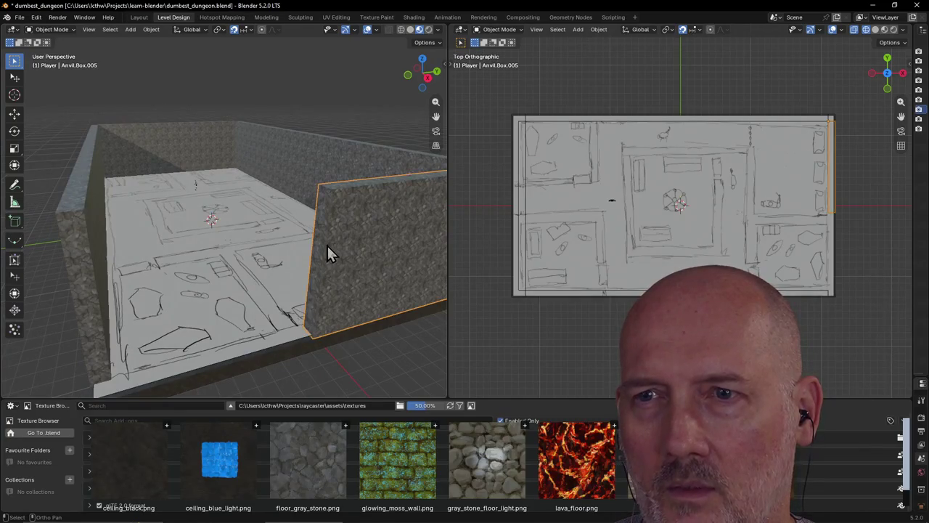
{"action": "scroll", "coordinate": [327, 244], "scroll_direction": "down", "scroll_amount": 5}
{"action": "middle_click_drag", "start_coordinate": [327, 243], "coordinate": [323, 274]}
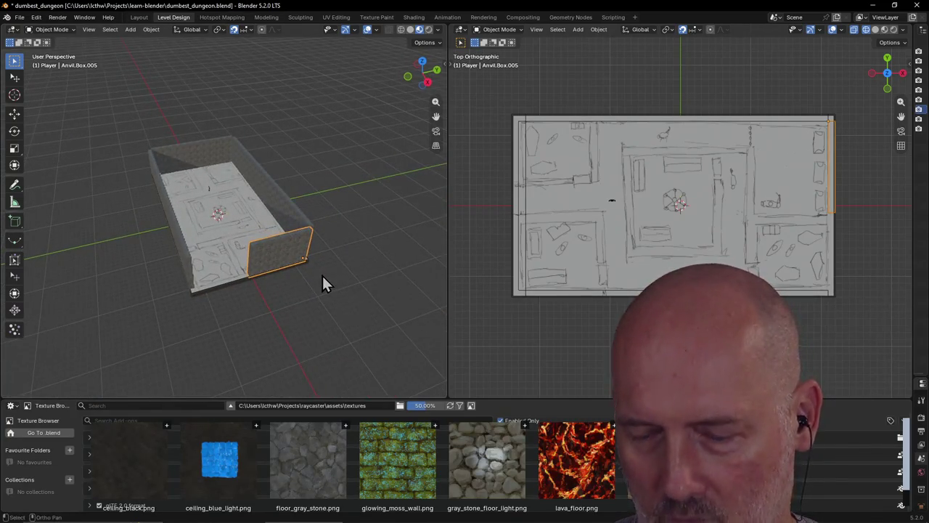
{"action": "key", "text": "Delete"}
Step: Try restarting the wall box and check the box tool's settings, cancelling both attempts
{"action": "scroll", "coordinate": [321, 274], "scroll_direction": "up", "scroll_amount": 4}
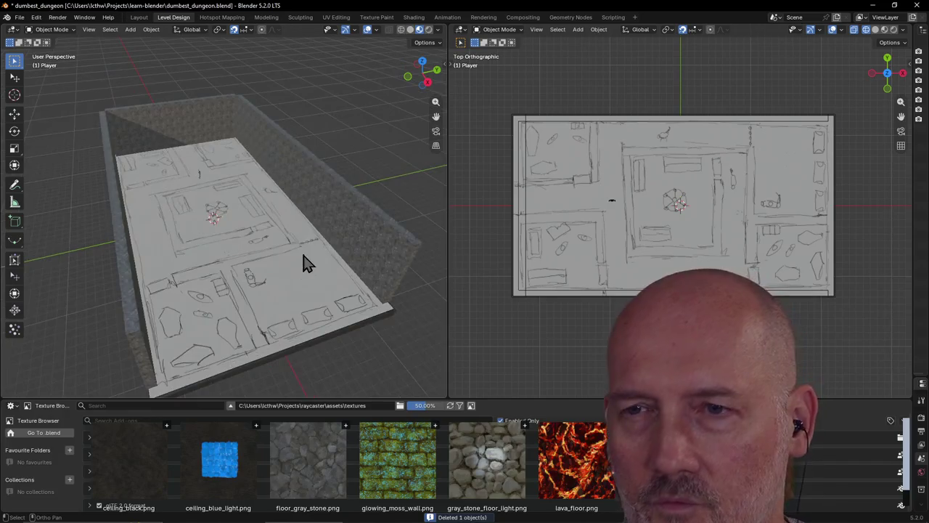
{"action": "left_click", "coordinate": [371, 305]}
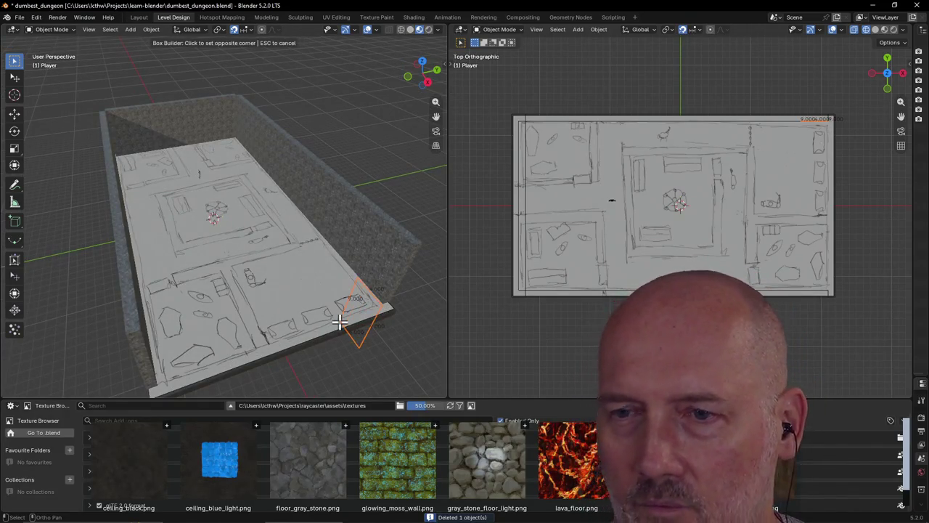
{"action": "key", "text": "Escape"}
{"action": "middle_click_drag", "start_coordinate": [383, 305], "coordinate": [413, 319]}
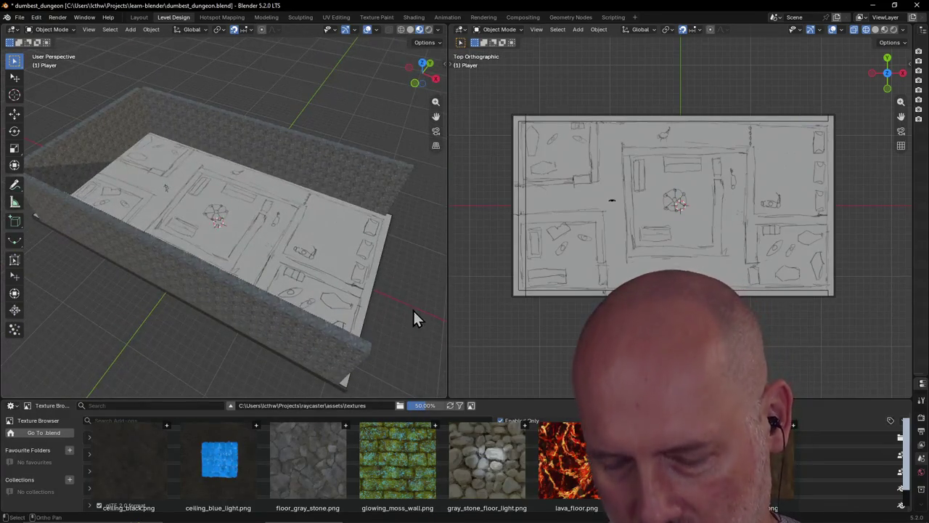
{"action": "key", "text": "n"}
{"action": "key", "text": "n"}
{"action": "key", "text": "shift+b"}
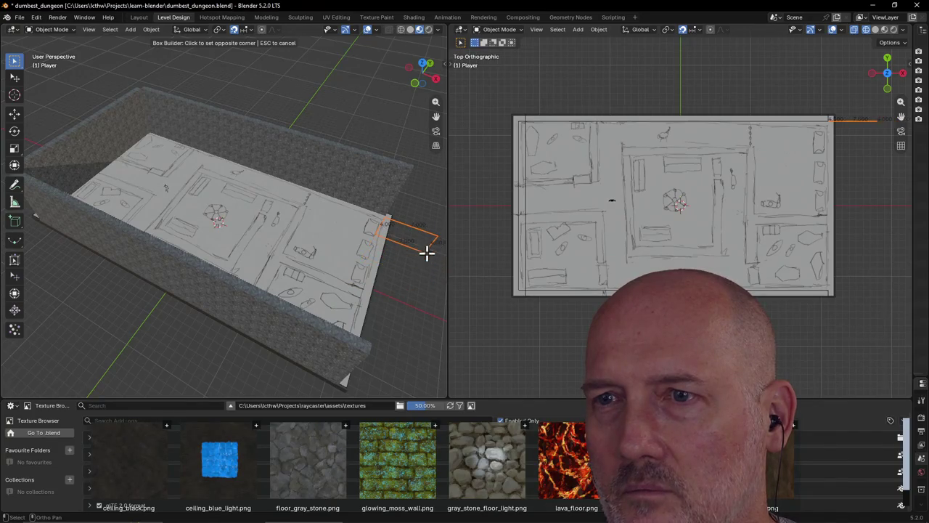
{"action": "key", "text": "Escape"}
Step: From a top-down view, build the full-length right-side wall and inspect it
{"action": "middle_click_drag", "start_coordinate": [424, 251], "coordinate": [6, 202]}
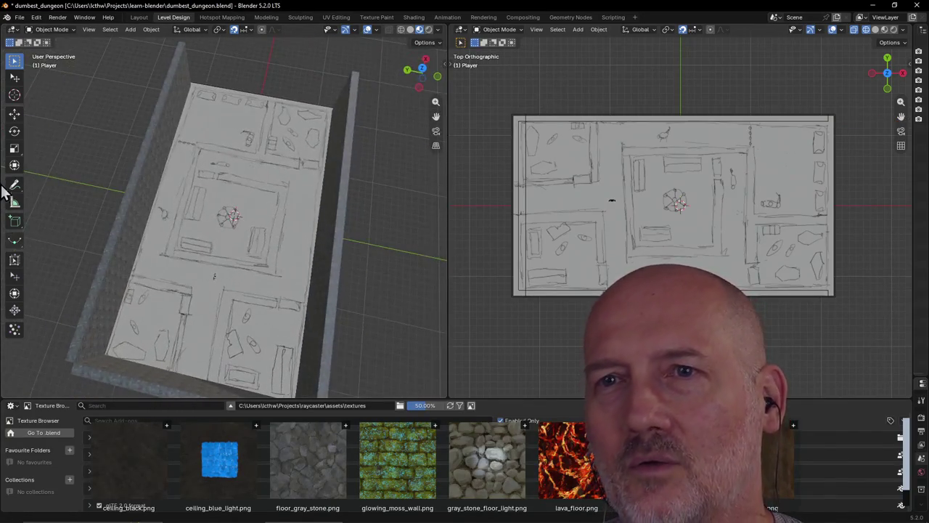
{"action": "mouse_move", "coordinate": [77, 151]}
{"action": "middle_mouse_down"}
{"action": "mouse_move", "coordinate": [201, 138]}
{"action": "mouse_move", "coordinate": [224, 159]}
{"action": "mouse_move", "coordinate": [221, 172]}
{"action": "middle_mouse_up"}
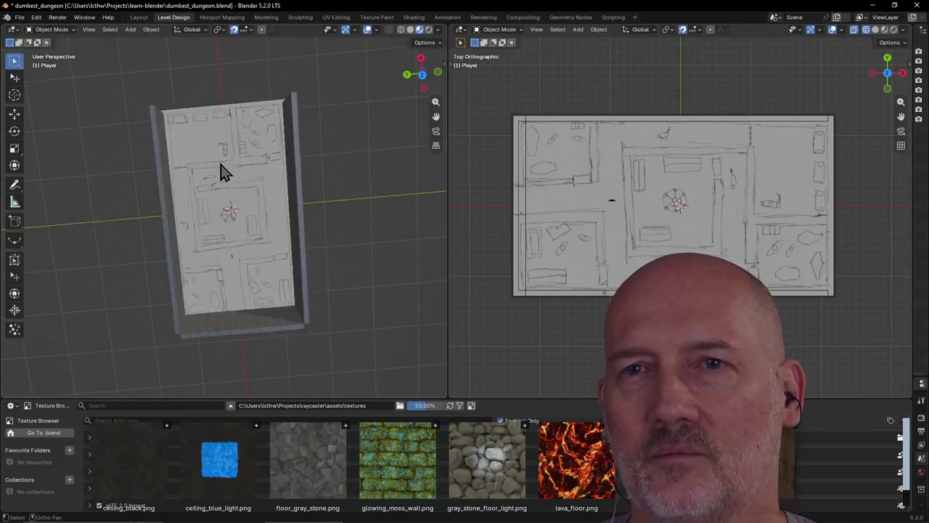
{"action": "scroll", "coordinate": [222, 172], "scroll_direction": "up", "scroll_amount": 2}
{"action": "key", "text": "b"}
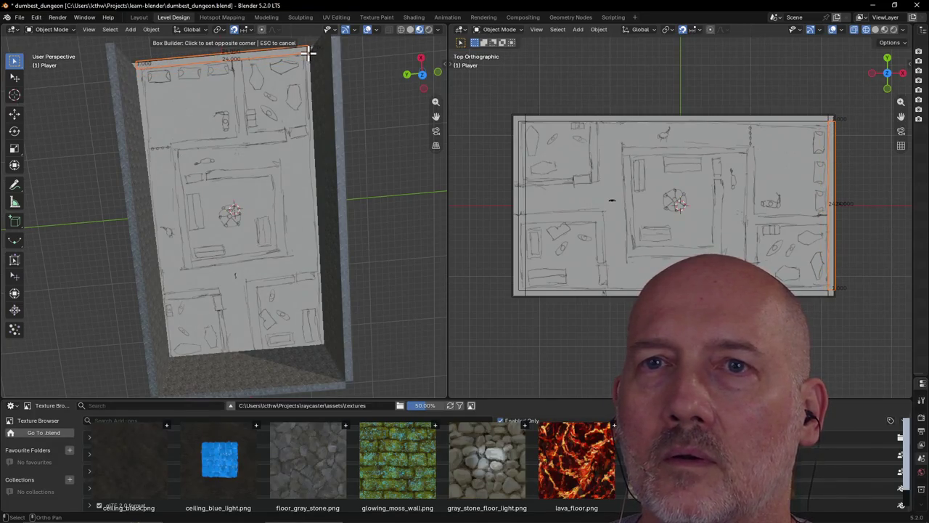
{"action": "left_click", "coordinate": [325, 18]}
{"action": "mouse_move", "coordinate": [276, 133]}
{"action": "middle_mouse_down"}
{"action": "mouse_move", "coordinate": [238, 68]}
{"action": "mouse_move", "coordinate": [330, 60]}
{"action": "mouse_move", "coordinate": [198, 70]}
{"action": "mouse_move", "coordinate": [400, 201]}
{"action": "mouse_move", "coordinate": [66, 191]}
{"action": "mouse_move", "coordinate": [27, 134]}
{"action": "middle_mouse_up"}
{"action": "scroll", "coordinate": [254, 136], "scroll_direction": "up", "scroll_amount": 3}
{"action": "mouse_move", "coordinate": [254, 136]}
{"action": "middle_mouse_down"}
{"action": "mouse_move", "coordinate": [316, 122]}
{"action": "mouse_move", "coordinate": [311, 115]}
{"action": "middle_mouse_up"}
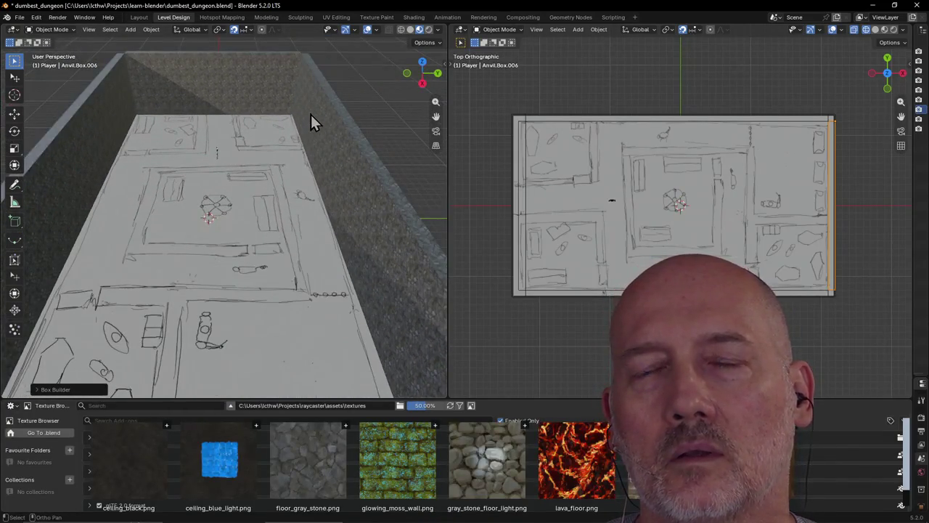
Step: Dismiss the stray keyframe menu and cancel circle selection
{"action": "key", "text": "k"}
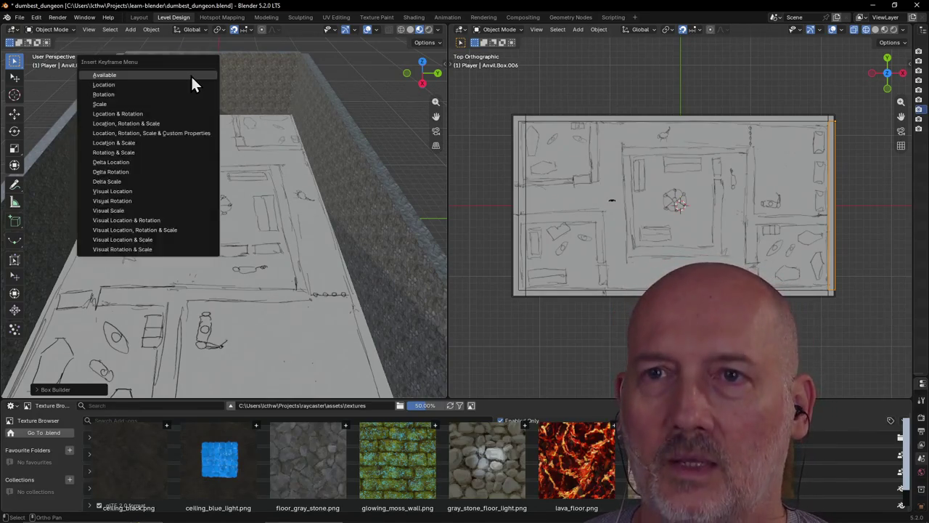
{"action": "key", "text": "Escape"}
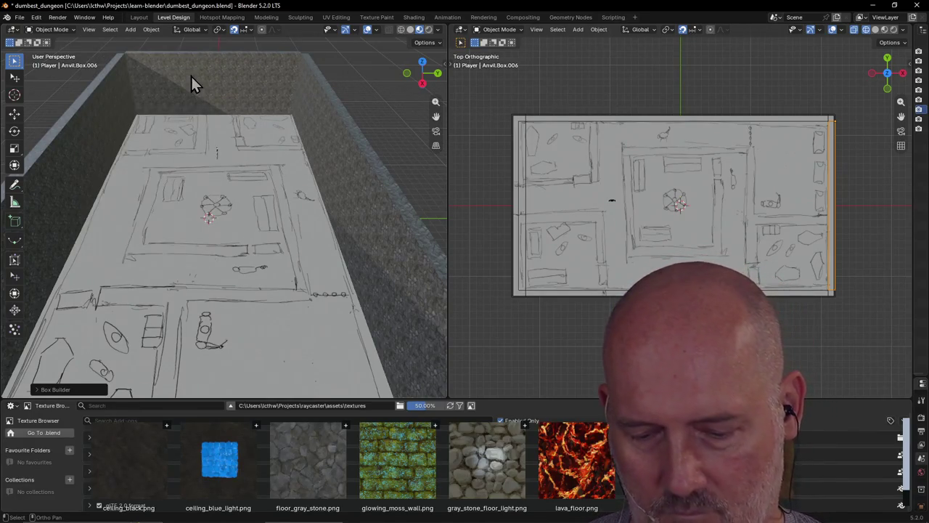
{"action": "key", "text": "c"}
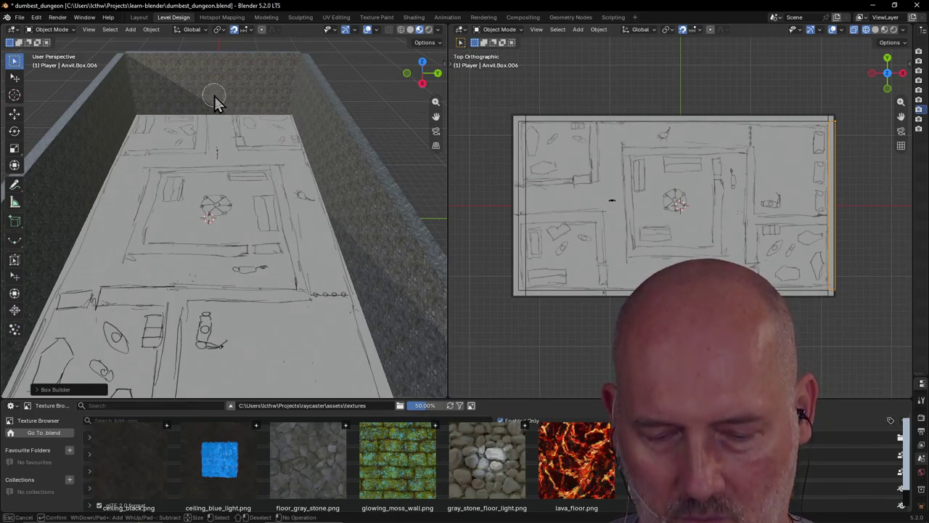
{"action": "key", "text": "Escape"}
Step: Bring the view low over the floor sketch toward the stone wall
{"action": "scroll", "coordinate": [208, 85], "scroll_direction": "up", "scroll_amount": 2}
{"action": "mouse_move", "coordinate": [208, 86]}
{"action": "middle_mouse_down"}
{"action": "mouse_move", "coordinate": [214, 57]}
{"action": "mouse_move", "coordinate": [224, 80]}
{"action": "mouse_move", "coordinate": [204, 61]}
{"action": "middle_mouse_up"}
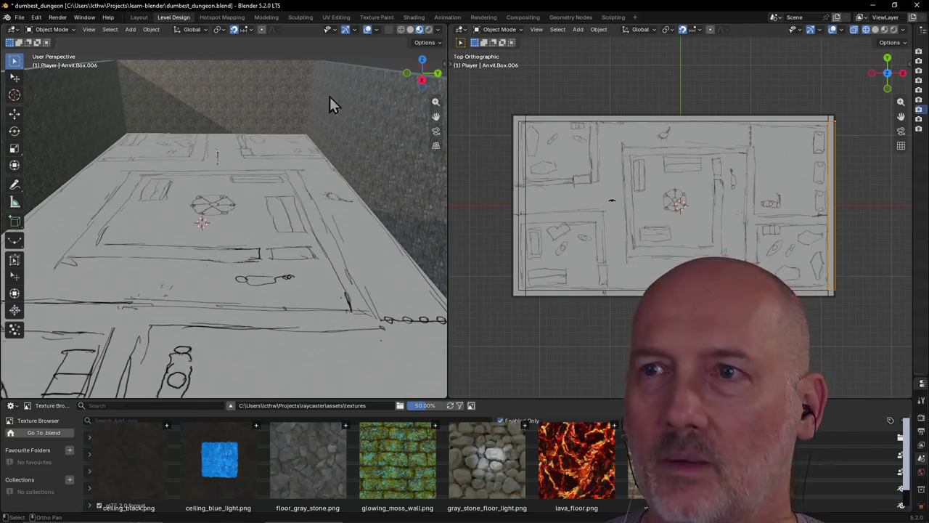
{"action": "mouse_move", "coordinate": [204, 99]}
{"action": "middle_mouse_down"}
{"action": "mouse_move", "coordinate": [269, 173]}
{"action": "mouse_move", "coordinate": [304, 180]}
{"action": "middle_mouse_up"}
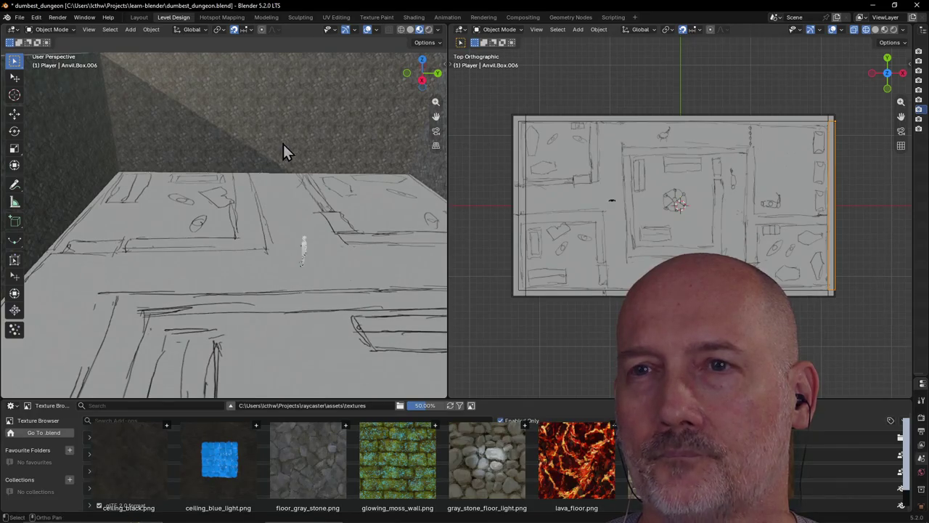
{"action": "scroll", "coordinate": [283, 152], "scroll_direction": "up", "scroll_amount": 2}
{"action": "middle_click_drag", "start_coordinate": [283, 144], "coordinate": [296, 132]}
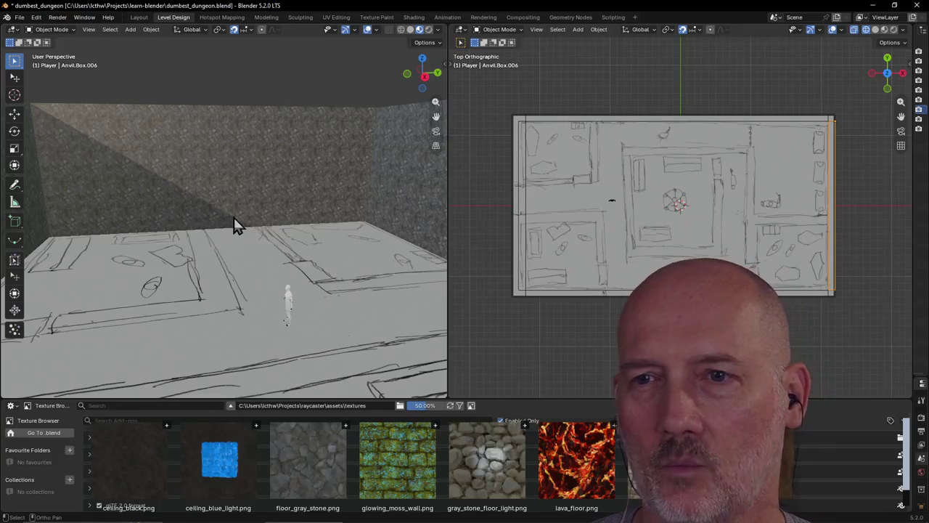
Step: Zoom in at ground level, save dumbest_dungeon.blend, and select the back wall box
{"action": "scroll", "coordinate": [231, 193], "scroll_direction": "up", "scroll_amount": 1}
{"action": "scroll", "coordinate": [232, 193], "scroll_direction": "up", "scroll_amount": 1}
{"action": "scroll", "coordinate": [231, 193], "scroll_direction": "up", "scroll_amount": 1}
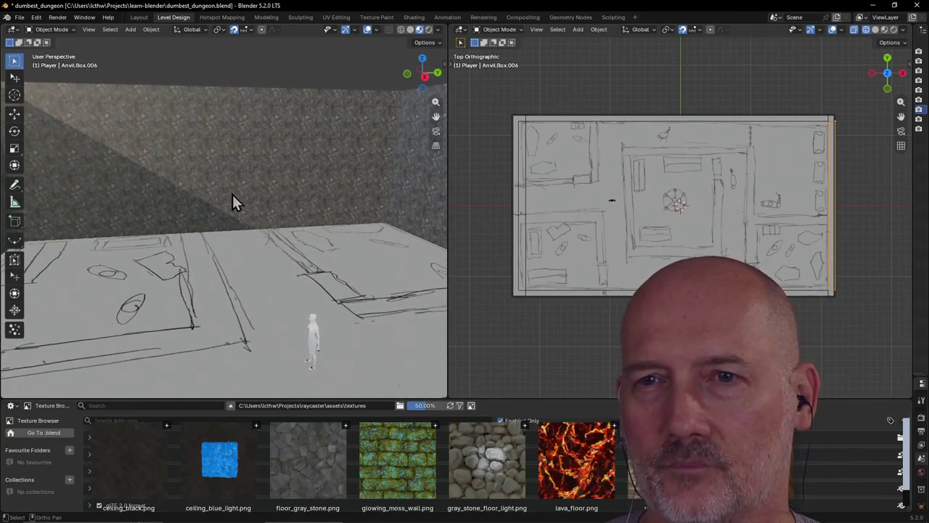
{"action": "scroll", "coordinate": [231, 193], "scroll_direction": "up", "scroll_amount": 1}
{"action": "scroll", "coordinate": [231, 192], "scroll_direction": "down", "scroll_amount": 1}
{"action": "scroll", "coordinate": [232, 192], "scroll_direction": "down", "scroll_amount": 2}
{"action": "key", "text": "ctrl+s"}
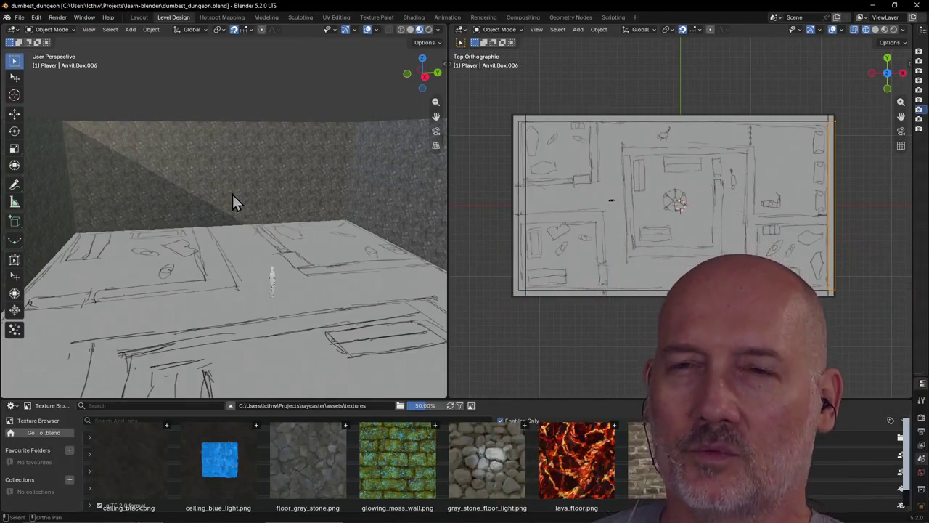
{"action": "left_click", "coordinate": [233, 184]}
Step: Dismiss the keyframe menu, look down over the floor, and save the file
{"action": "key", "text": "k"}
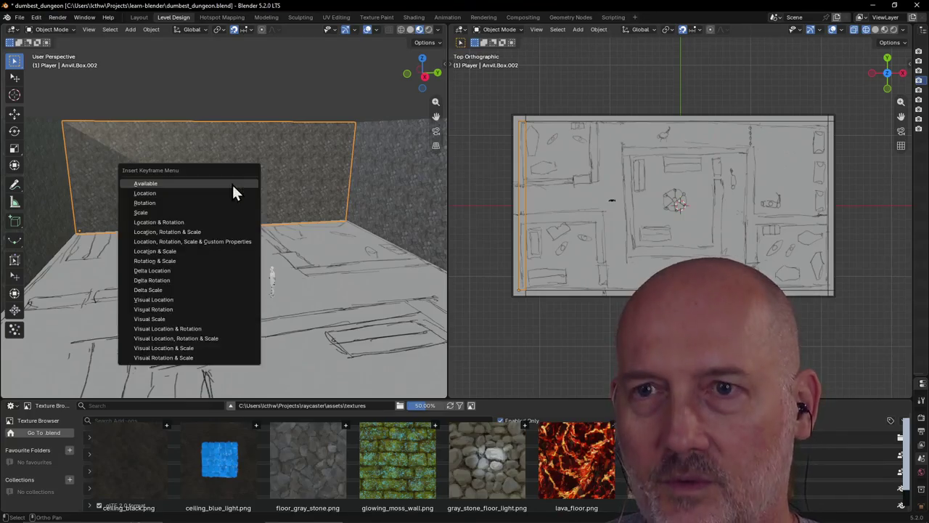
{"action": "left_click", "coordinate": [223, 192]}
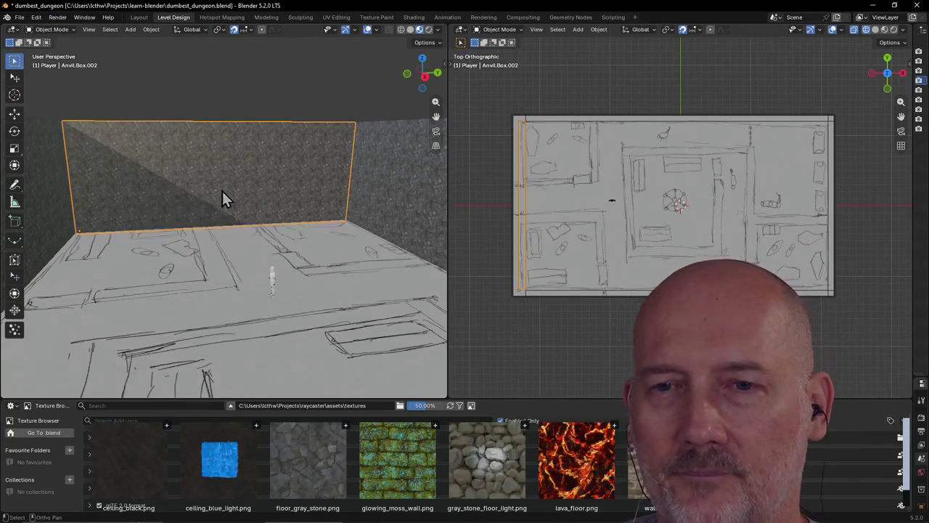
{"action": "mouse_move", "coordinate": [234, 192]}
{"action": "middle_mouse_down"}
{"action": "mouse_move", "coordinate": [306, 212]}
{"action": "mouse_move", "coordinate": [189, 182]}
{"action": "mouse_move", "coordinate": [225, 201]}
{"action": "middle_mouse_up"}
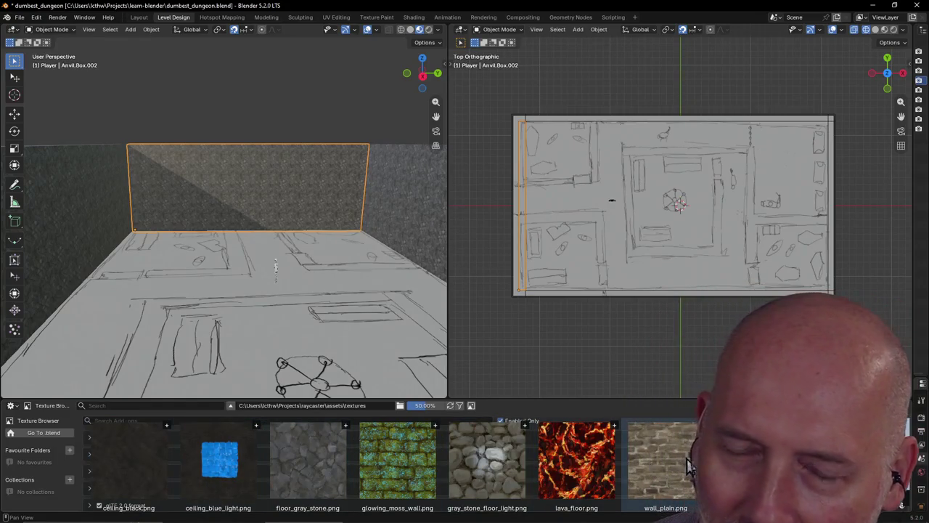
{"action": "scroll", "coordinate": [254, 341], "scroll_direction": "down", "scroll_amount": 1}
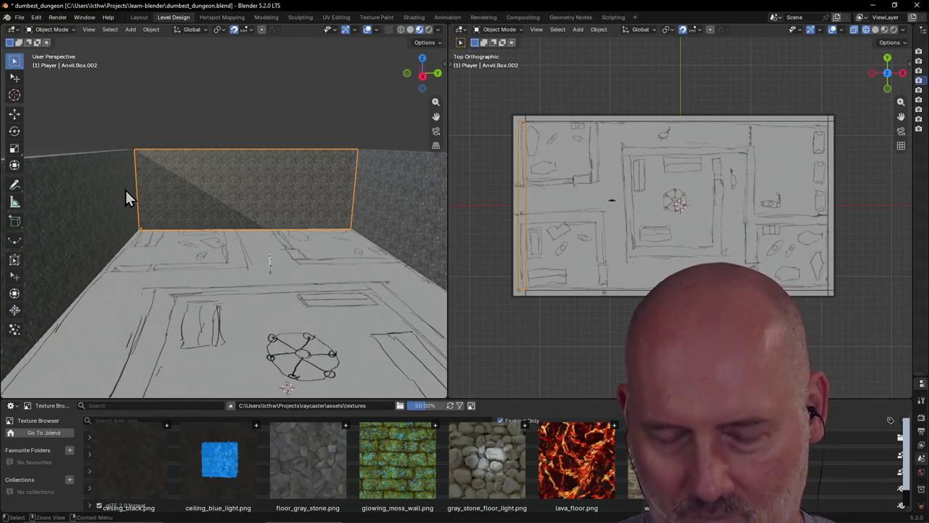
{"action": "key", "text": "ctrl+s"}
Step: Check the add-on preferences, save again, and quit Blender
{"action": "left_click", "coordinate": [35, 17]}
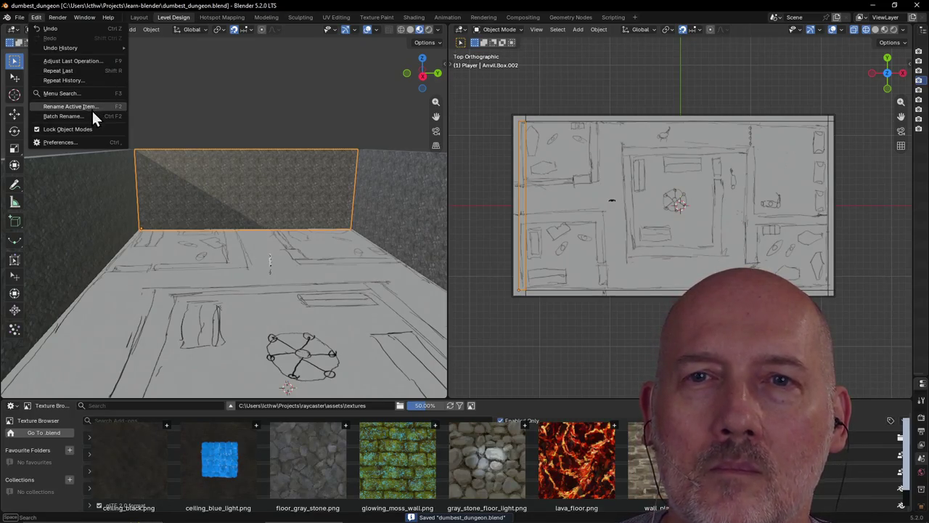
{"action": "left_click", "coordinate": [73, 142]}
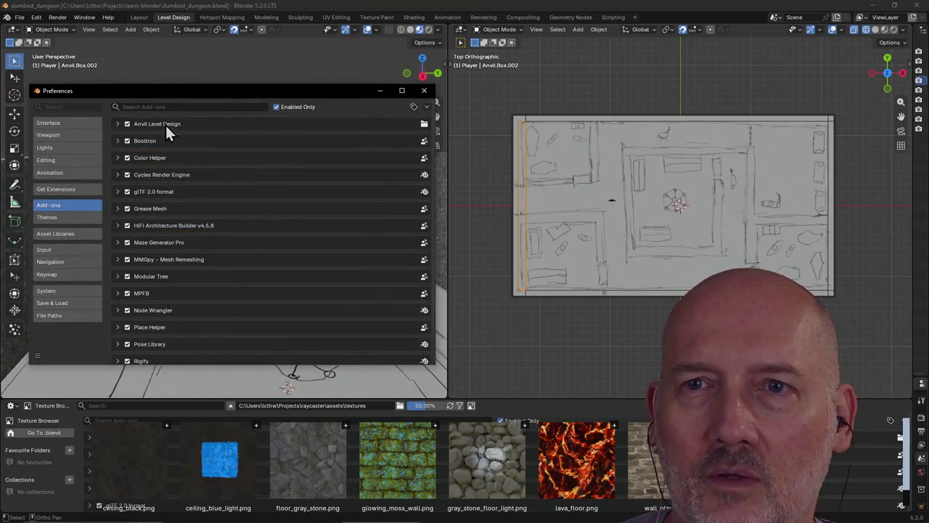
{"action": "left_click", "coordinate": [424, 90]}
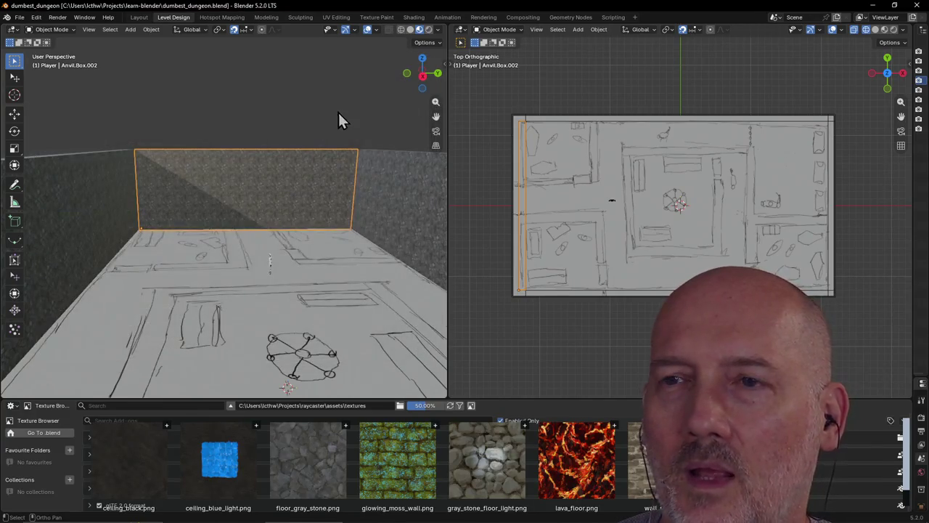
{"action": "key", "text": "ctrl+s"}
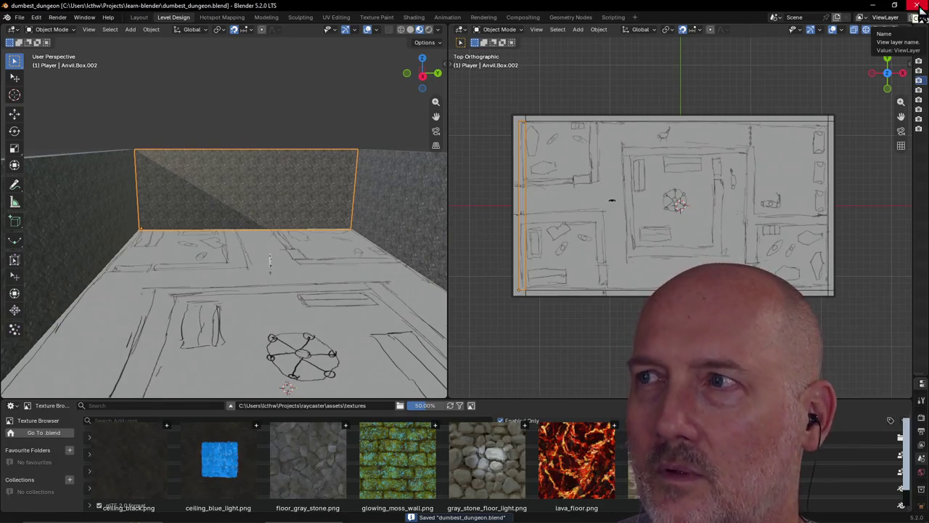
{"action": "left_click", "coordinate": [919, 6]}
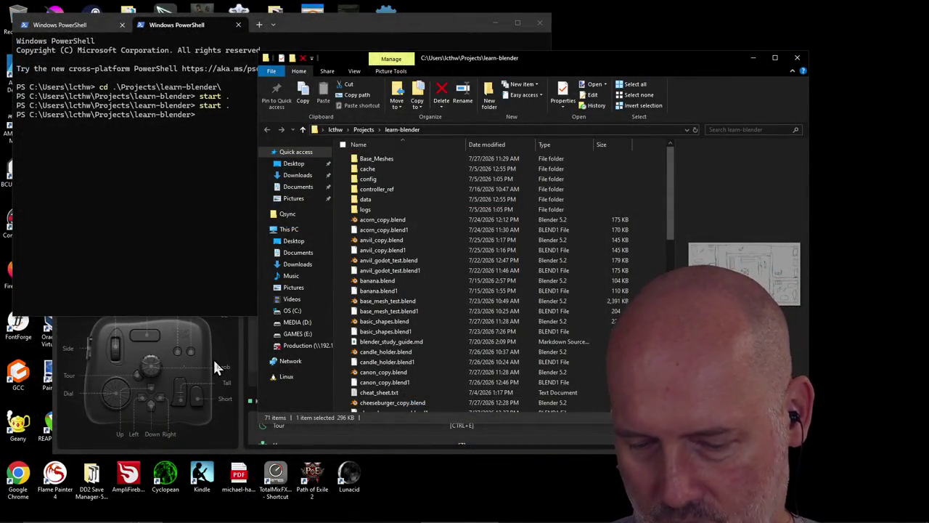
Step: Search the Start menu for 'blend' to relaunch Blender
{"action": "key", "text": "super"}
{"action": "type", "text": "blend"}
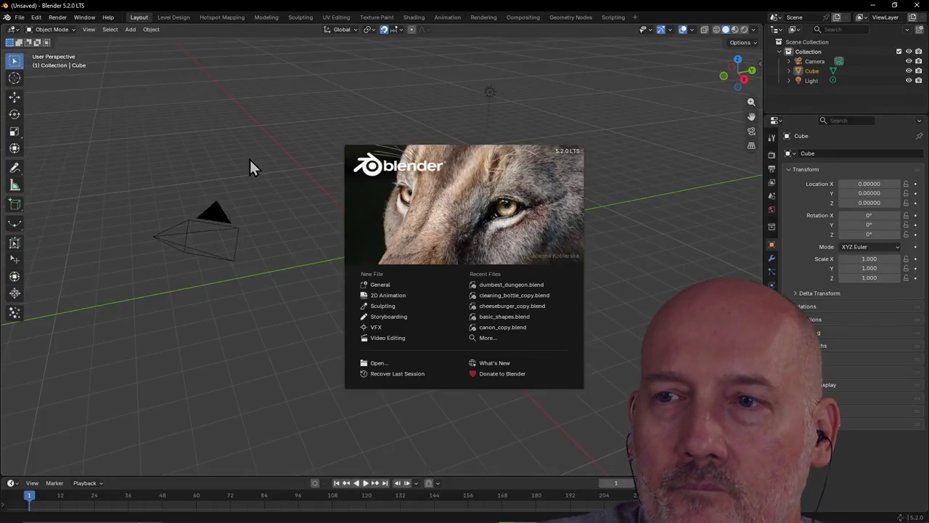
Step: Dismiss the splash screen and reopen dumbest_dungeon.blend from the recent files
{"action": "left_click", "coordinate": [419, 225]}
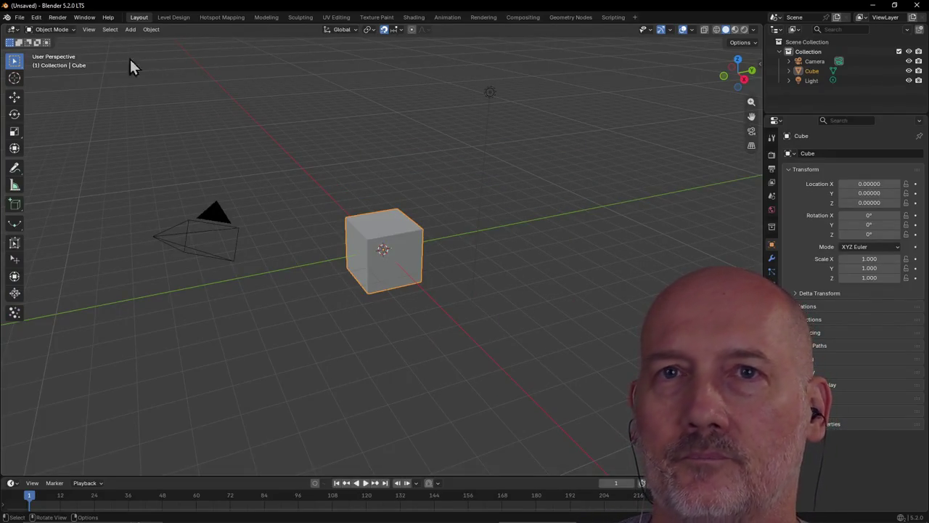
{"action": "left_click", "coordinate": [21, 18]}
{"action": "mouse_move", "coordinate": [44, 48]}
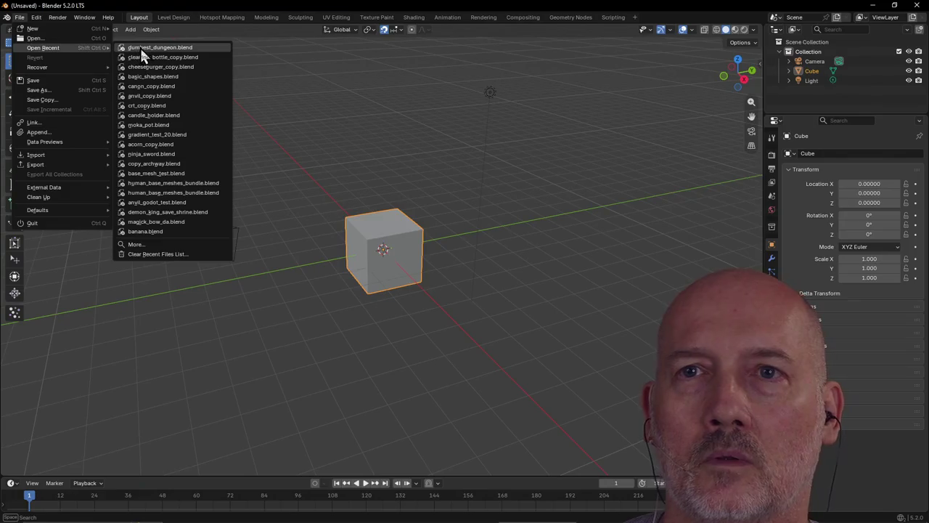
{"action": "key", "text": "Return"}
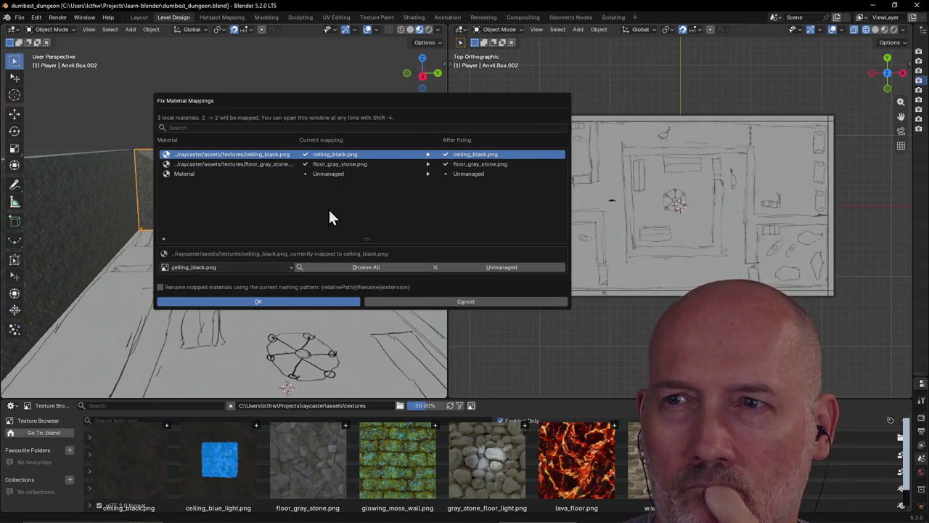
Step: Accept the proposed material mappings and view the room from a low oblique angle
{"action": "left_click", "coordinate": [276, 303]}
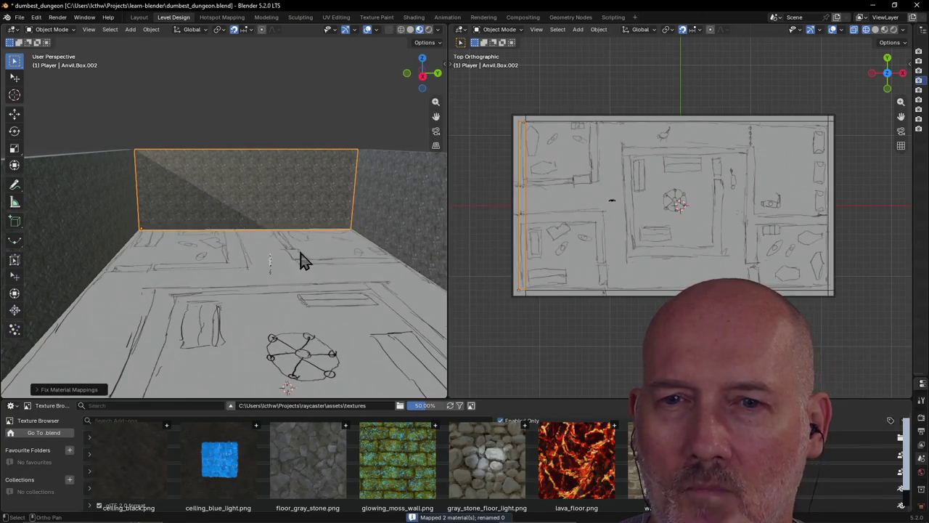
{"action": "scroll", "coordinate": [304, 261], "scroll_direction": "down", "scroll_amount": 2}
{"action": "scroll", "coordinate": [304, 260], "scroll_direction": "down", "scroll_amount": 2}
{"action": "scroll", "coordinate": [304, 260], "scroll_direction": "up", "scroll_amount": 2}
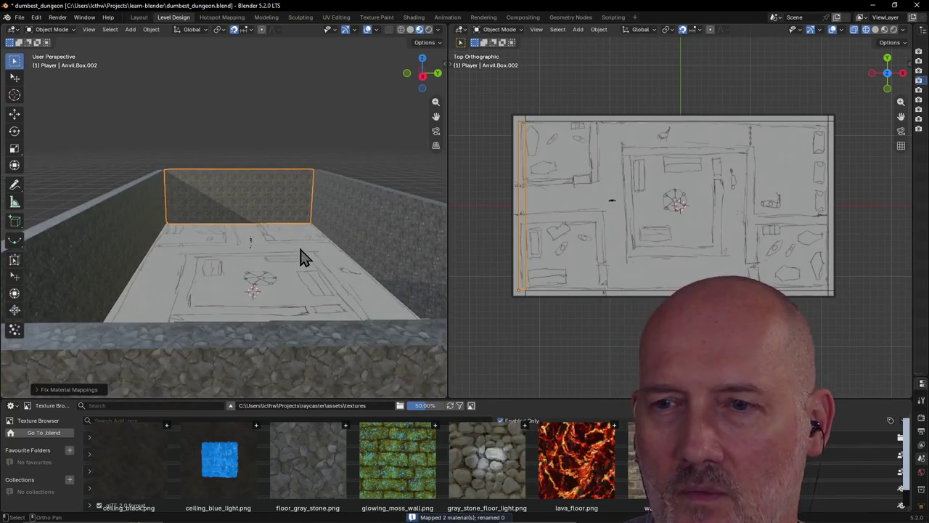
{"action": "scroll", "coordinate": [304, 258], "scroll_direction": "down", "scroll_amount": 3}
{"action": "middle_click_drag", "start_coordinate": [303, 251], "coordinate": [353, 257]}
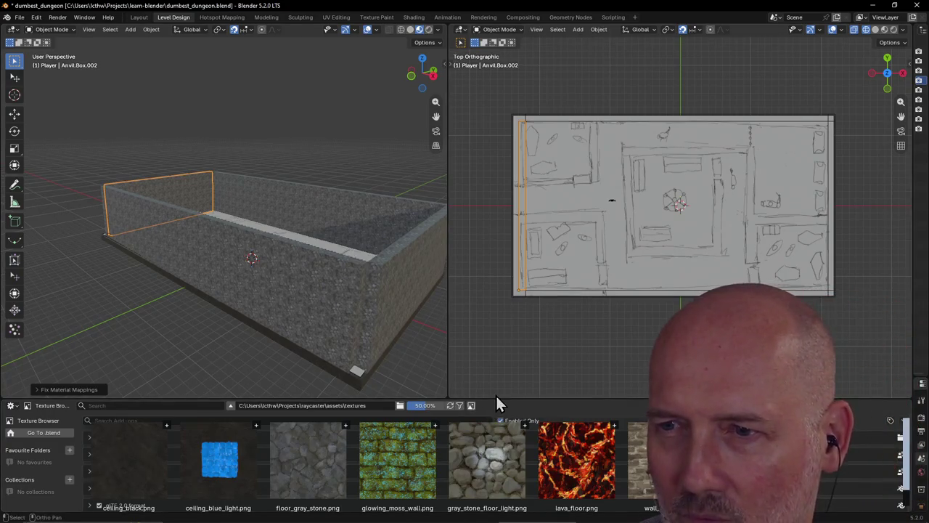
Step: Resize the Texture Browser panel taller, then back down to roughly its original height
{"action": "left_click_drag", "start_coordinate": [495, 398], "coordinate": [497, 251]}
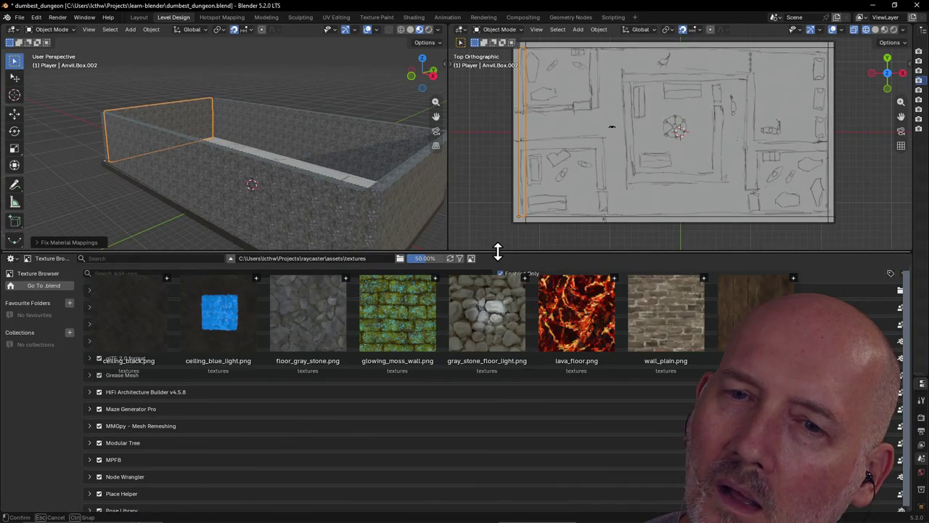
{"action": "left_click_drag", "start_coordinate": [497, 251], "coordinate": [498, 283]}
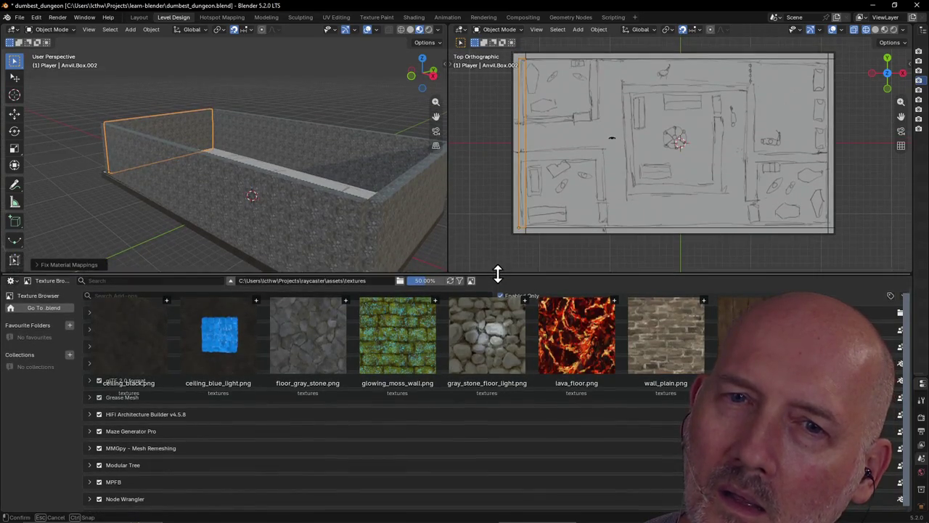
{"action": "left_click_drag", "start_coordinate": [499, 302], "coordinate": [499, 171]}
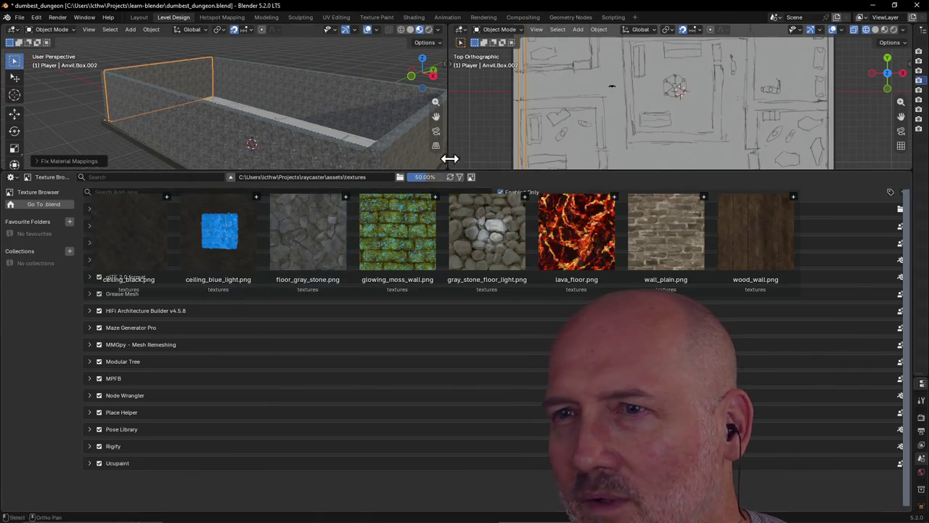
{"action": "left_click_drag", "start_coordinate": [501, 171], "coordinate": [486, 397]}
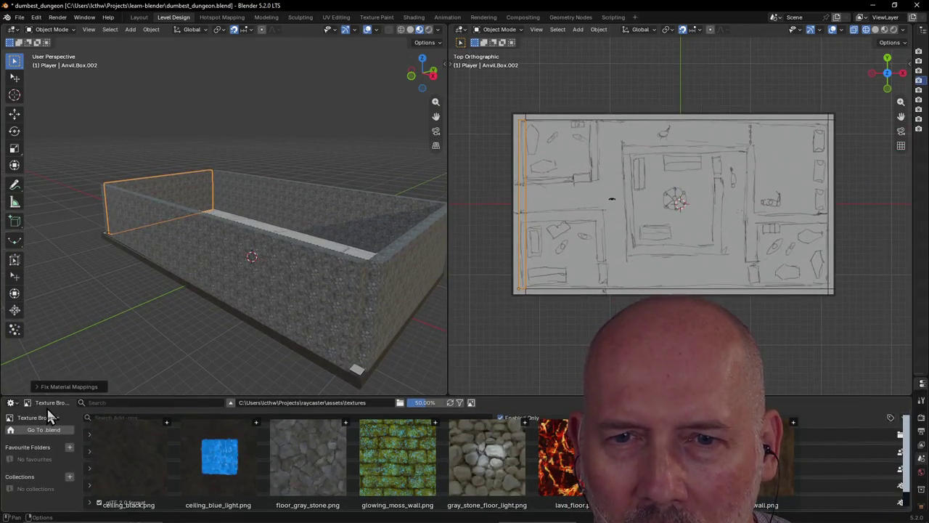
{"action": "left_click", "coordinate": [17, 404]}
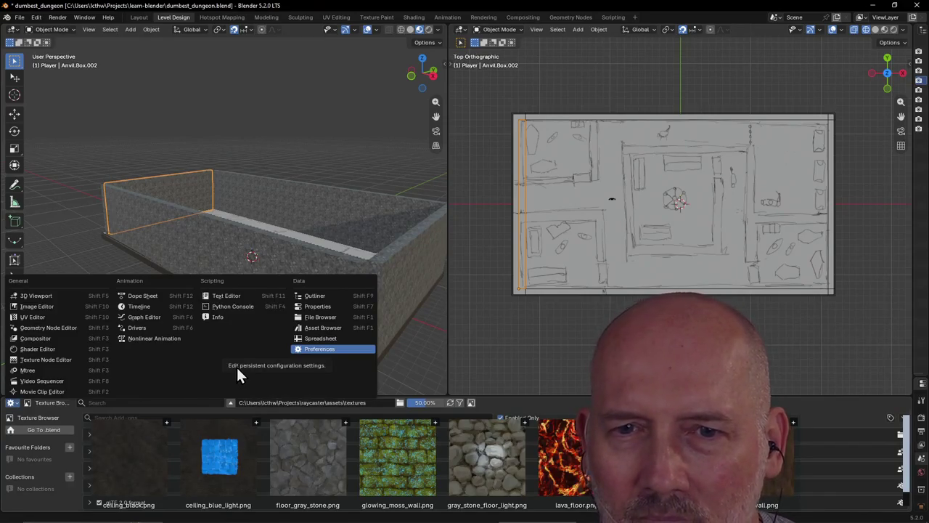
Step: Switch the bottom panel to the Info log and adjust its height
{"action": "key", "text": "Escape"}
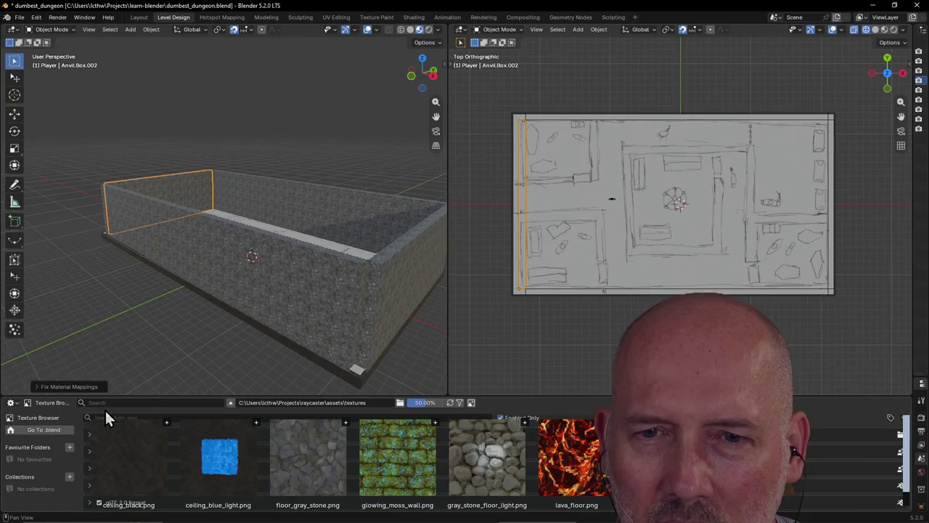
{"action": "mouse_move", "coordinate": [141, 396]}
{"action": "left_mouse_down"}
{"action": "mouse_move", "coordinate": [193, 213]}
{"action": "mouse_move", "coordinate": [186, 392]}
{"action": "left_mouse_up"}
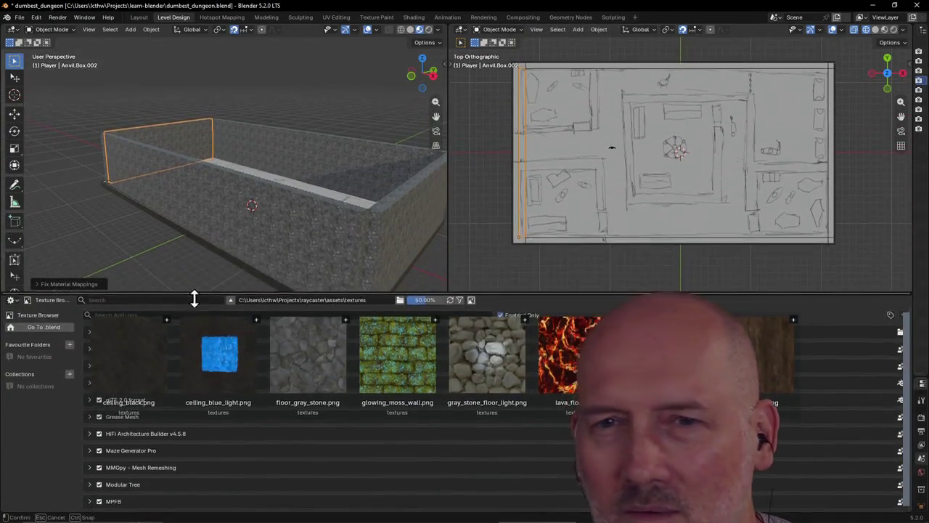
{"action": "left_click", "coordinate": [12, 398]}
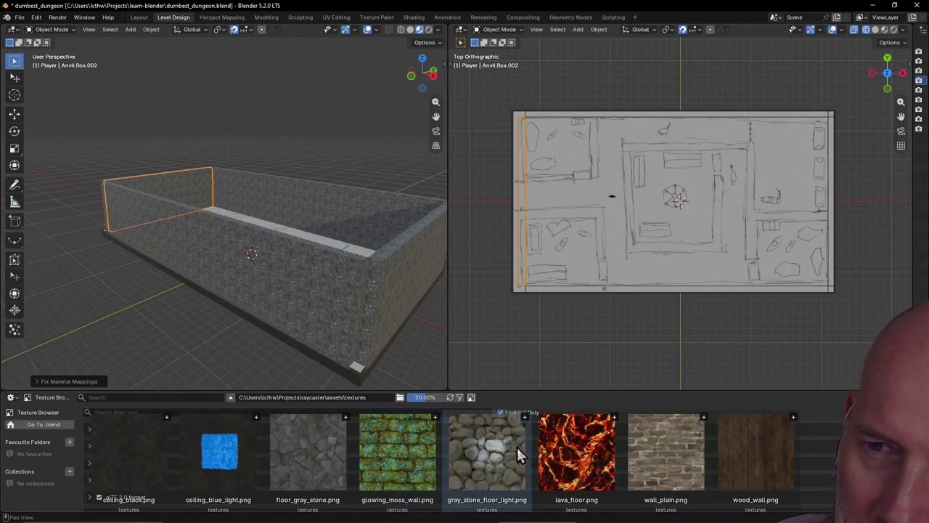
{"action": "left_click", "coordinate": [14, 398]}
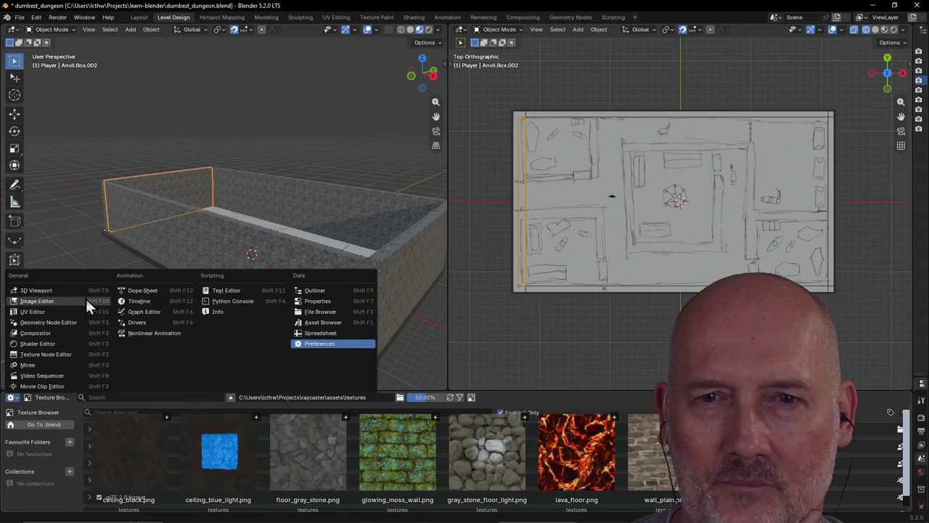
{"action": "left_click", "coordinate": [222, 312]}
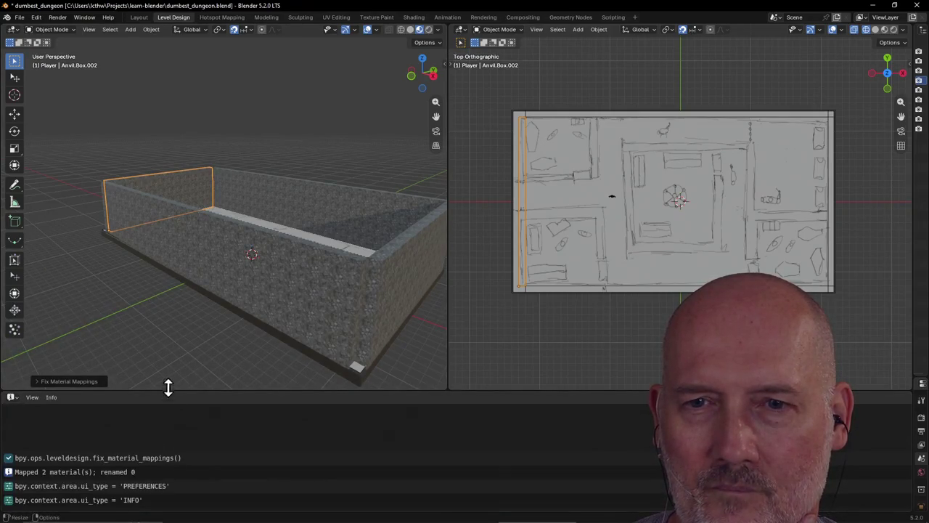
{"action": "left_click_drag", "start_coordinate": [168, 390], "coordinate": [129, 399]}
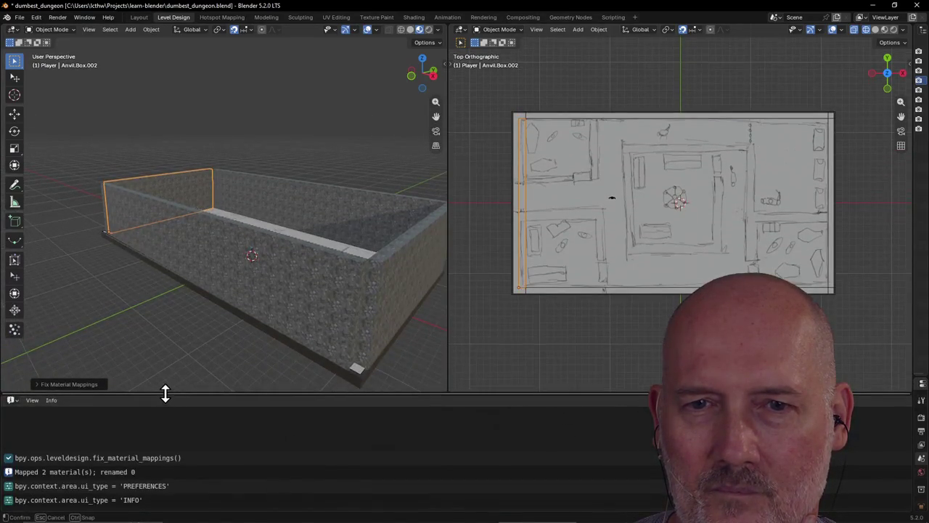
Step: Turn the bottom panel into a Texture Node Editor and make it slightly shorter
{"action": "left_click", "coordinate": [15, 410]}
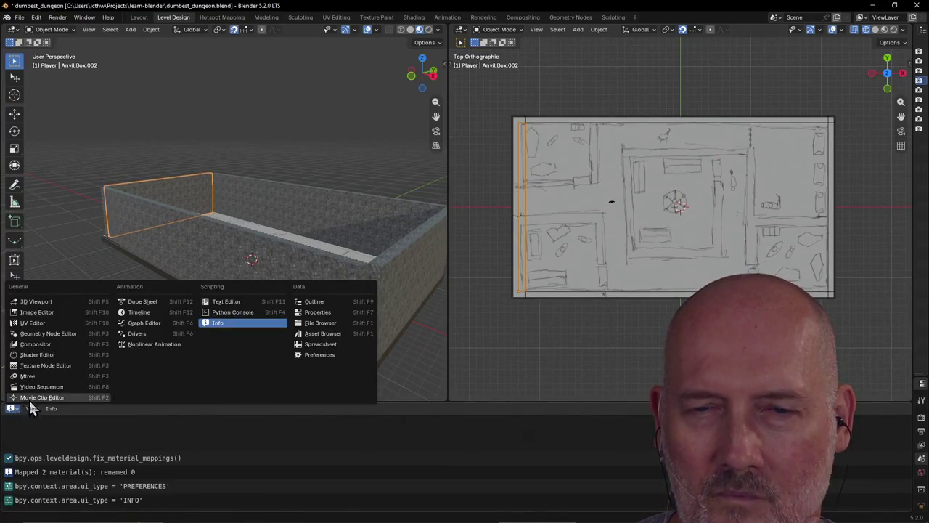
{"action": "left_click", "coordinate": [50, 367]}
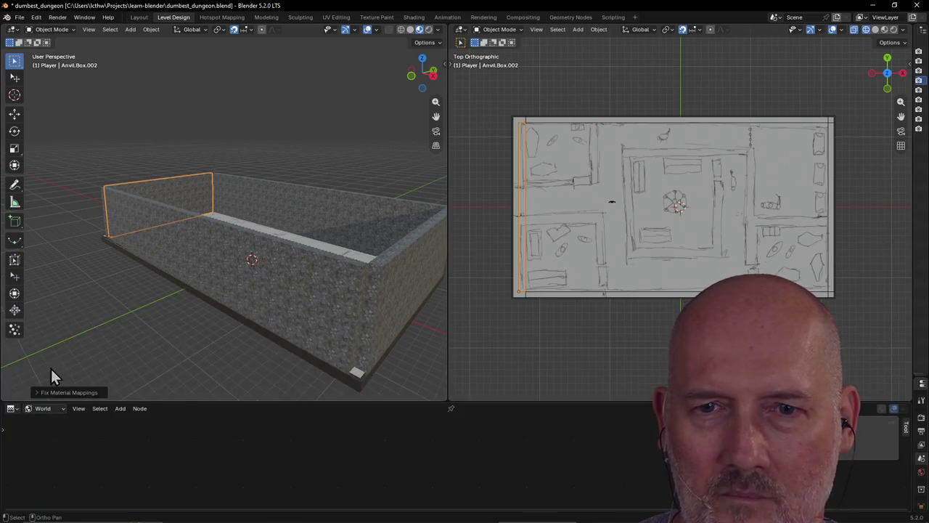
{"action": "left_click", "coordinate": [20, 410]}
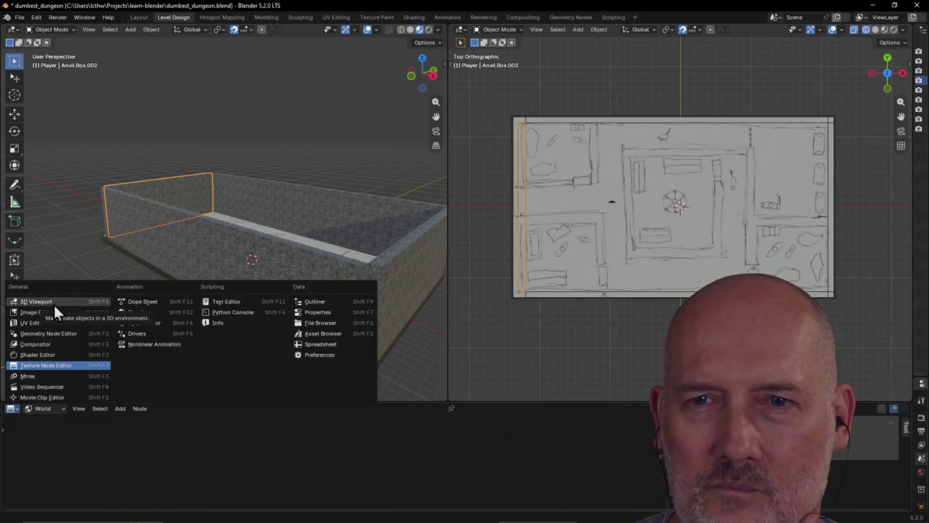
{"action": "left_click", "coordinate": [550, 424]}
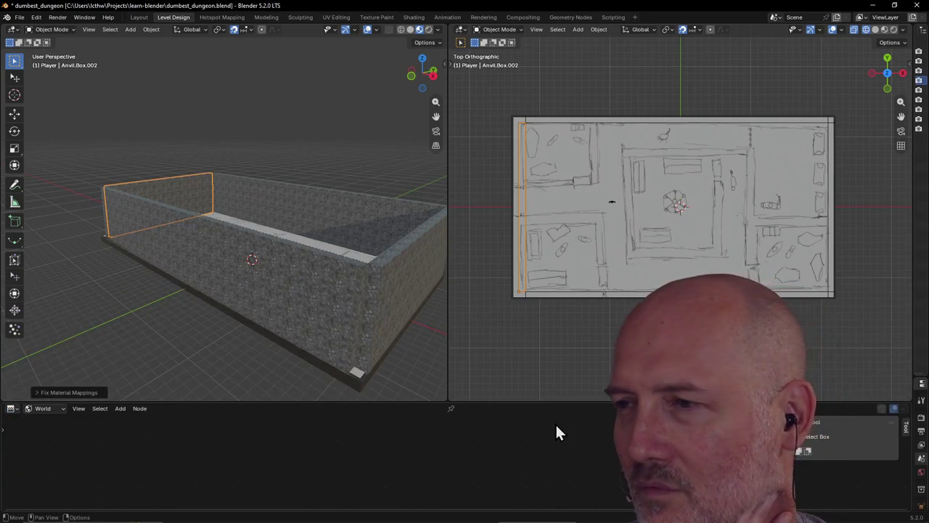
{"action": "mouse_move", "coordinate": [813, 402]}
{"action": "left_mouse_down"}
{"action": "mouse_move", "coordinate": [813, 416]}
{"action": "mouse_move", "coordinate": [809, 403]}
{"action": "left_mouse_up"}
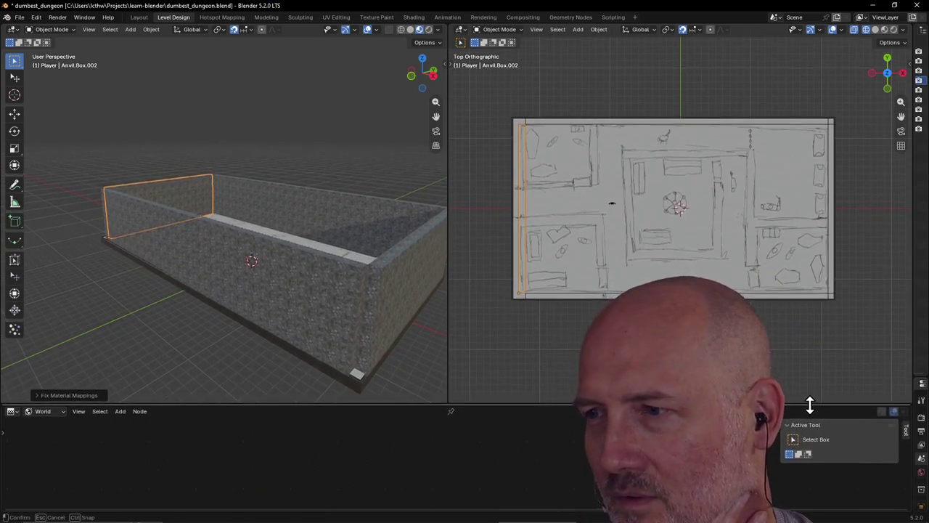
{"action": "left_click", "coordinate": [11, 410]}
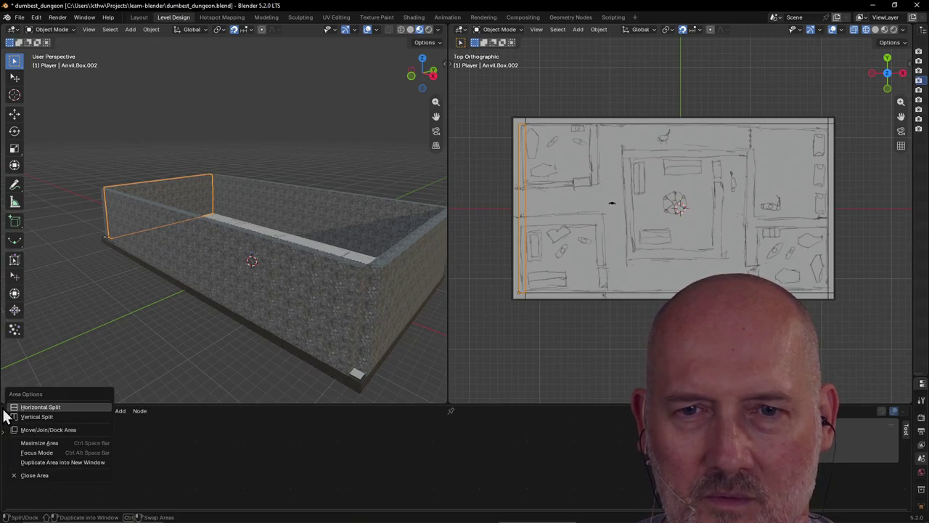
Step: Make the bottom area a Properties editor on the Scene tab and shrink it to a thin strip
{"action": "left_click", "coordinate": [33, 472]}
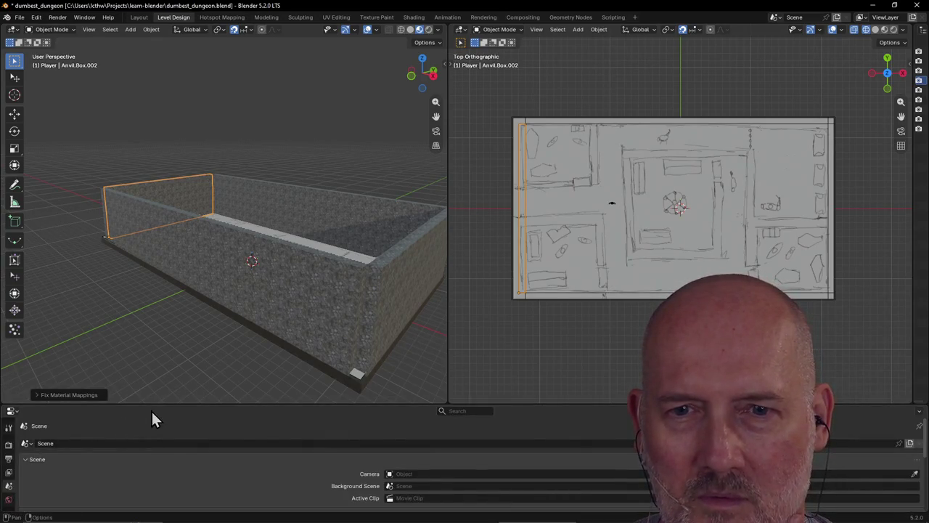
{"action": "right_click", "coordinate": [3, 406]}
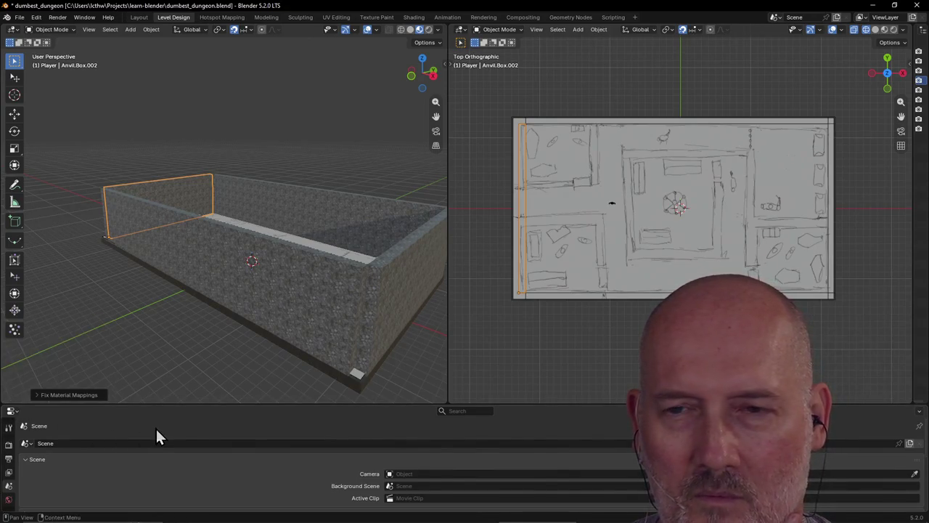
{"action": "left_click_drag", "start_coordinate": [254, 404], "coordinate": [283, 297]}
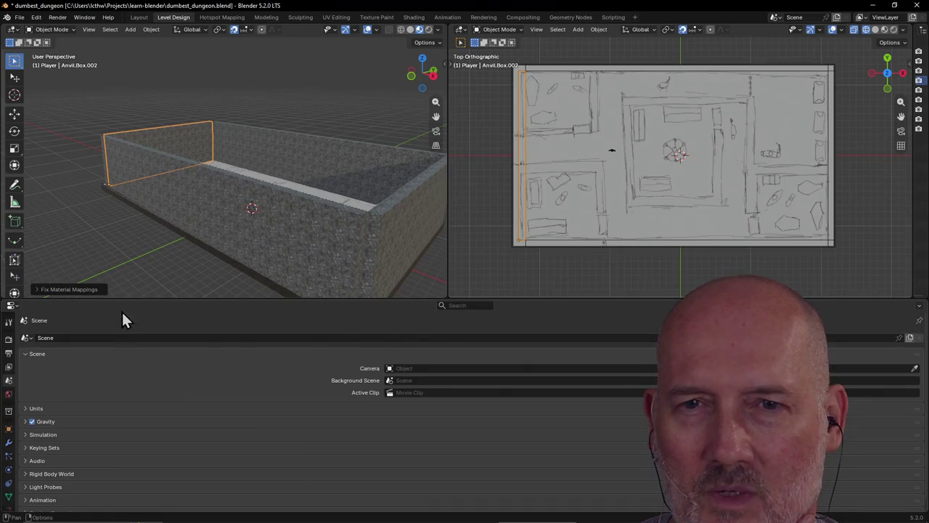
{"action": "mouse_move", "coordinate": [128, 297]}
{"action": "left_mouse_down"}
{"action": "mouse_move", "coordinate": [116, 517]}
{"action": "mouse_move", "coordinate": [141, 453]}
{"action": "left_mouse_up"}
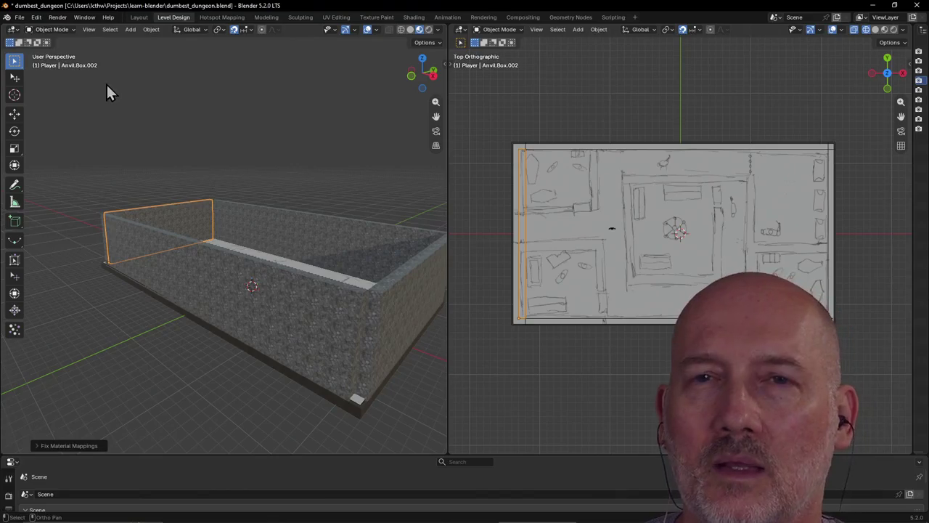
Step: Quit Blender without saving and relaunch Blender 5.2 from Windows search
{"action": "left_click", "coordinate": [20, 18]}
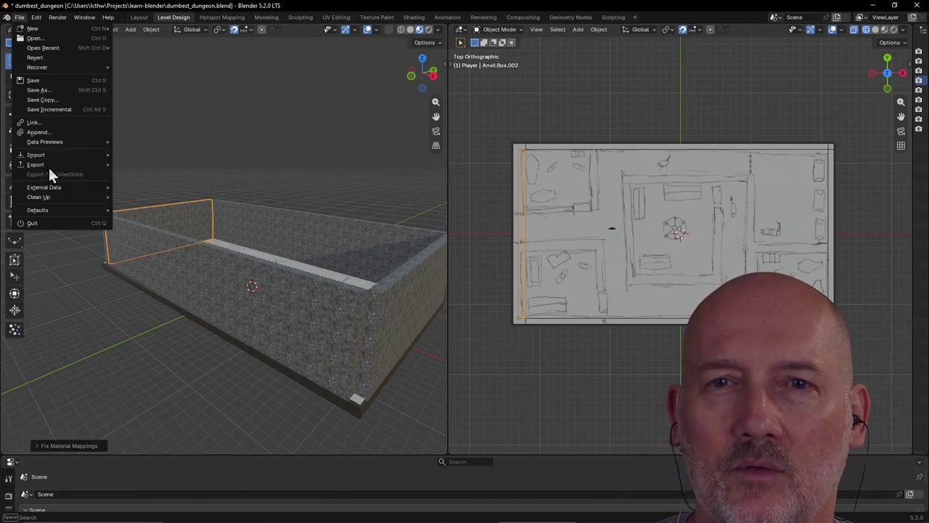
{"action": "left_click", "coordinate": [32, 223]}
{"action": "left_click", "coordinate": [475, 282]}
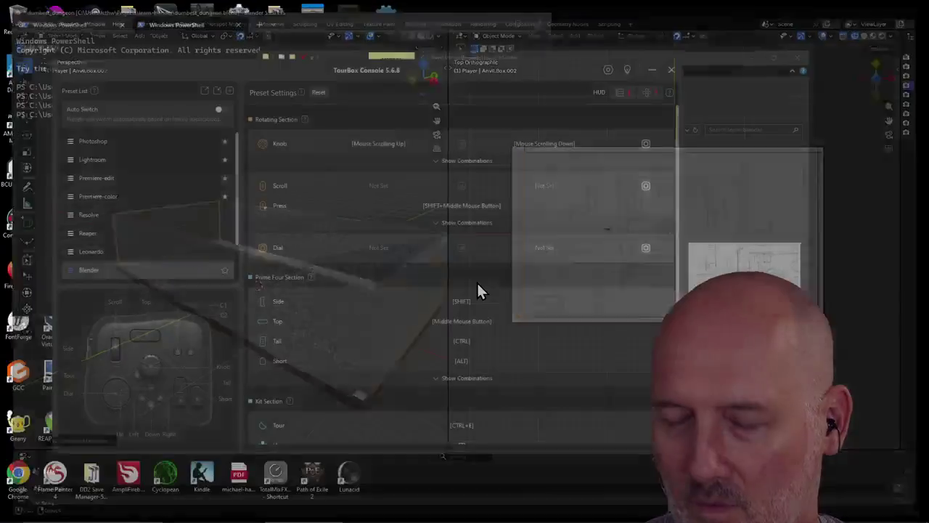
{"action": "key", "text": "super"}
{"action": "type", "text": "blend"}
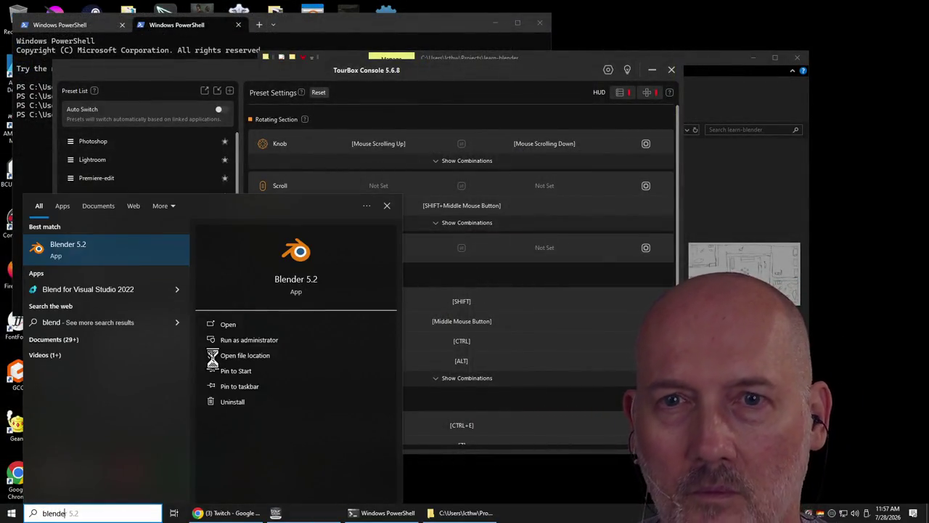
{"action": "key", "text": "Return"}
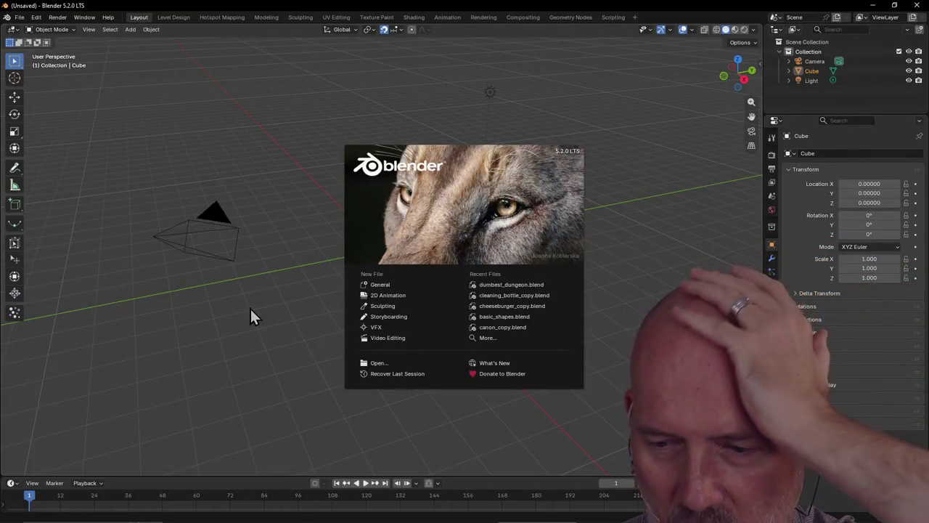
{"action": "left_click", "coordinate": [425, 284]}
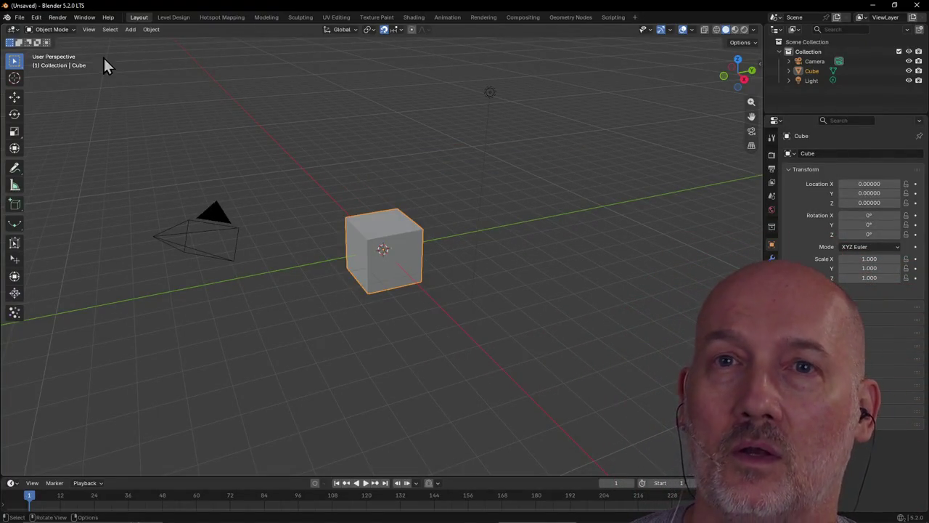
Step: Delete the default camera, cube and light, then reopen dumbest_dungeon.blend from recent files
{"action": "key", "text": "a"}
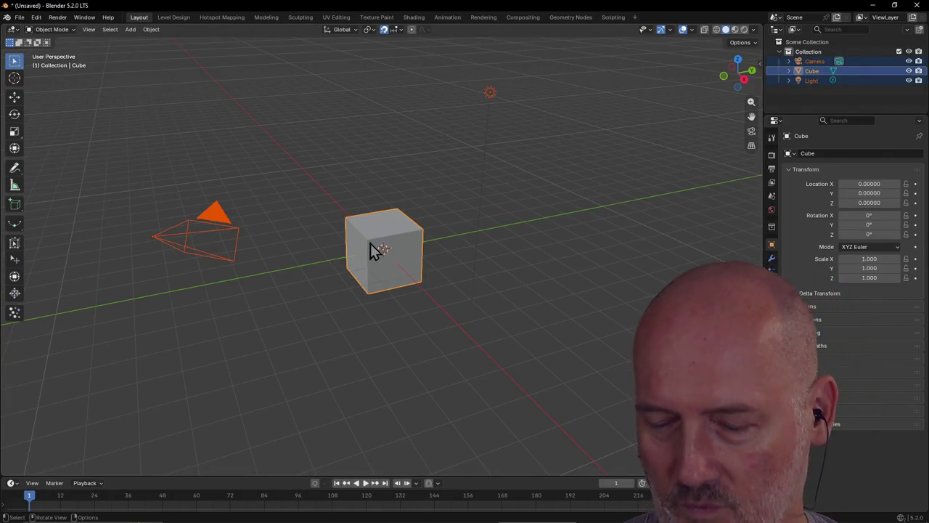
{"action": "key", "text": "Delete"}
{"action": "left_click", "coordinate": [19, 17]}
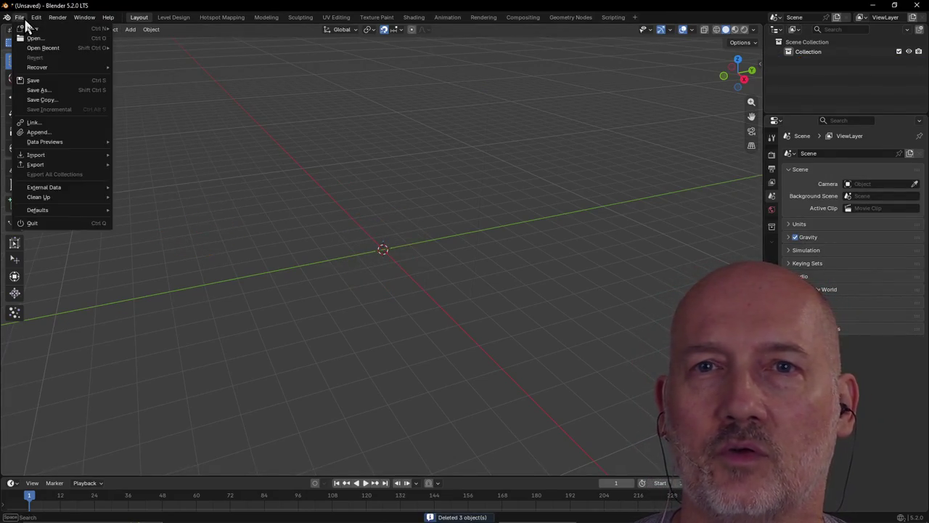
{"action": "left_click", "coordinate": [141, 49]}
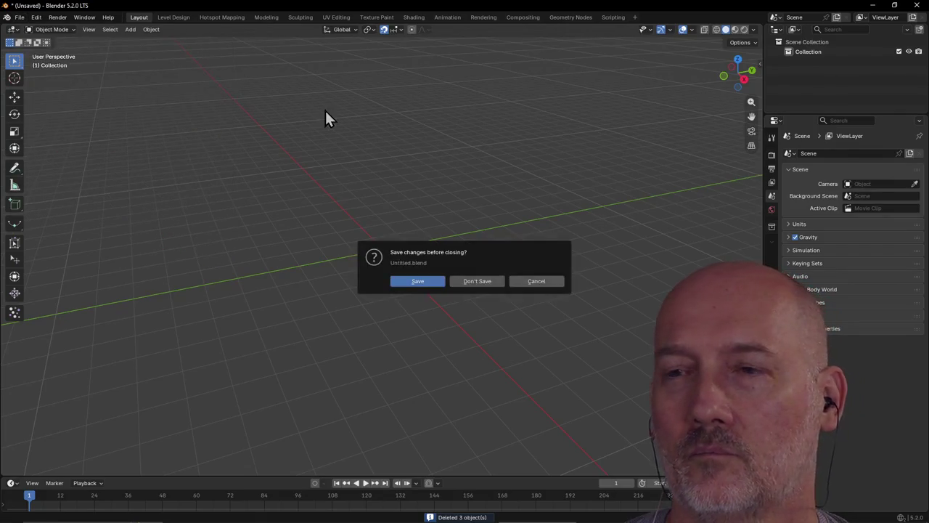
{"action": "left_click", "coordinate": [479, 283]}
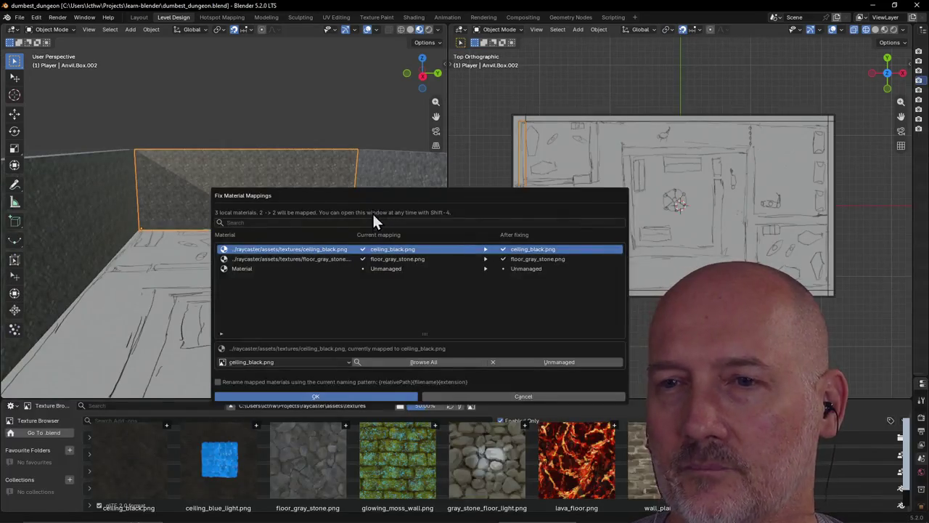
Step: Apply the material mapping fixes and orbit down close to the sketched room floor
{"action": "left_click", "coordinate": [337, 398]}
{"action": "scroll", "coordinate": [346, 326], "scroll_direction": "down", "scroll_amount": 2}
{"action": "scroll", "coordinate": [377, 328], "scroll_direction": "down", "scroll_amount": 2}
{"action": "mouse_move", "coordinate": [378, 331]}
{"action": "middle_mouse_down"}
{"action": "mouse_move", "coordinate": [446, 351]}
{"action": "mouse_move", "coordinate": [6, 325]}
{"action": "middle_mouse_up"}
{"action": "scroll", "coordinate": [38, 254], "scroll_direction": "up", "scroll_amount": 2}
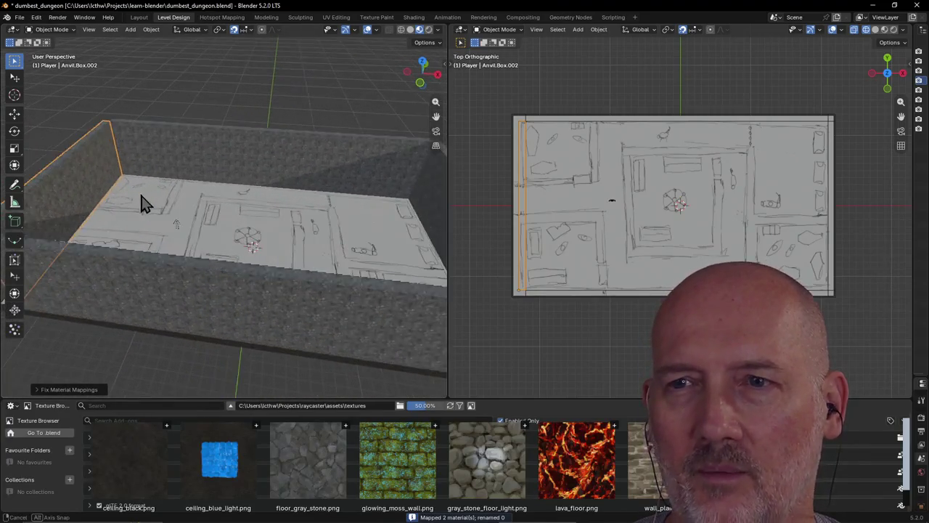
{"action": "middle_click_drag", "start_coordinate": [146, 201], "coordinate": [88, 199]}
{"action": "scroll", "coordinate": [87, 199], "scroll_direction": "up", "scroll_amount": 2}
{"action": "mouse_move", "coordinate": [181, 183]}
{"action": "middle_mouse_down"}
{"action": "mouse_move", "coordinate": [189, 150]}
{"action": "mouse_move", "coordinate": [160, 166]}
{"action": "mouse_move", "coordinate": [321, 152]}
{"action": "mouse_move", "coordinate": [253, 135]}
{"action": "middle_mouse_up"}
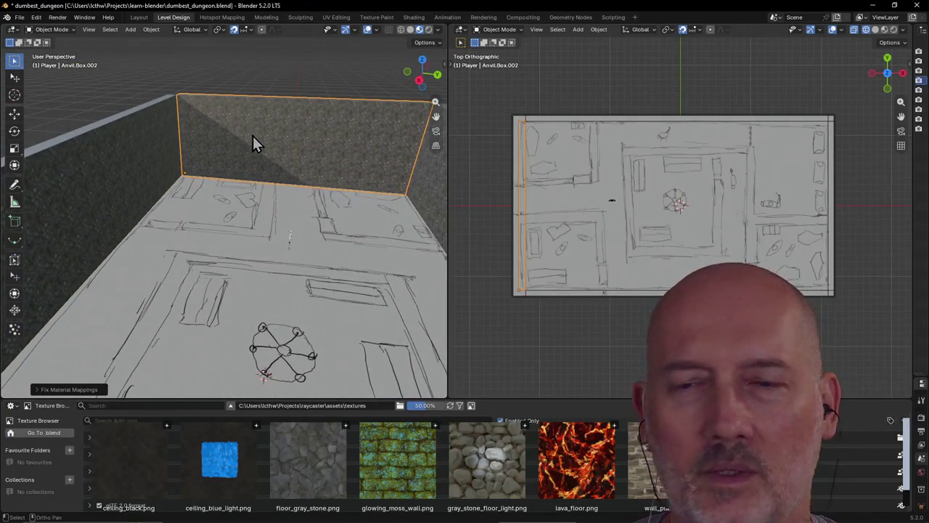
Step: Check the open windows, zoom the Blender viewport, then switch to the web browser
{"action": "key", "text": "alt+Tab"}
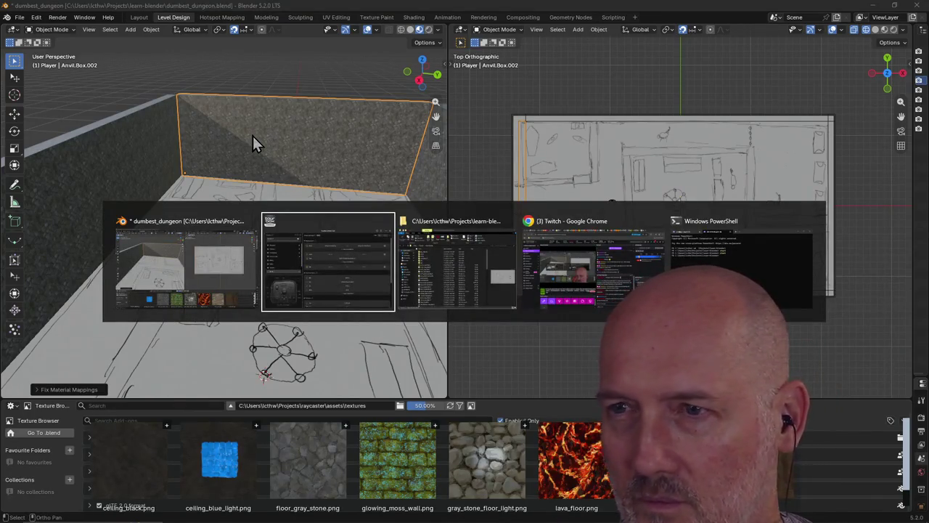
{"action": "key", "text": "alt+Tab"}
{"action": "key", "text": "alt+Tab"}
{"action": "key", "text": "alt+Tab"}
{"action": "key", "text": "alt+Tab"}
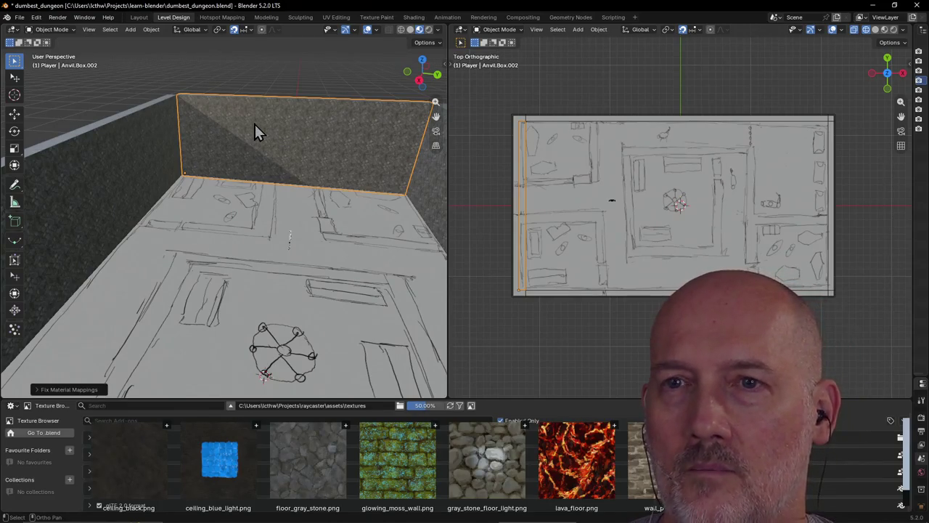
{"action": "scroll", "coordinate": [255, 124], "scroll_direction": "down", "scroll_amount": 2}
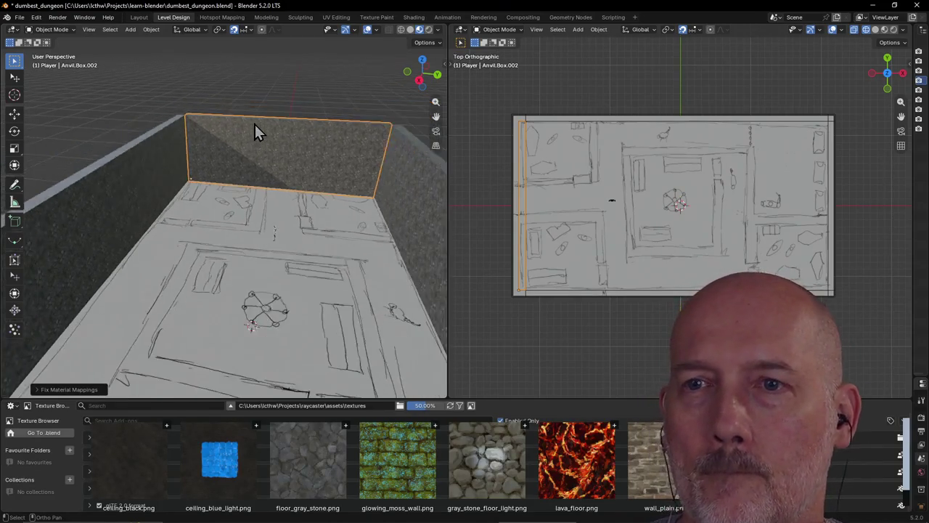
{"action": "scroll", "coordinate": [255, 125], "scroll_direction": "down", "scroll_amount": 3}
{"action": "scroll", "coordinate": [254, 124], "scroll_direction": "up", "scroll_amount": 4}
{"action": "key", "text": "alt+Tab"}
{"action": "key", "text": "alt+Tab"}
{"action": "key", "text": "alt+Tab"}
{"action": "key", "text": "alt+Tab"}
{"action": "key", "text": "alt+Tab"}
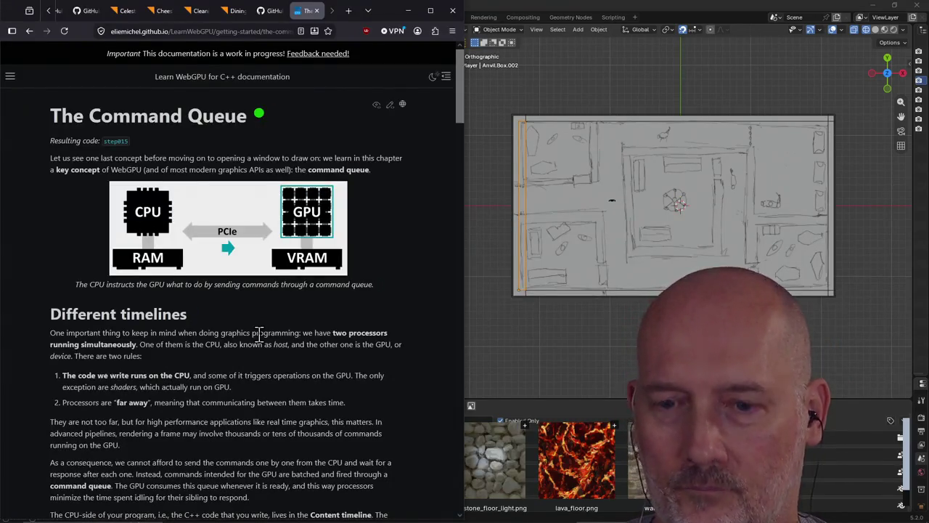
Step: Search 'anvil level design github' in a new tab and open the anvil-level-design repository
{"action": "key", "text": "ctrl+t"}
{"action": "type", "text": "anvil level design github"}
{"action": "key", "text": "Return"}
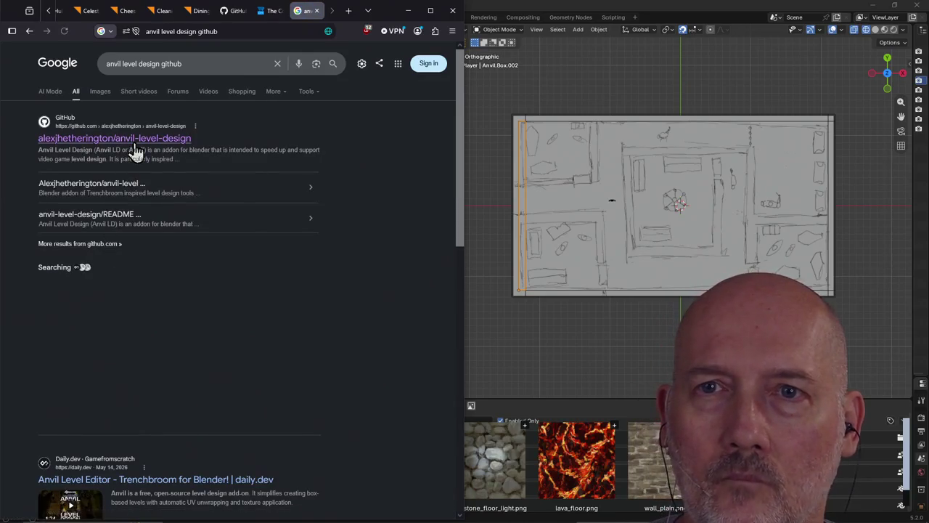
{"action": "left_click", "coordinate": [276, 221]}
Step: Scroll the README to its Links section, preview the documentation site, and return to the README
{"action": "scroll", "coordinate": [247, 247], "scroll_direction": "down", "scroll_amount": 1}
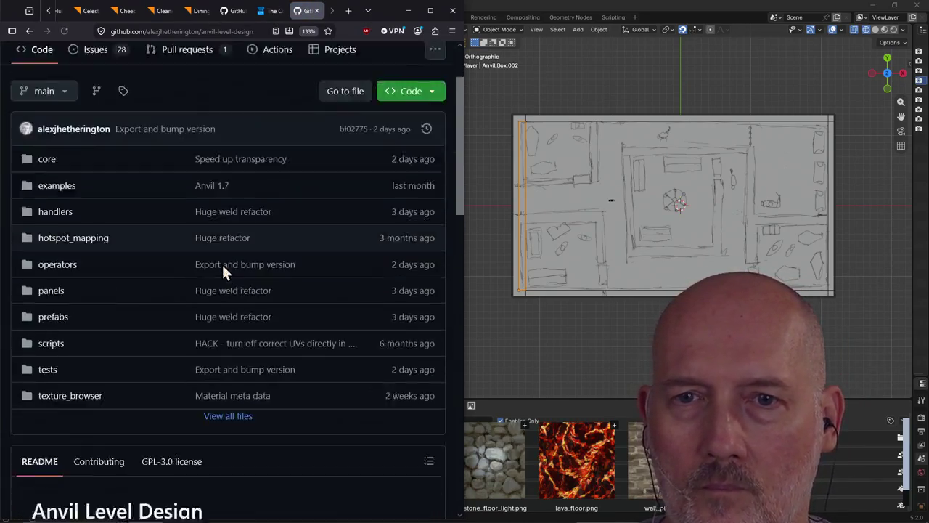
{"action": "scroll", "coordinate": [222, 263], "scroll_direction": "down", "scroll_amount": 4}
{"action": "scroll", "coordinate": [222, 264], "scroll_direction": "down", "scroll_amount": 2}
{"action": "scroll", "coordinate": [223, 272], "scroll_direction": "down", "scroll_amount": 1}
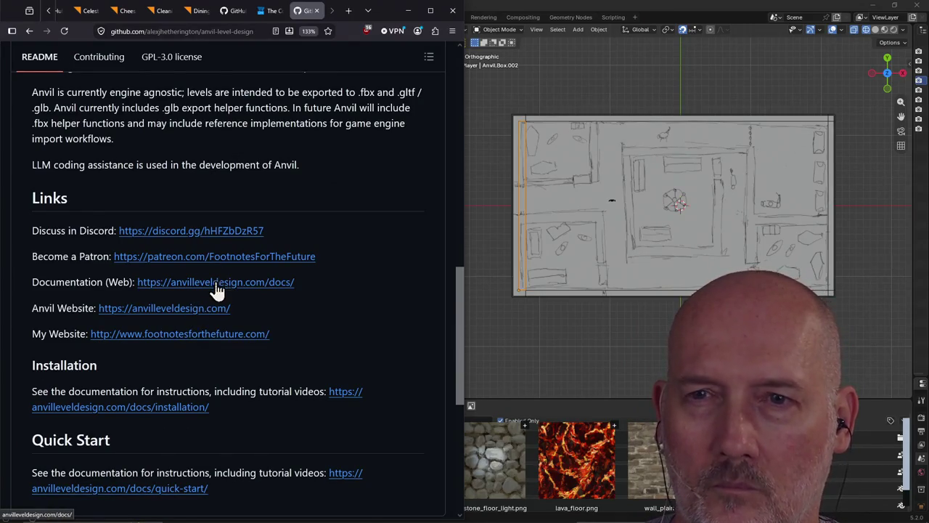
{"action": "left_click", "coordinate": [218, 284]}
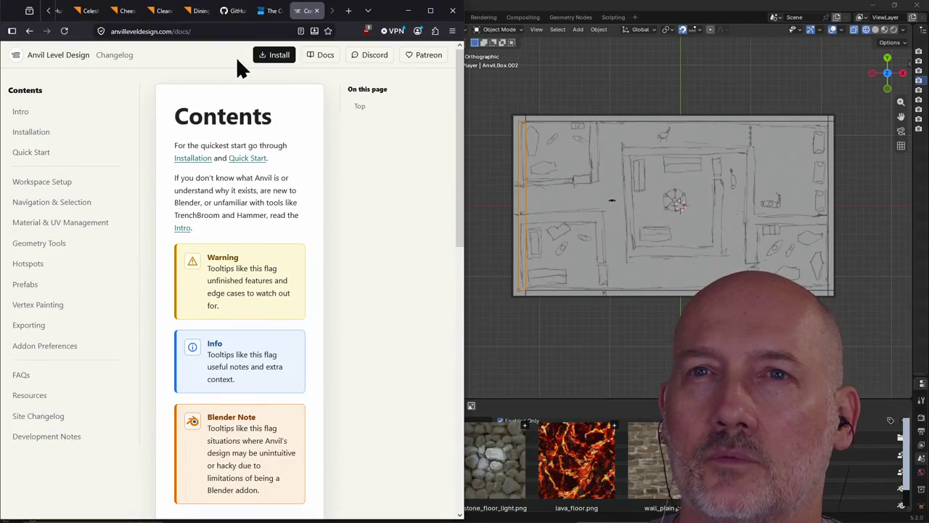
{"action": "left_click", "coordinate": [29, 30]}
{"action": "left_click", "coordinate": [230, 31]}
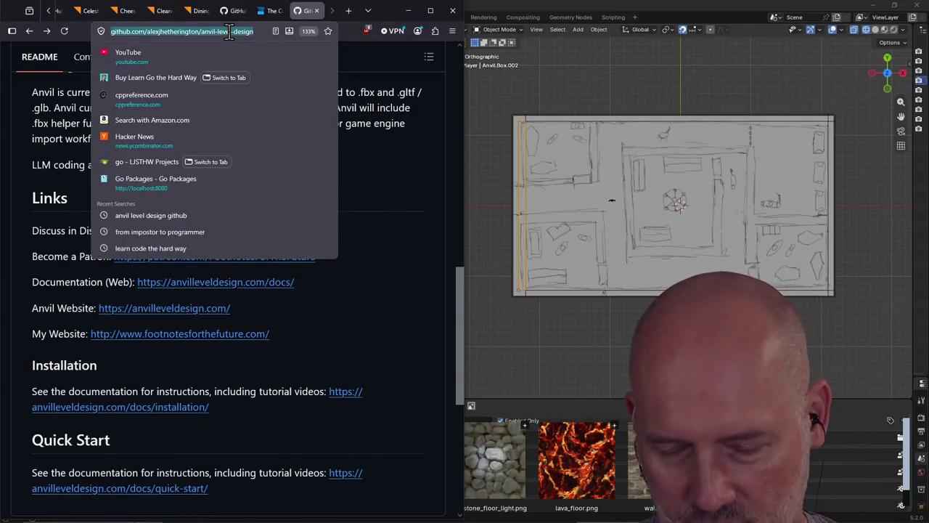
{"action": "left_click", "coordinate": [612, 200]}
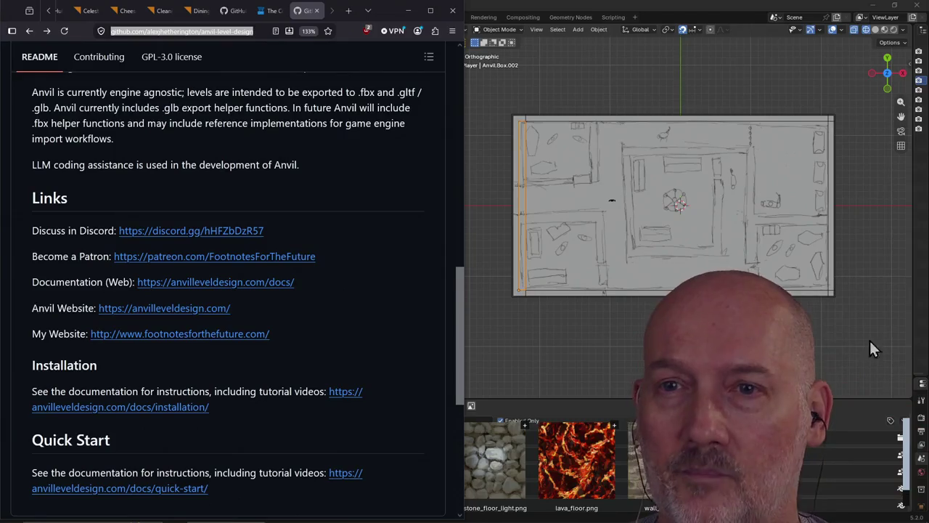
Step: Glance at Blender, return to the README, and open the Anvil documentation Contents page
{"action": "left_click", "coordinate": [506, 237]}
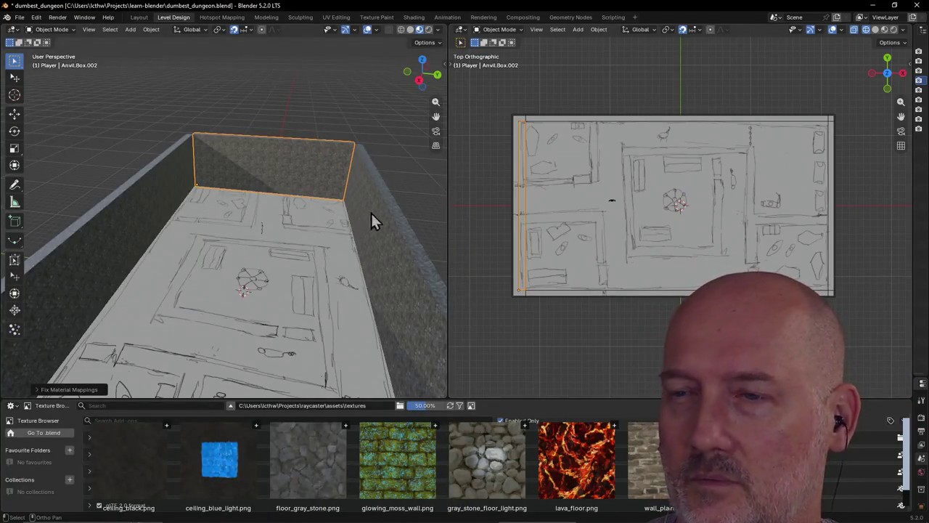
{"action": "key", "text": "alt+Tab"}
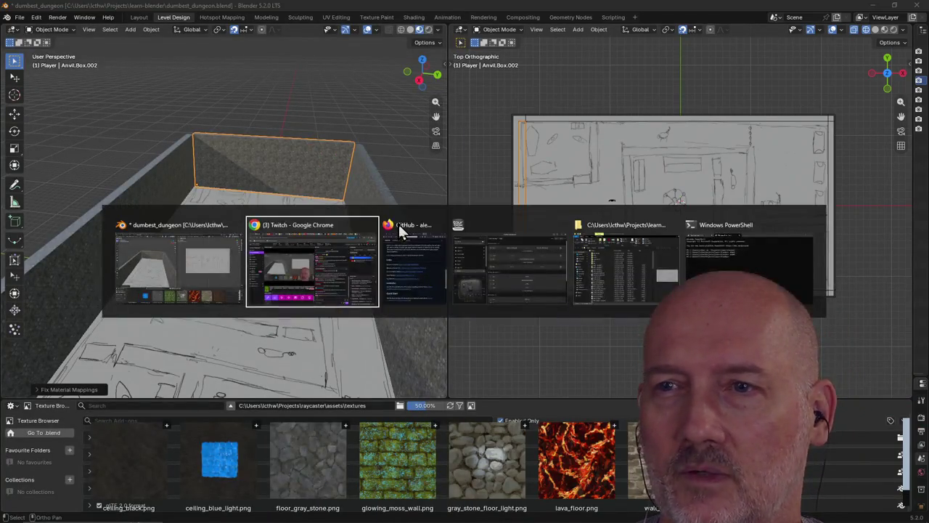
{"action": "left_click", "coordinate": [399, 224]}
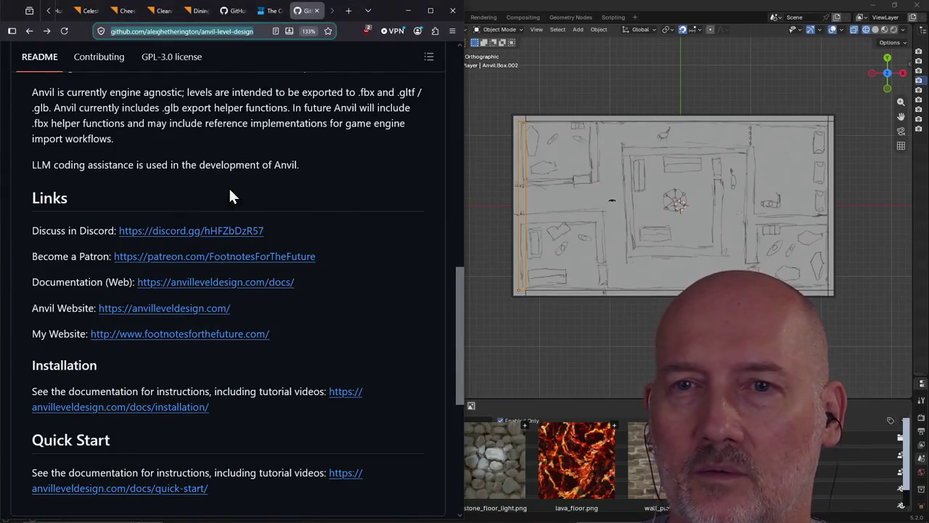
{"action": "scroll", "coordinate": [226, 197], "scroll_direction": "up", "scroll_amount": 3}
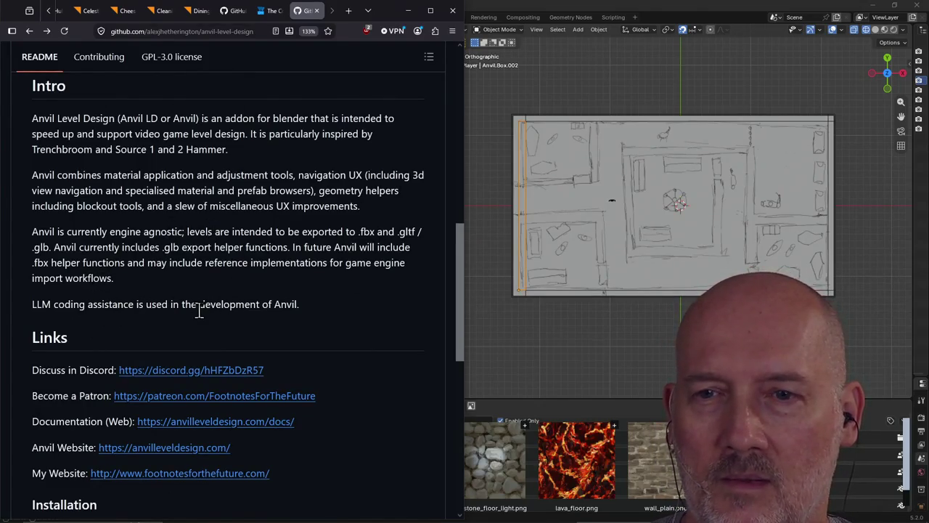
{"action": "scroll", "coordinate": [199, 309], "scroll_direction": "down", "scroll_amount": 3}
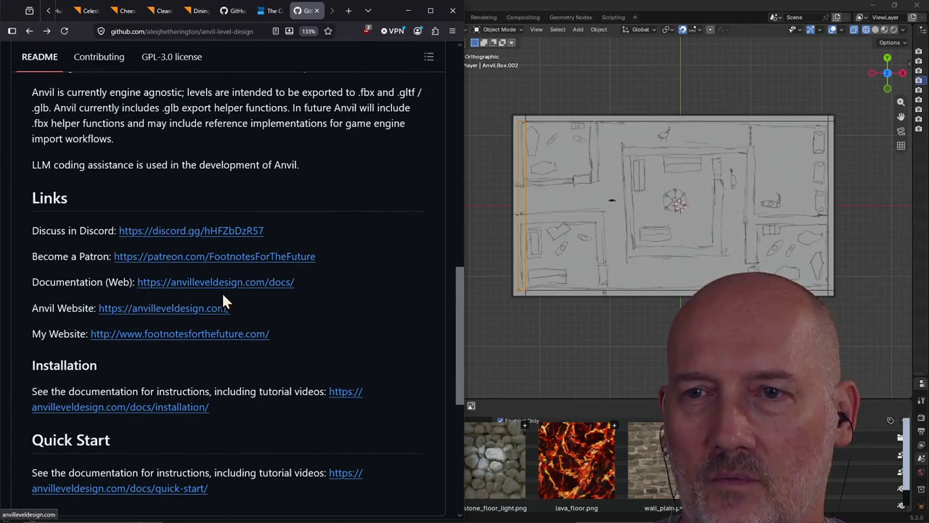
{"action": "left_click", "coordinate": [231, 283]}
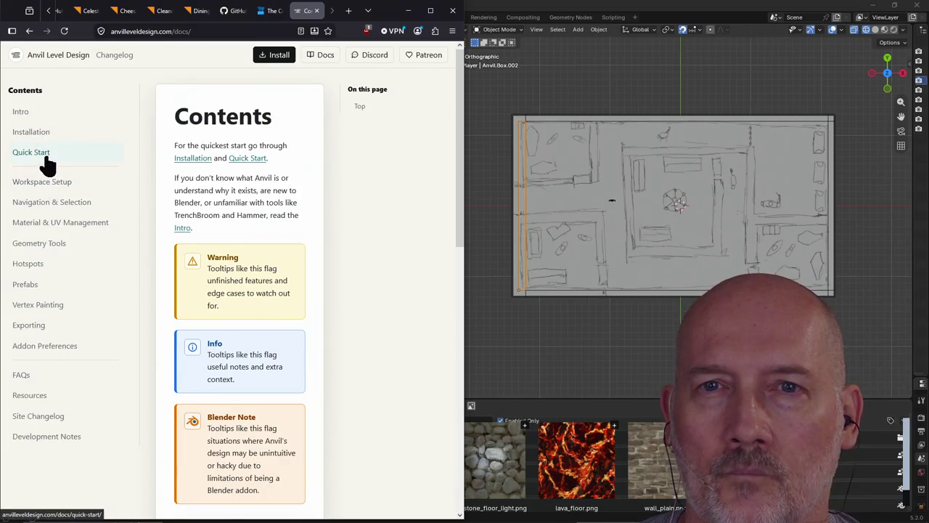
Step: Open Quick Start and scroll to its Geometry section on box building and Cube Cut
{"action": "left_click", "coordinate": [243, 160]}
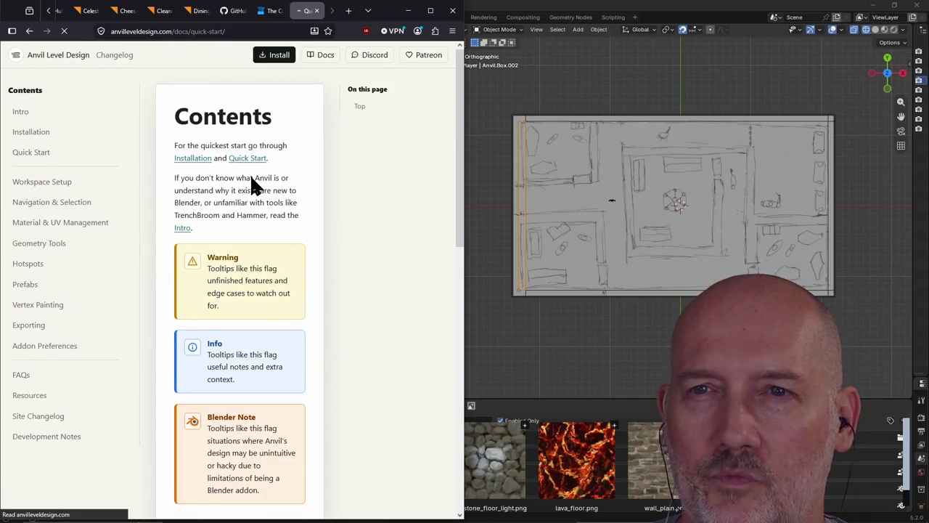
{"action": "scroll", "coordinate": [245, 181], "scroll_direction": "down", "scroll_amount": 2}
{"action": "scroll", "coordinate": [245, 181], "scroll_direction": "down", "scroll_amount": 2}
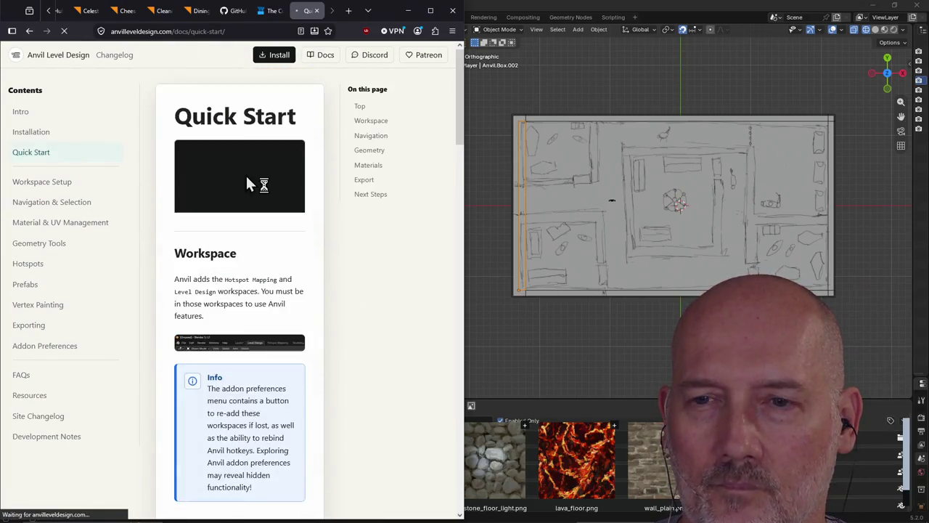
{"action": "scroll", "coordinate": [246, 181], "scroll_direction": "down", "scroll_amount": 1}
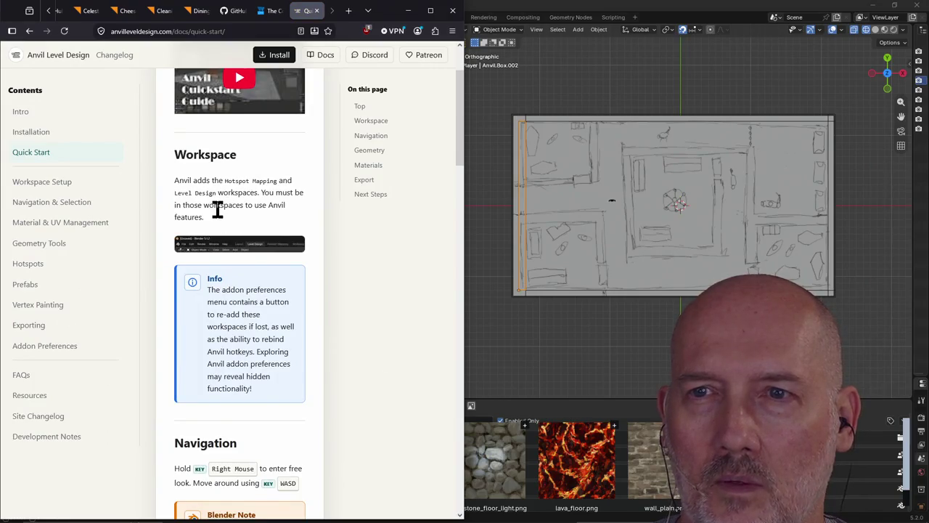
{"action": "scroll", "coordinate": [218, 209], "scroll_direction": "down", "scroll_amount": 3}
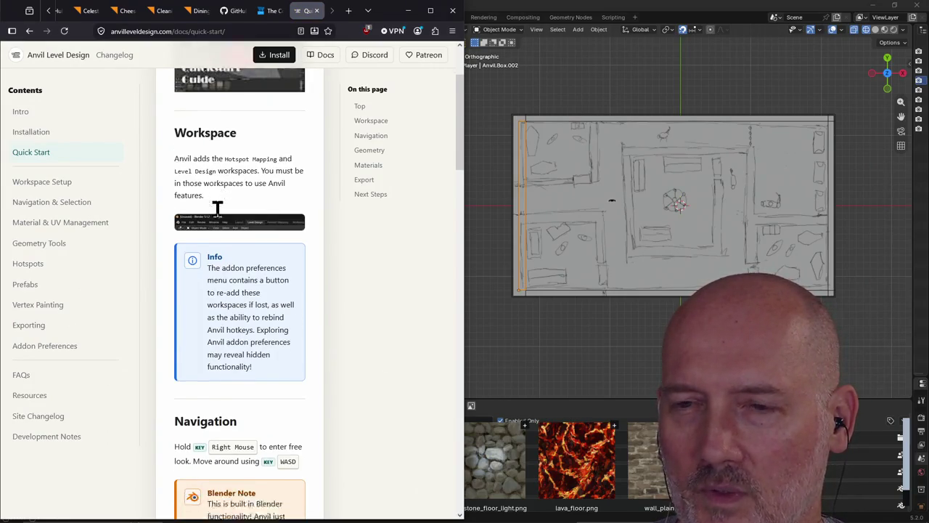
{"action": "scroll", "coordinate": [218, 209], "scroll_direction": "down", "scroll_amount": 2}
{"action": "scroll", "coordinate": [218, 209], "scroll_direction": "down", "scroll_amount": 2}
{"action": "scroll", "coordinate": [218, 209], "scroll_direction": "down", "scroll_amount": 2}
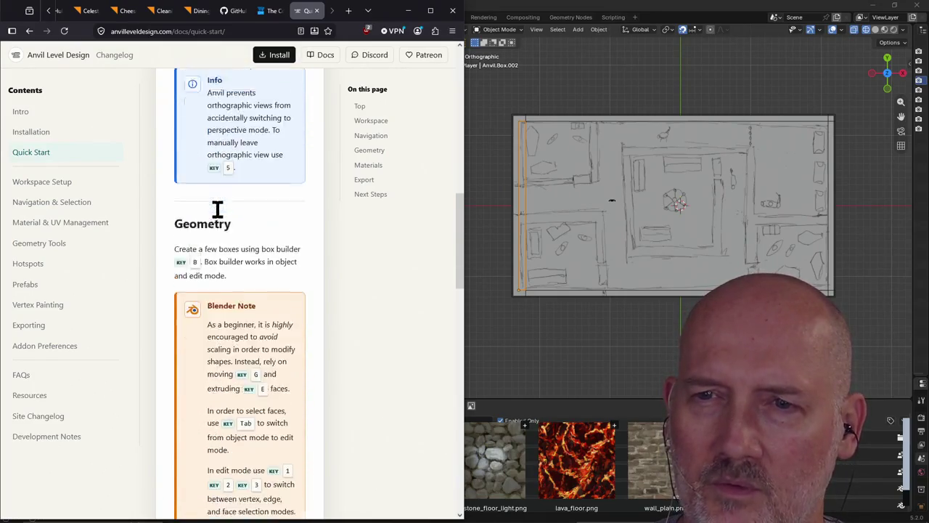
{"action": "scroll", "coordinate": [218, 209], "scroll_direction": "down", "scroll_amount": 1}
{"action": "scroll", "coordinate": [257, 206], "scroll_direction": "up", "scroll_amount": 1}
{"action": "scroll", "coordinate": [257, 207], "scroll_direction": "down", "scroll_amount": 1}
{"action": "scroll", "coordinate": [257, 206], "scroll_direction": "down", "scroll_amount": 1}
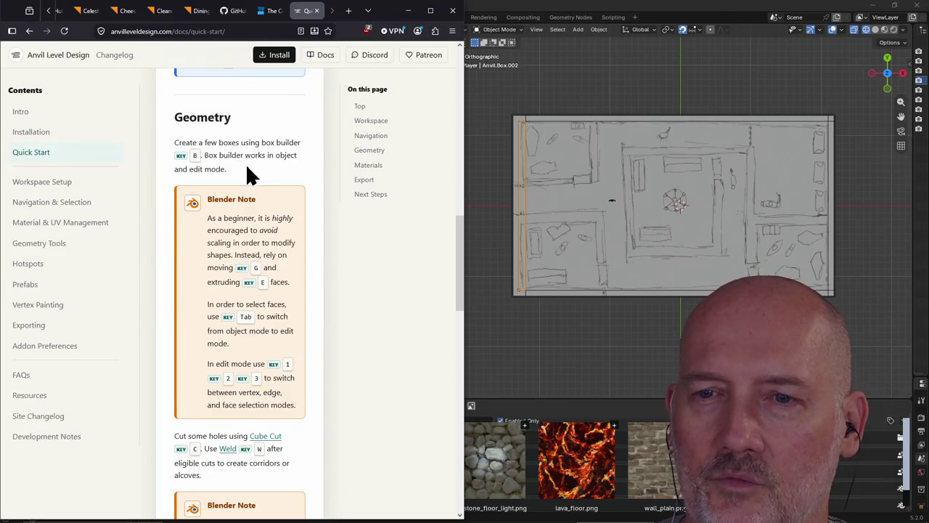
{"action": "scroll", "coordinate": [245, 186], "scroll_direction": "down", "scroll_amount": 2}
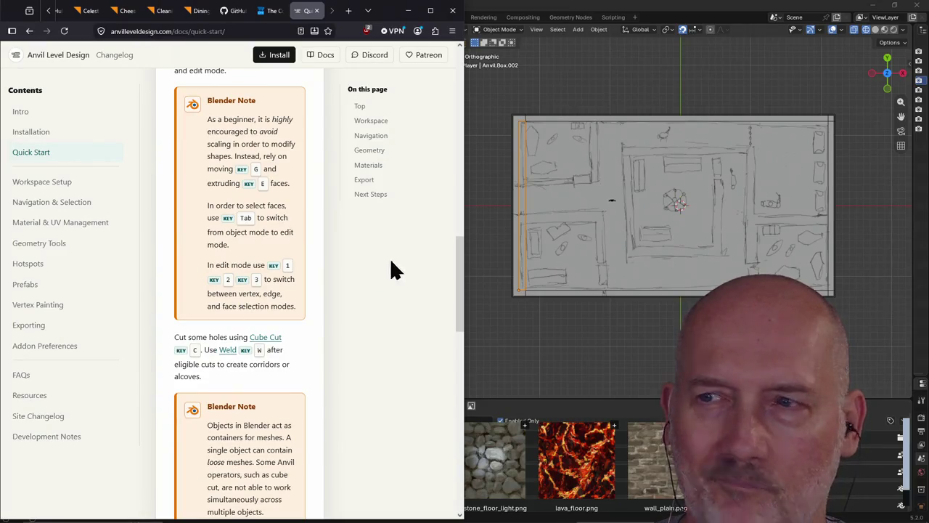
{"action": "left_click", "coordinate": [533, 30]}
Step: Zoom and orbit the perspective view until the long stone wall is close and face-on
{"action": "scroll", "coordinate": [358, 162], "scroll_direction": "up", "scroll_amount": 1}
{"action": "scroll", "coordinate": [300, 150], "scroll_direction": "up", "scroll_amount": 2}
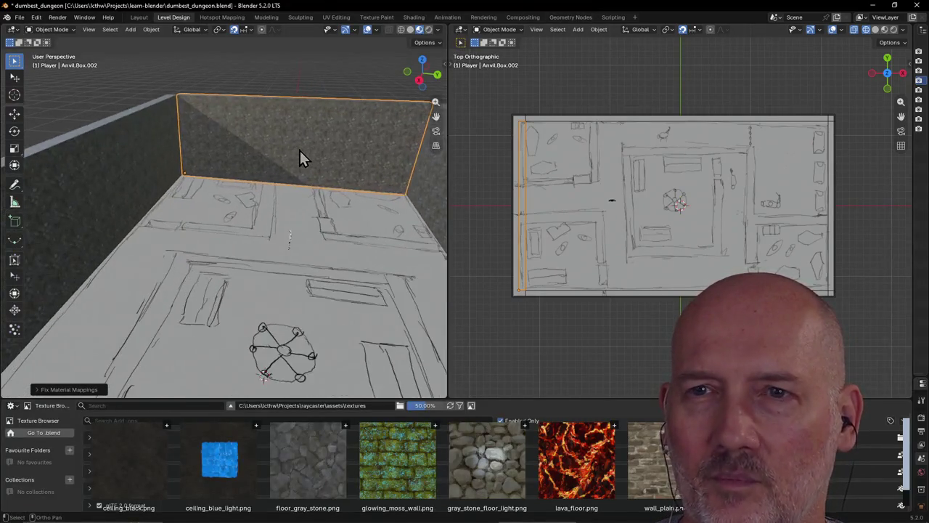
{"action": "scroll", "coordinate": [300, 150], "scroll_direction": "up", "scroll_amount": 1}
{"action": "key", "text": "c"}
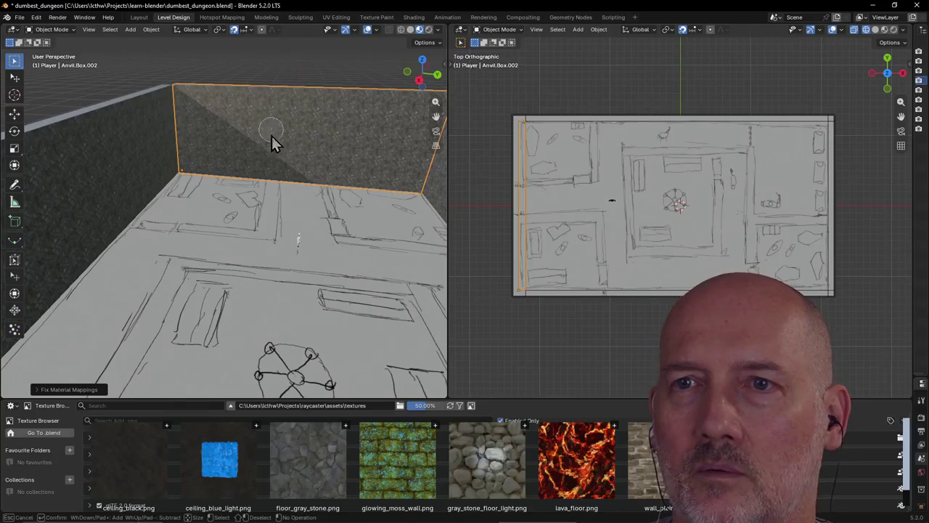
{"action": "scroll", "coordinate": [287, 158], "scroll_direction": "up", "scroll_amount": 2}
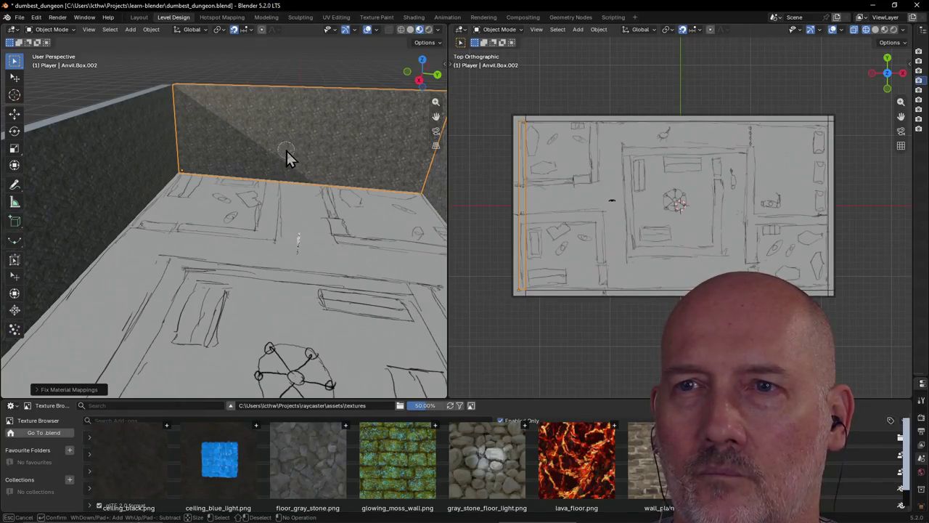
{"action": "scroll", "coordinate": [287, 151], "scroll_direction": "down", "scroll_amount": 2}
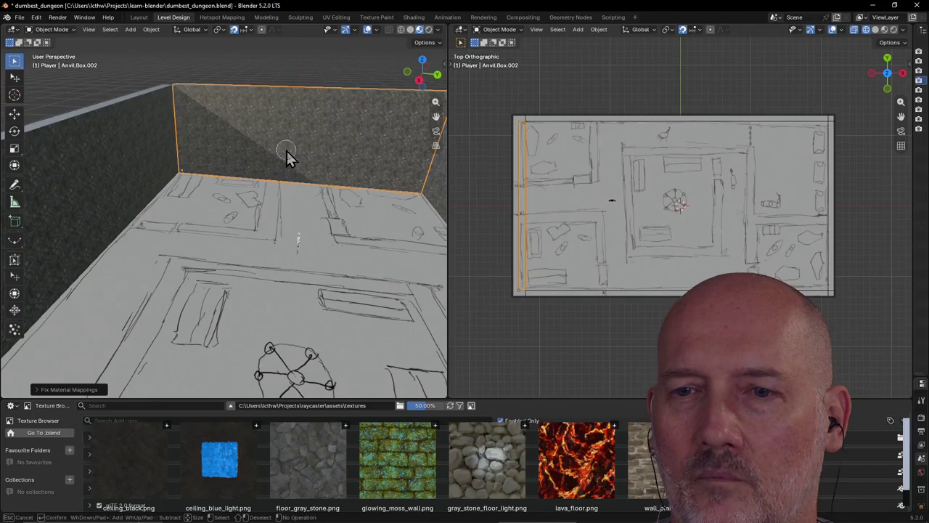
{"action": "middle_click_drag", "start_coordinate": [287, 151], "coordinate": [310, 117]}
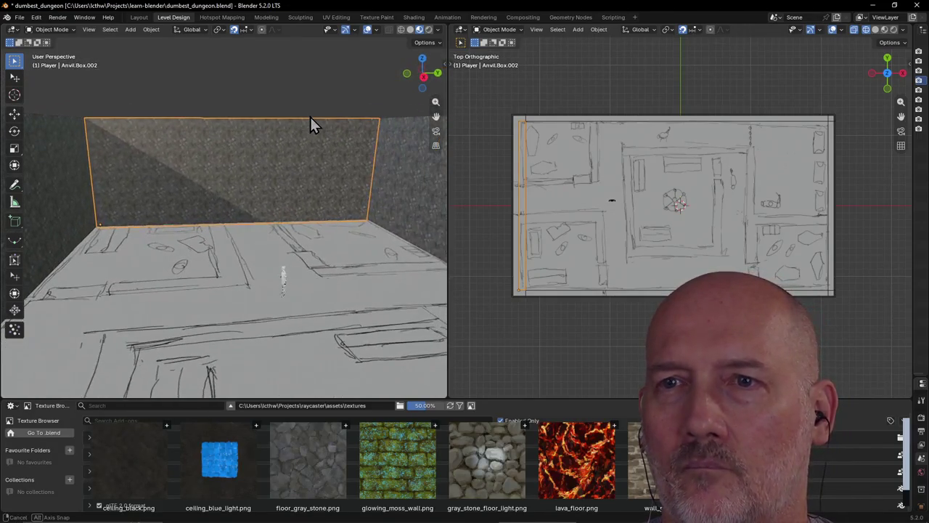
{"action": "scroll", "coordinate": [310, 117], "scroll_direction": "up", "scroll_amount": 1}
{"action": "scroll", "coordinate": [310, 117], "scroll_direction": "up", "scroll_amount": 2}
{"action": "scroll", "coordinate": [310, 117], "scroll_direction": "up", "scroll_amount": 2}
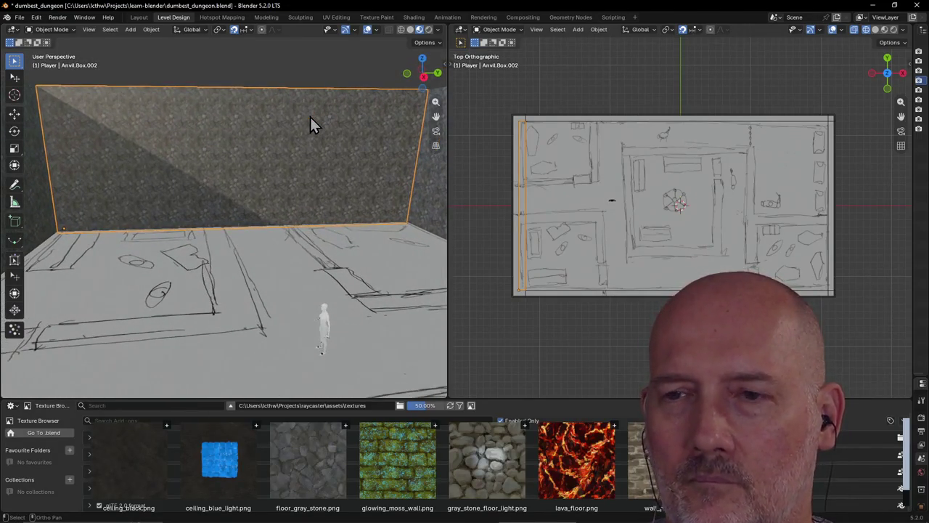
{"action": "key", "text": "alt+Tab"}
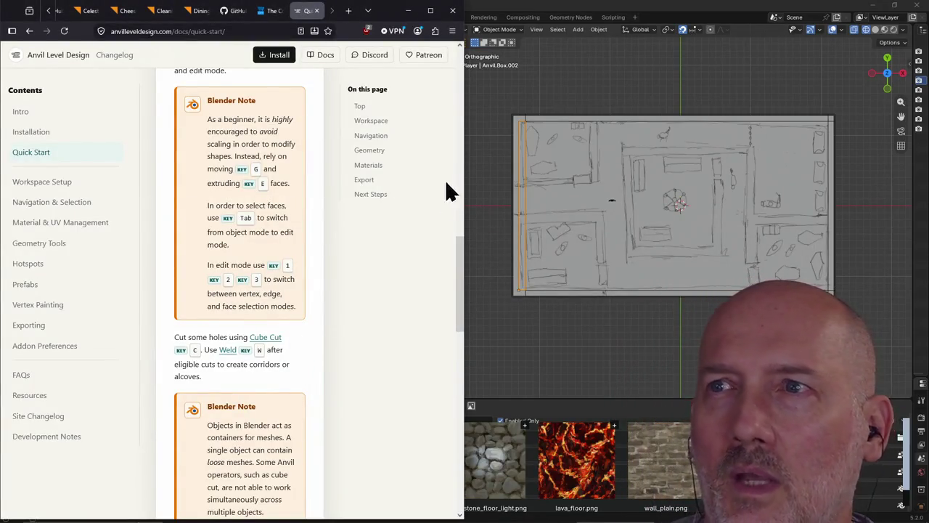
{"action": "key", "text": "alt+Tab"}
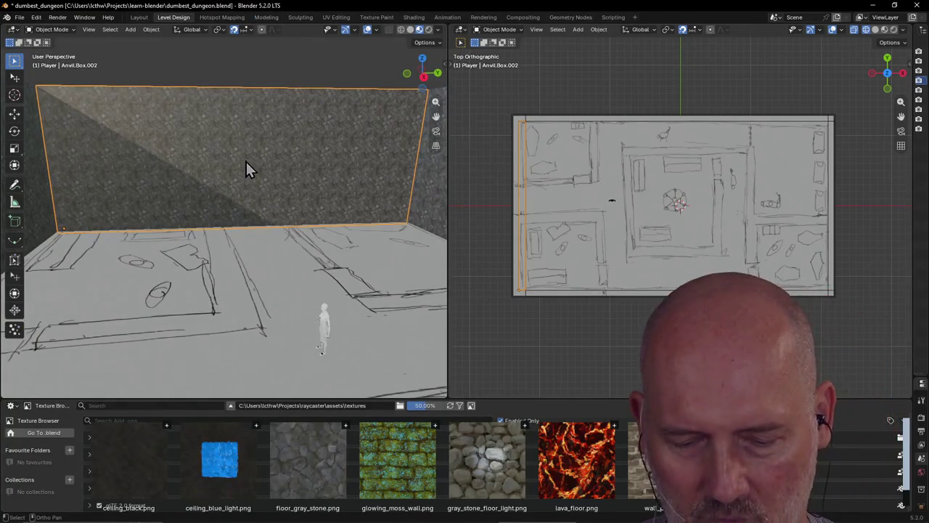
Step: Enter Edit Mode on the wall and attempt a Cube Cut, cancelling the first try
{"action": "key", "text": "Tab"}
{"action": "middle_click_drag", "start_coordinate": [241, 183], "coordinate": [239, 191]}
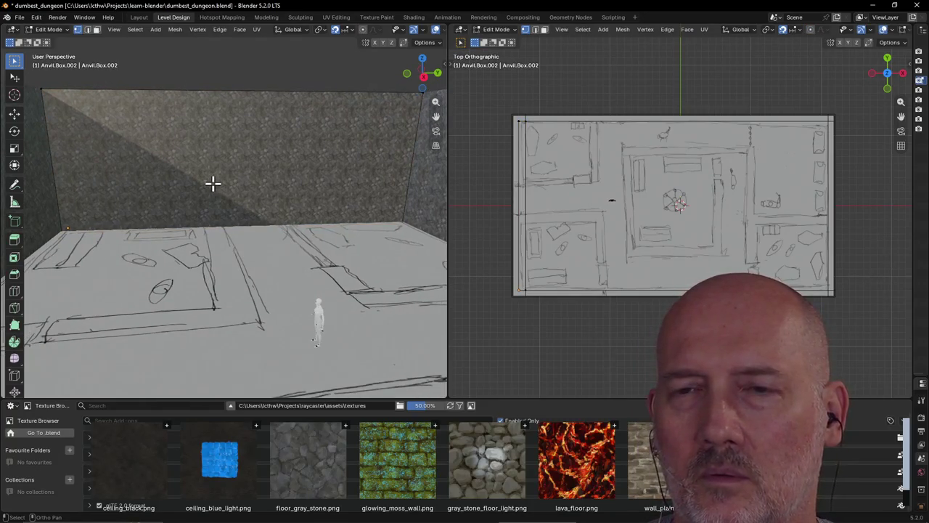
{"action": "key", "text": "c"}
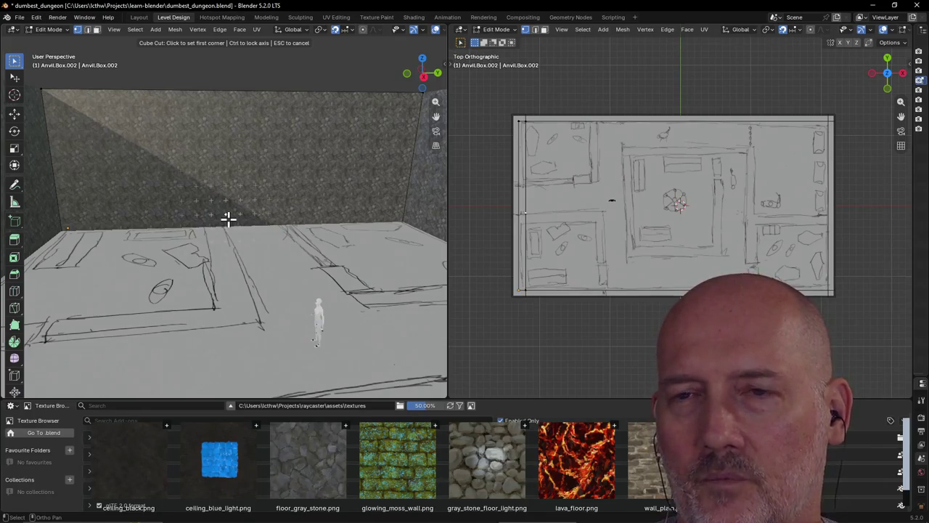
{"action": "left_click", "coordinate": [228, 218]}
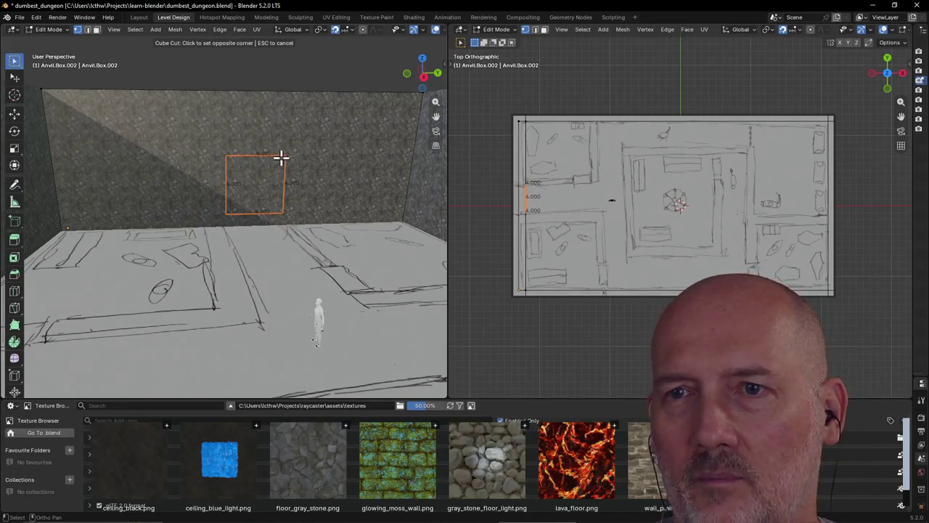
{"action": "key", "text": "Escape"}
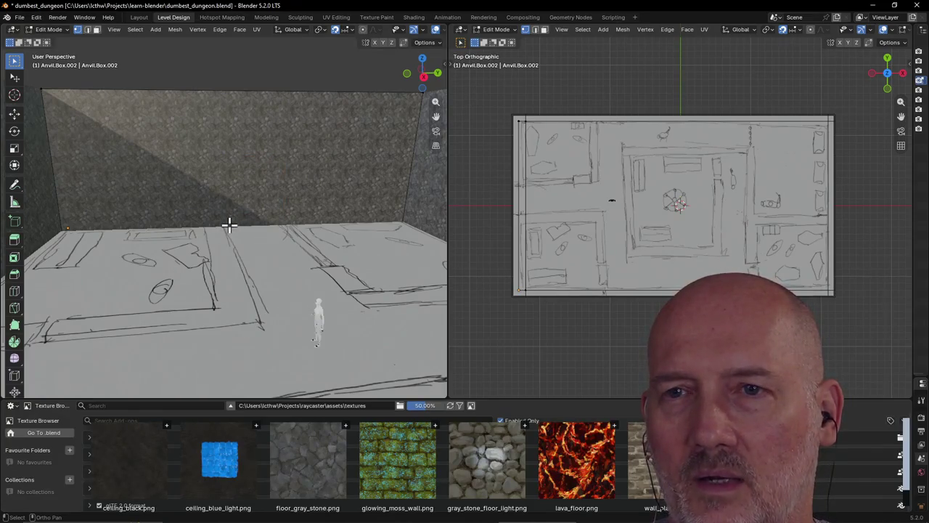
{"action": "key", "text": "ctrl+shift+c"}
{"action": "mouse_move", "coordinate": [235, 169]}
{"action": "left_mouse_down"}
{"action": "mouse_move", "coordinate": [283, 165]}
{"action": "mouse_move", "coordinate": [268, 164]}
{"action": "left_mouse_up"}
{"action": "mouse_move", "coordinate": [264, 170]}
{"action": "middle_mouse_down"}
{"action": "mouse_move", "coordinate": [212, 212]}
{"action": "mouse_move", "coordinate": [257, 193]}
{"action": "middle_mouse_up"}
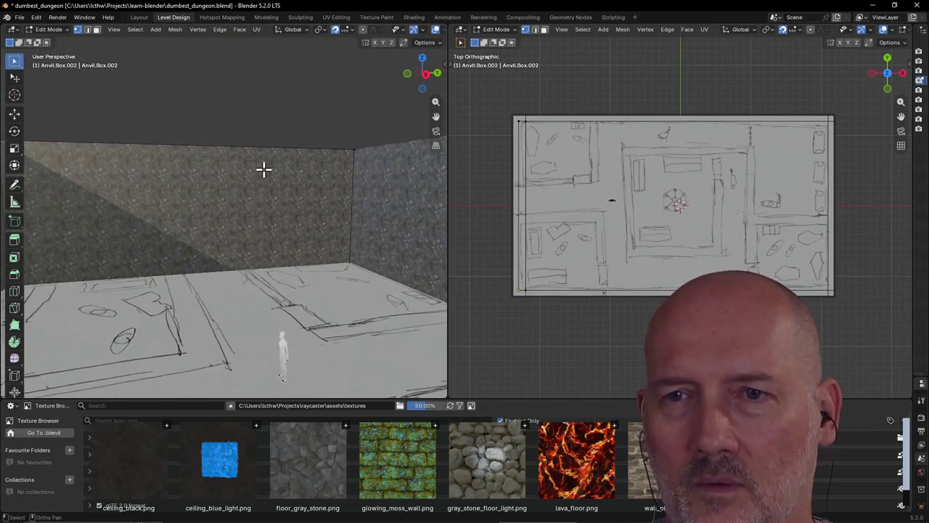
Step: Cut the doorway from the wall base up to door height, then return to Object Mode
{"action": "left_click", "coordinate": [182, 277]}
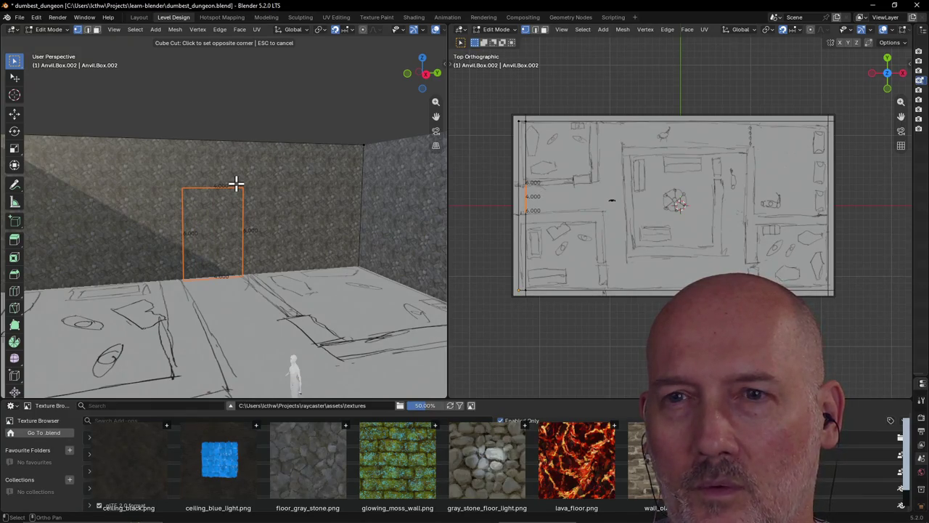
{"action": "left_click", "coordinate": [236, 183]}
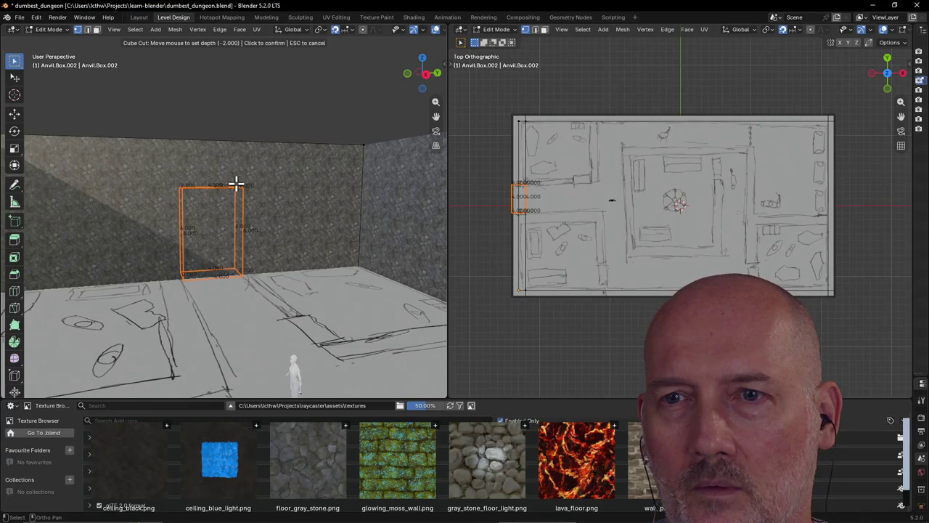
{"action": "left_click", "coordinate": [236, 184]}
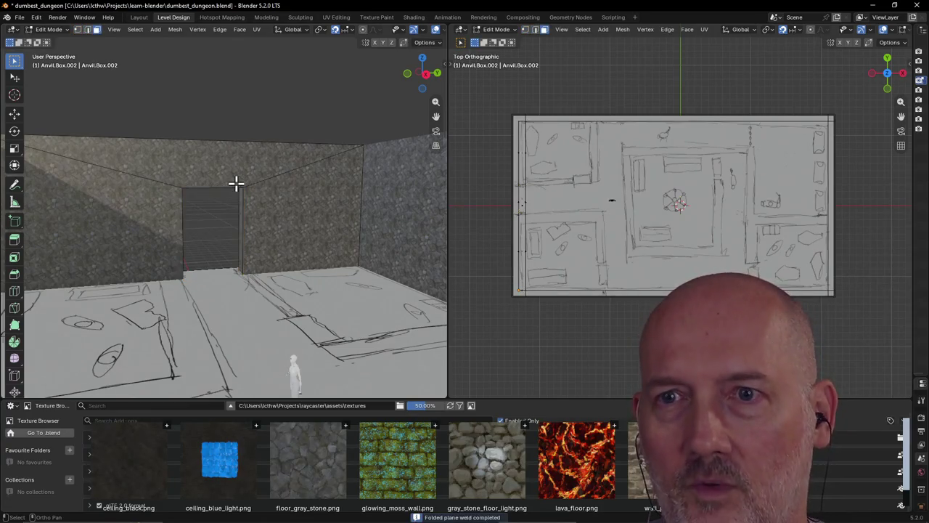
{"action": "mouse_move", "coordinate": [233, 221]}
{"action": "middle_mouse_down"}
{"action": "mouse_move", "coordinate": [305, 232]}
{"action": "mouse_move", "coordinate": [131, 223]}
{"action": "mouse_move", "coordinate": [423, 271]}
{"action": "mouse_move", "coordinate": [327, 228]}
{"action": "mouse_move", "coordinate": [369, 217]}
{"action": "mouse_move", "coordinate": [182, 182]}
{"action": "mouse_move", "coordinate": [143, 190]}
{"action": "middle_mouse_up"}
{"action": "scroll", "coordinate": [404, 259], "scroll_direction": "up", "scroll_amount": 2}
{"action": "scroll", "coordinate": [402, 261], "scroll_direction": "up", "scroll_amount": 2}
{"action": "key", "text": "Tab"}
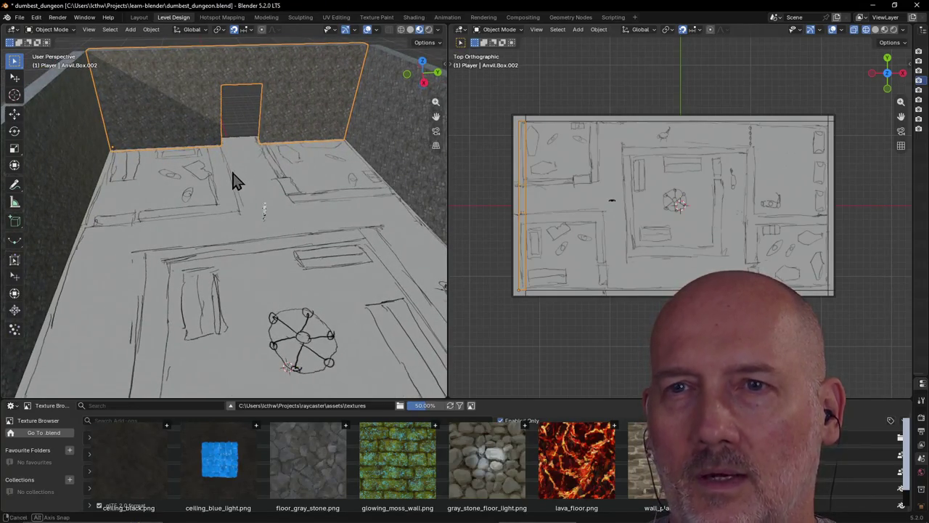
Step: Orbit over the floor plan and build a first box along a sketched line
{"action": "scroll", "coordinate": [231, 183], "scroll_direction": "down", "scroll_amount": 2}
{"action": "middle_click_drag", "start_coordinate": [228, 186], "coordinate": [228, 223]}
{"action": "scroll", "coordinate": [236, 187], "scroll_direction": "up", "scroll_amount": 3}
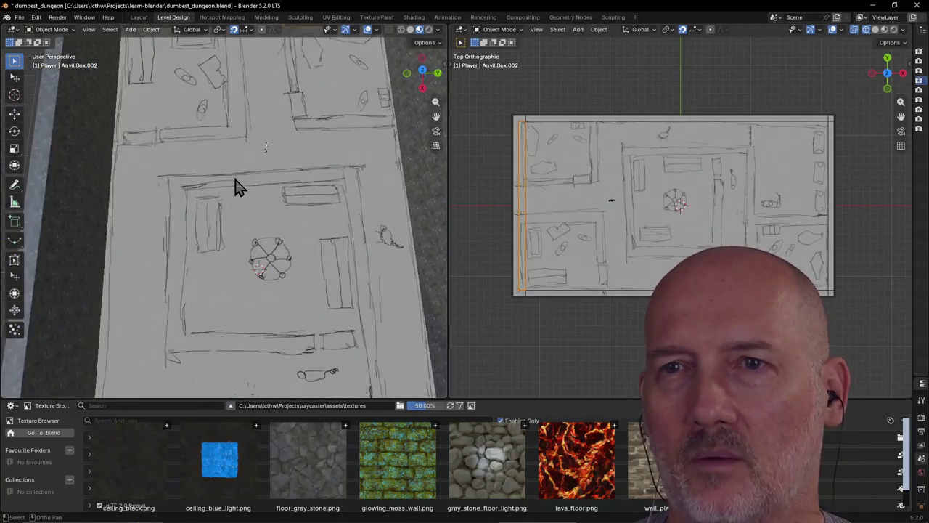
{"action": "scroll", "coordinate": [236, 187], "scroll_direction": "down", "scroll_amount": 3}
{"action": "mouse_move", "coordinate": [234, 182]}
{"action": "middle_mouse_down"}
{"action": "mouse_move", "coordinate": [242, 194]}
{"action": "mouse_move", "coordinate": [245, 159]}
{"action": "middle_mouse_up"}
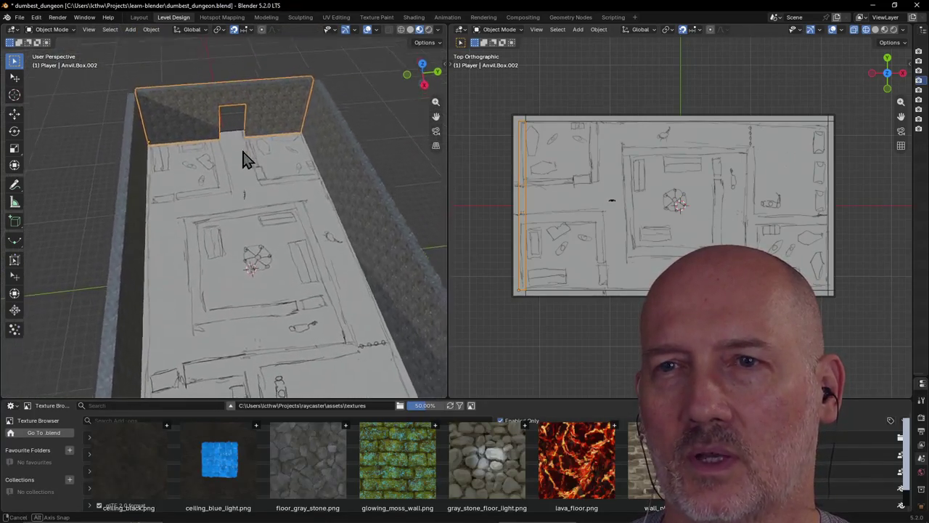
{"action": "scroll", "coordinate": [245, 158], "scroll_direction": "up", "scroll_amount": 2}
{"action": "scroll", "coordinate": [230, 133], "scroll_direction": "down", "scroll_amount": 1}
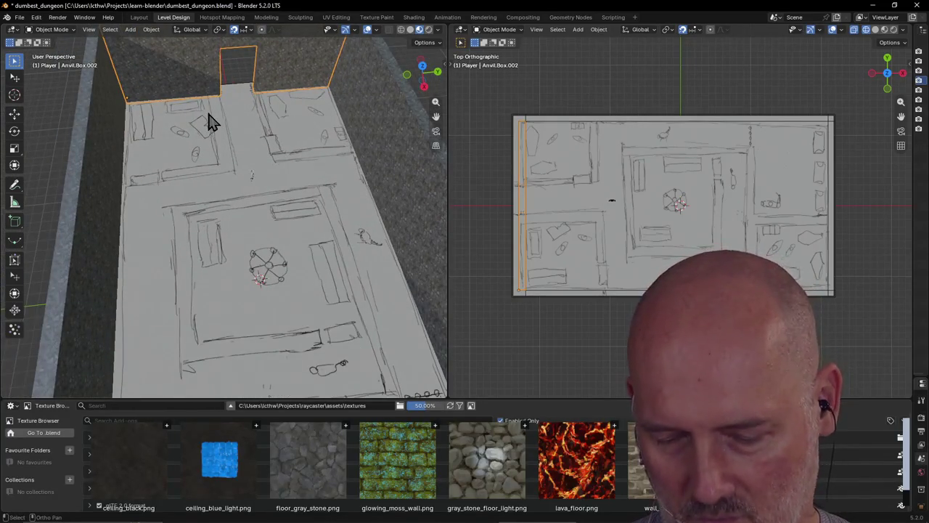
{"action": "key", "text": "b"}
{"action": "left_click", "coordinate": [210, 97]}
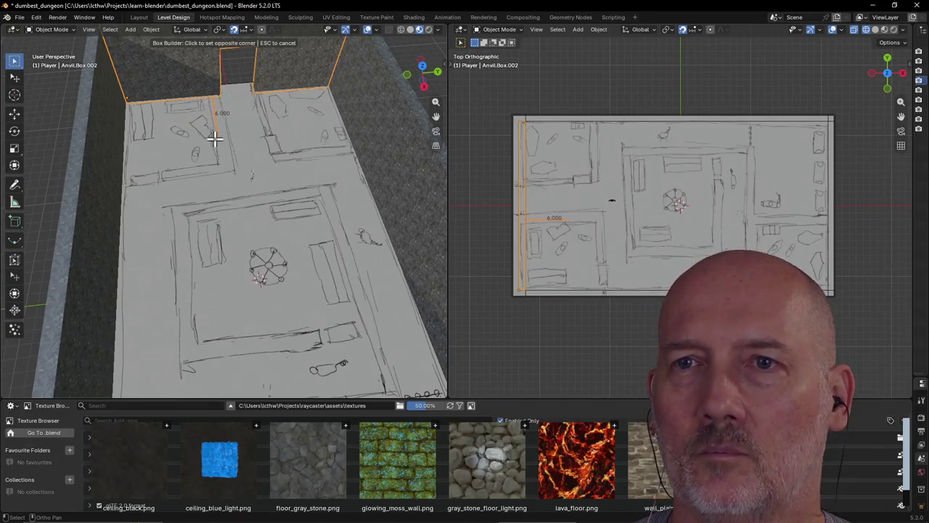
{"action": "left_click", "coordinate": [231, 170]}
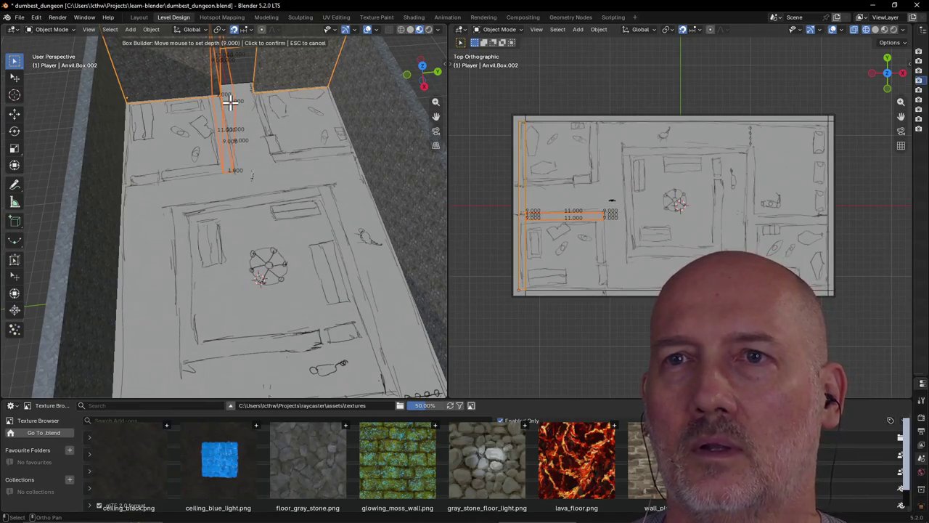
{"action": "left_click", "coordinate": [229, 103]}
{"action": "scroll", "coordinate": [233, 109], "scroll_direction": "down", "scroll_amount": 3}
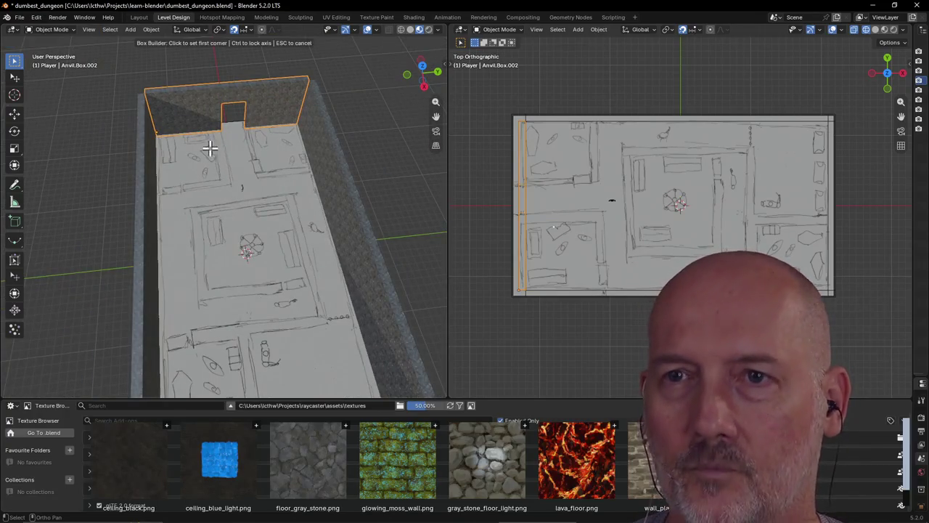
Step: Cancel a stray box and build another box starting at the top wall
{"action": "left_click", "coordinate": [214, 130]}
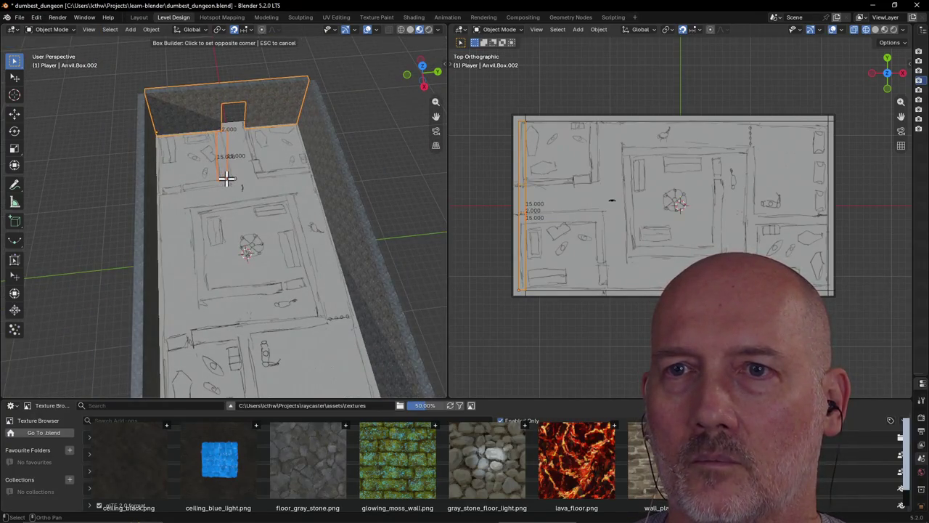
{"action": "key", "text": "Escape"}
{"action": "middle_click_drag", "start_coordinate": [228, 180], "coordinate": [201, 148]}
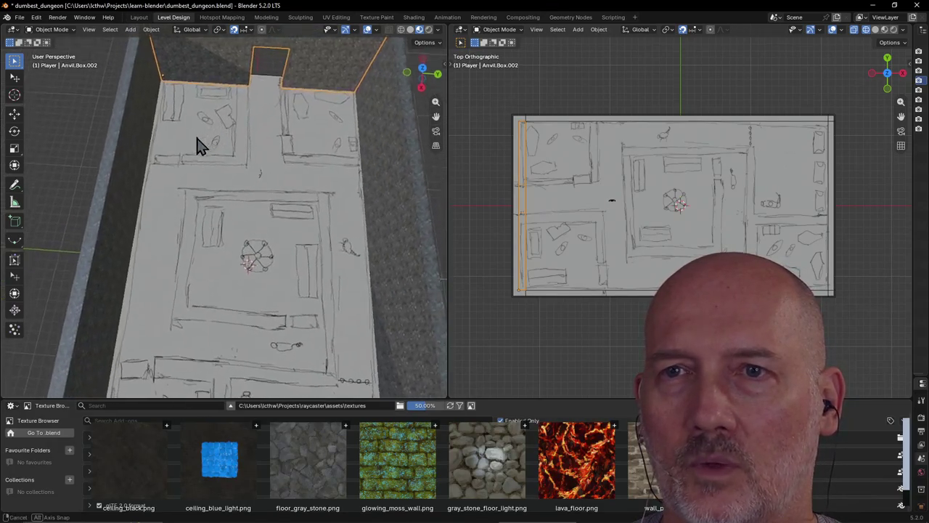
{"action": "key", "text": "b"}
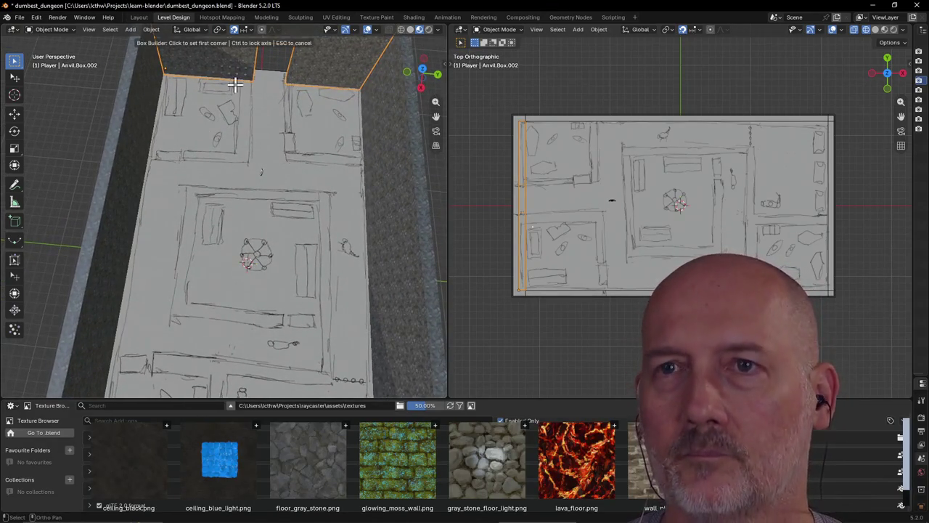
{"action": "left_click", "coordinate": [241, 82]}
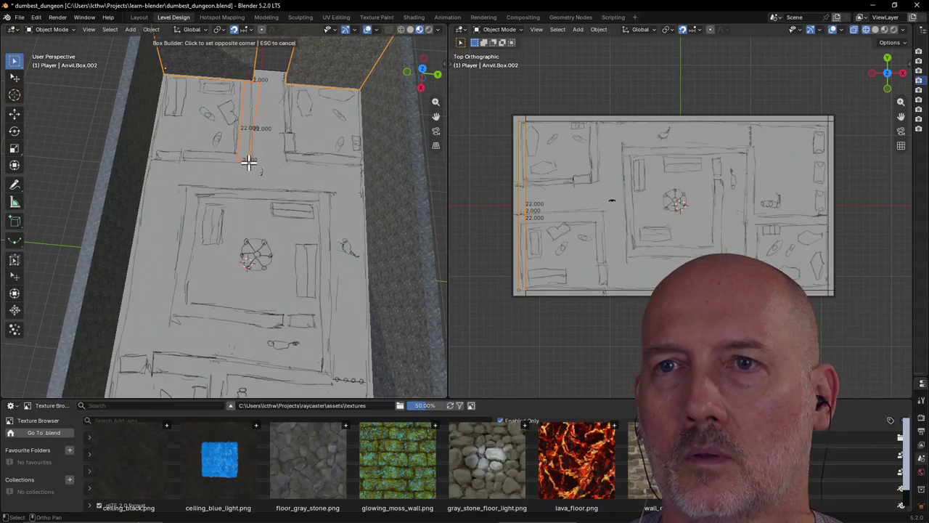
{"action": "left_click", "coordinate": [248, 161]}
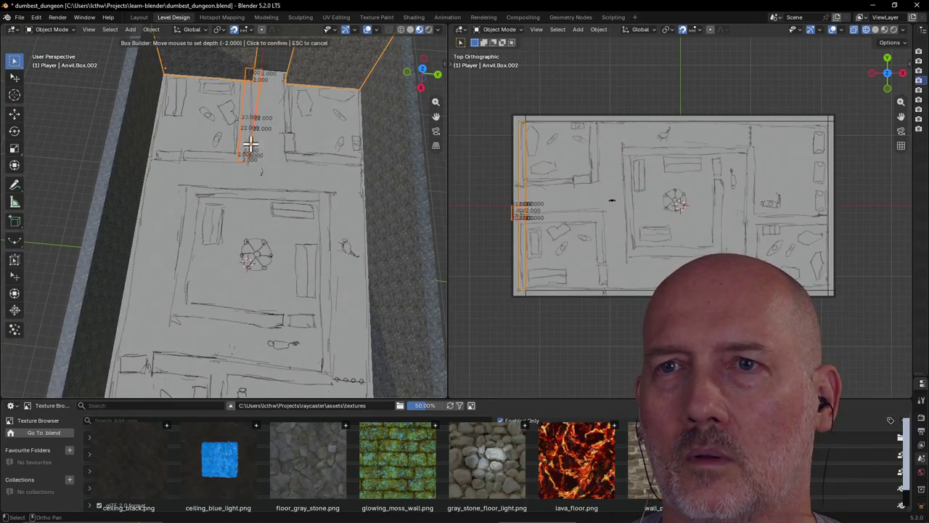
{"action": "left_click", "coordinate": [259, 124]}
{"action": "scroll", "coordinate": [260, 123], "scroll_direction": "down", "scroll_amount": 2}
Step: Build the long wall box from the left wall along the sketch between the left rooms
{"action": "mouse_move", "coordinate": [221, 83]}
{"action": "middle_mouse_down"}
{"action": "mouse_move", "coordinate": [189, 137]}
{"action": "mouse_move", "coordinate": [229, 109]}
{"action": "middle_mouse_up"}
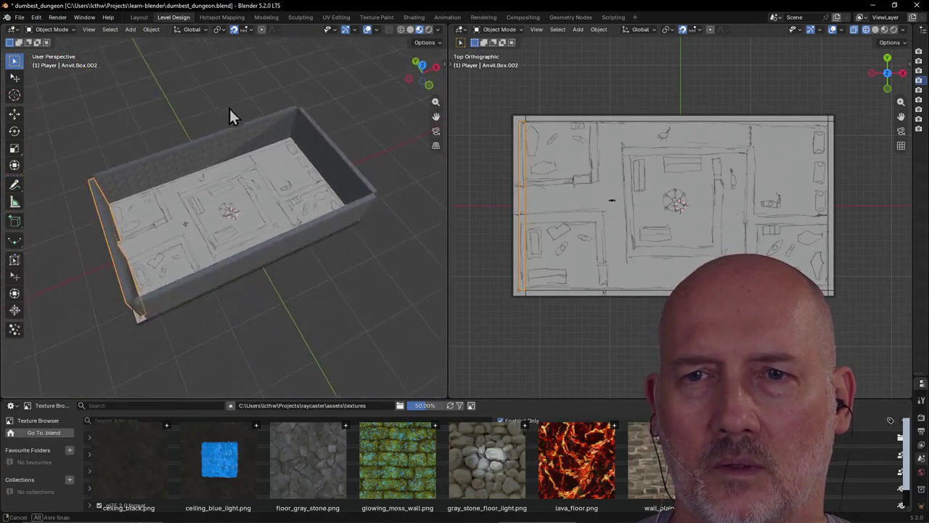
{"action": "scroll", "coordinate": [187, 177], "scroll_direction": "up", "scroll_amount": 2}
{"action": "middle_click_drag", "start_coordinate": [186, 176], "coordinate": [105, 216]}
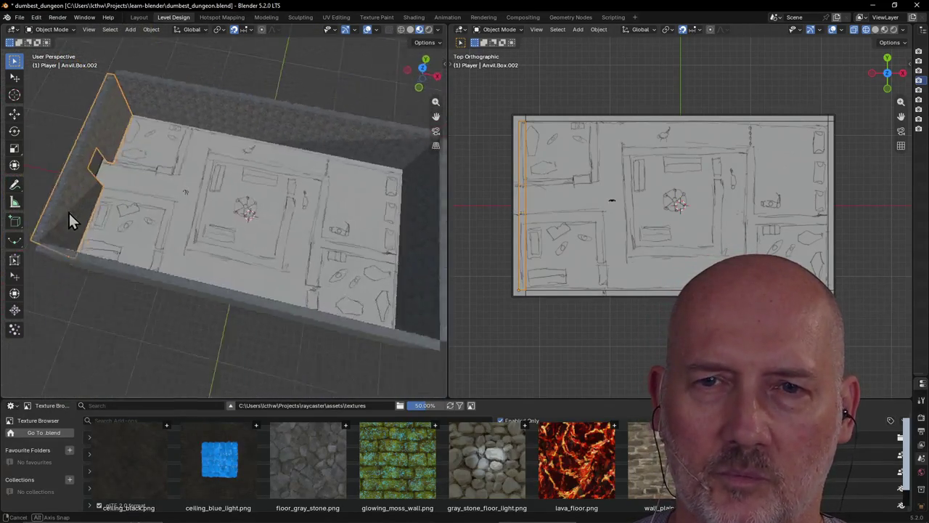
{"action": "key", "text": "shift+r"}
{"action": "left_click", "coordinate": [104, 187]}
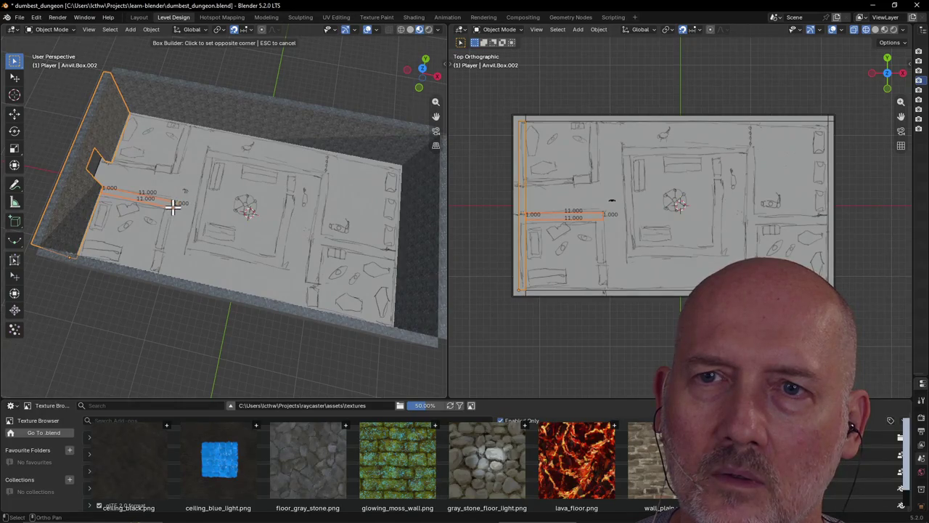
{"action": "left_click", "coordinate": [171, 208]}
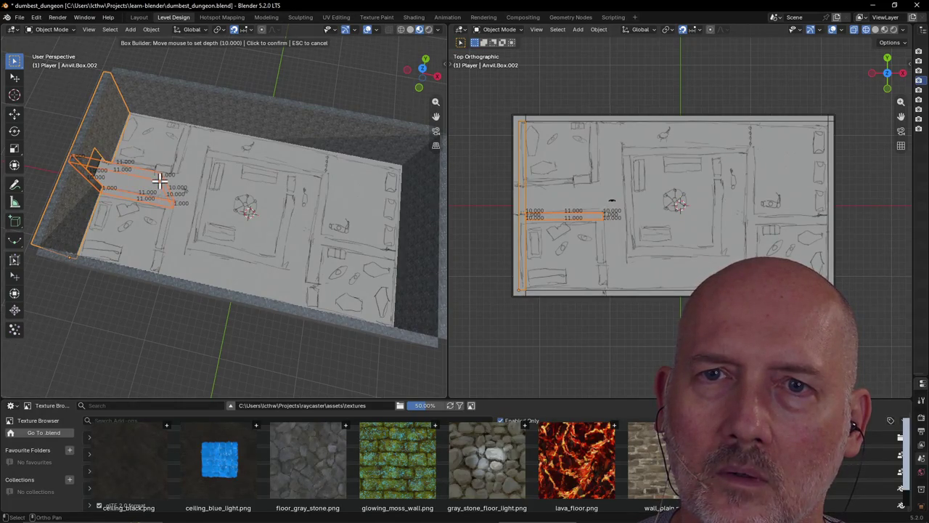
{"action": "left_click", "coordinate": [160, 181]}
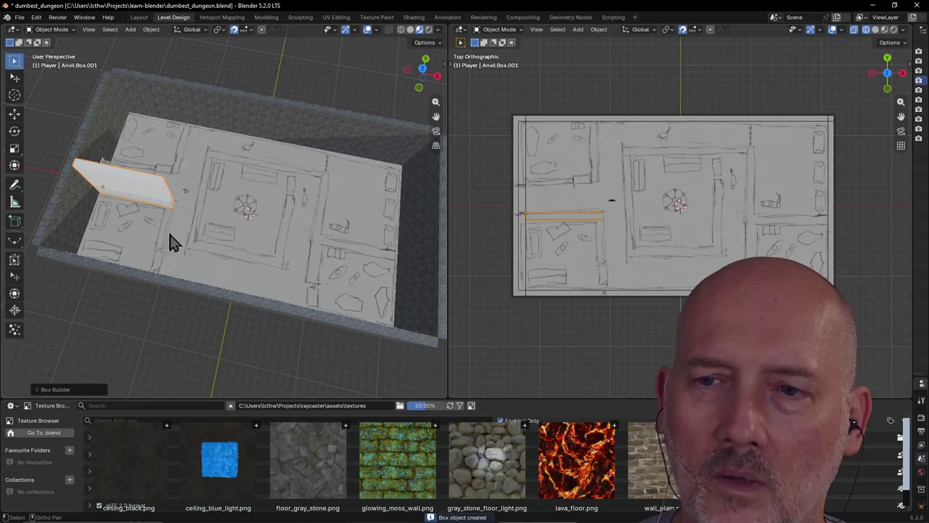
Step: Texture the new wall with floor_gray_stone, select the map, and draw another wall
{"action": "left_click", "coordinate": [299, 453]}
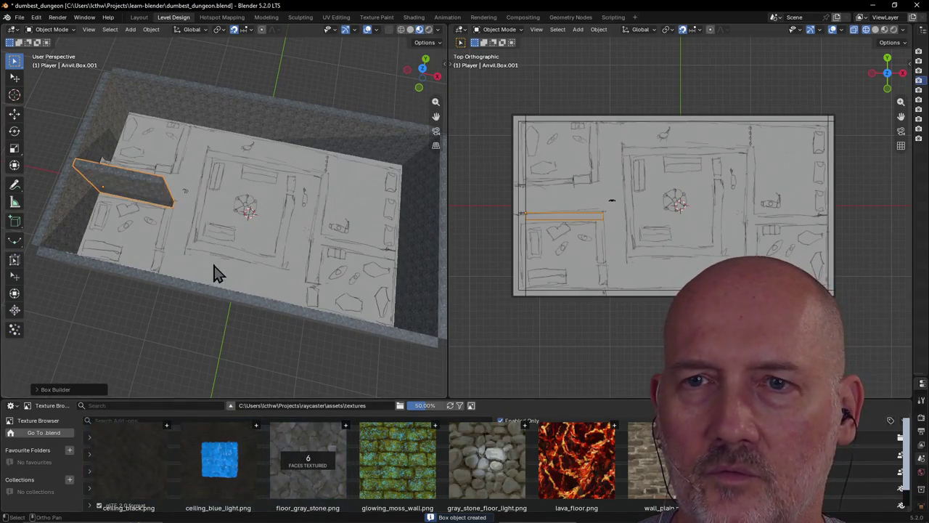
{"action": "left_click", "coordinate": [165, 231]}
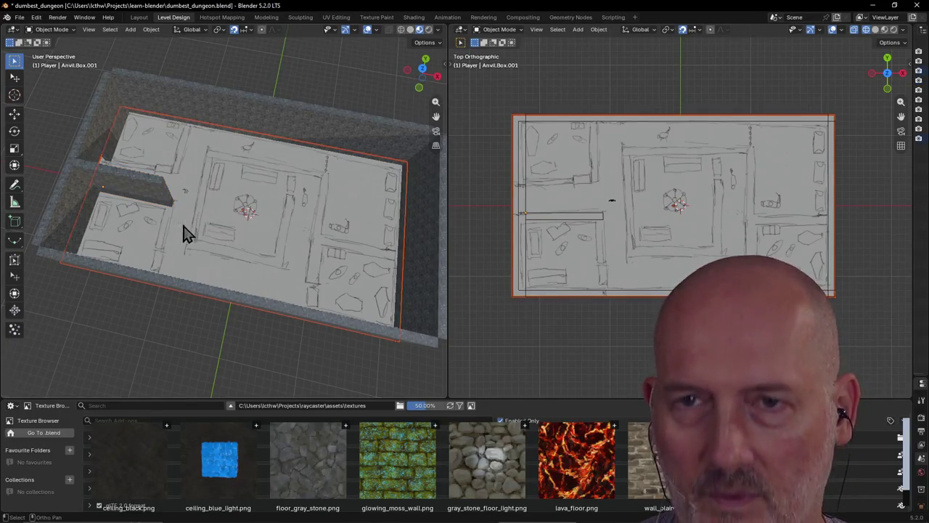
{"action": "key", "text": "b"}
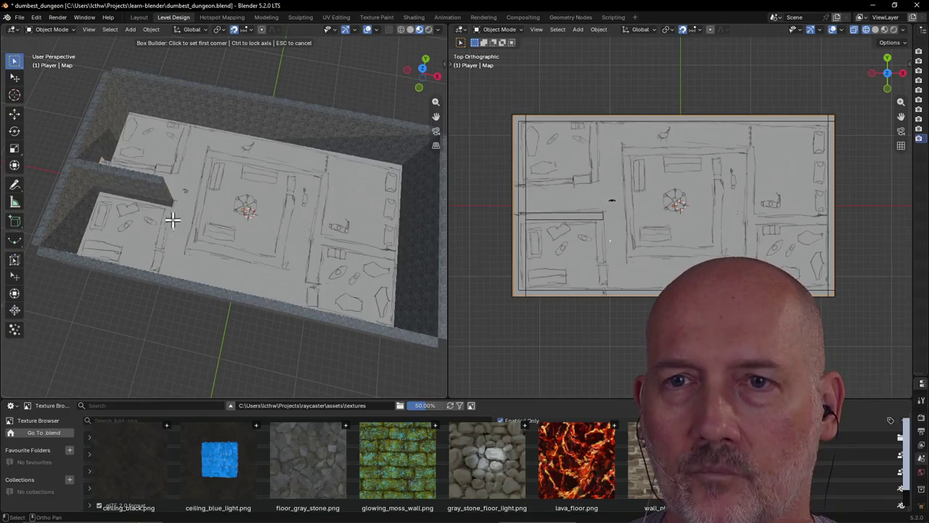
{"action": "left_click", "coordinate": [164, 206]}
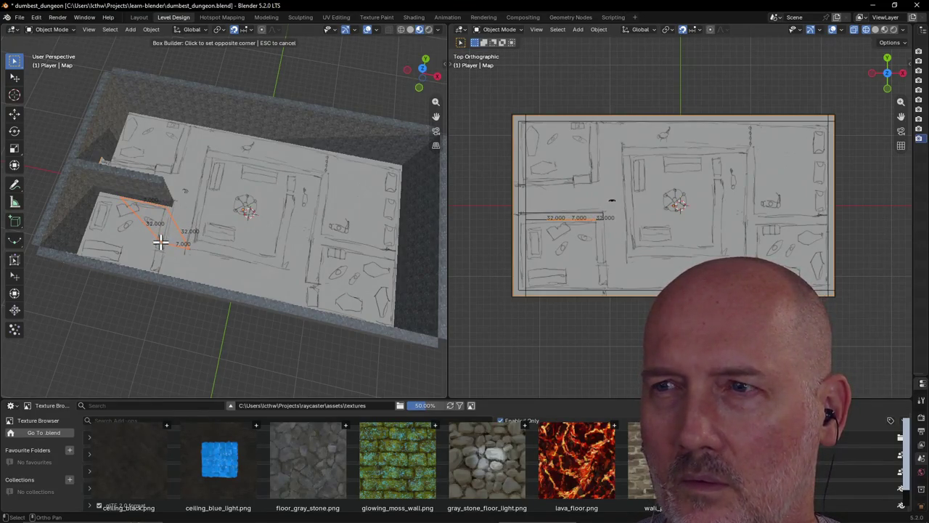
{"action": "left_click", "coordinate": [162, 243]}
Step: Build a short thin wall box, then undo it, leaving the map selected
{"action": "middle_click_drag", "start_coordinate": [159, 210], "coordinate": [99, 208]}
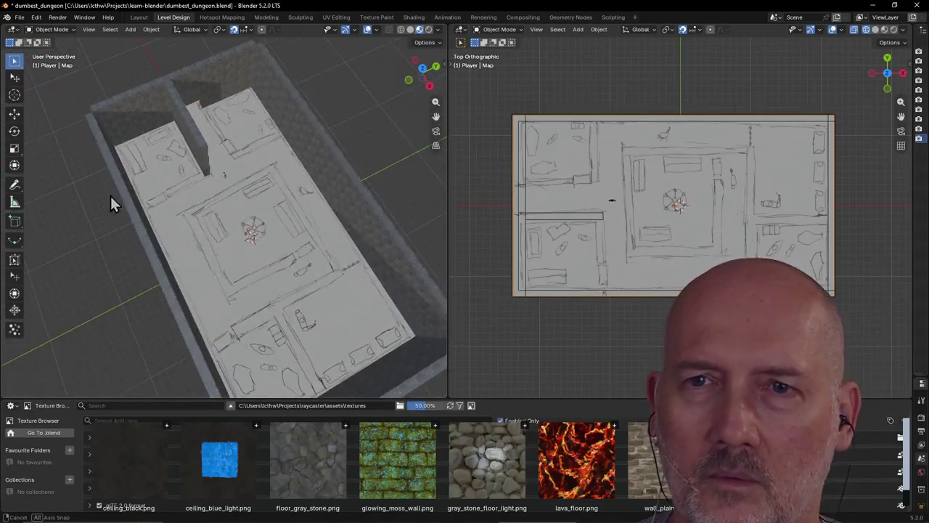
{"action": "scroll", "coordinate": [175, 172], "scroll_direction": "up", "scroll_amount": 5}
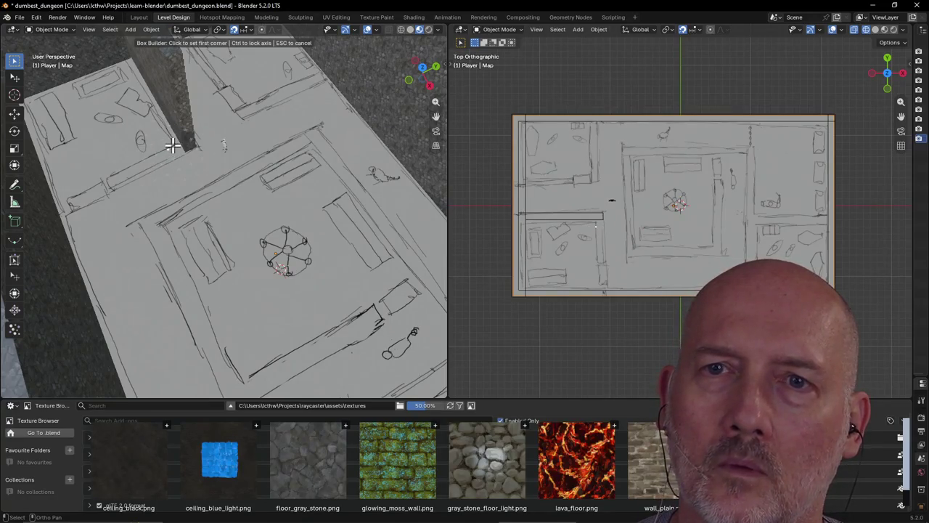
{"action": "left_click", "coordinate": [107, 180]}
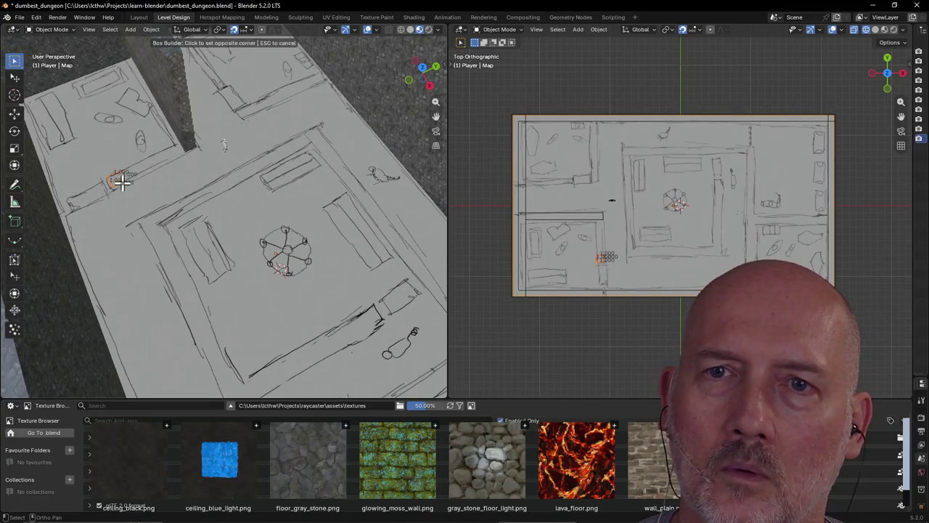
{"action": "left_click", "coordinate": [181, 156]}
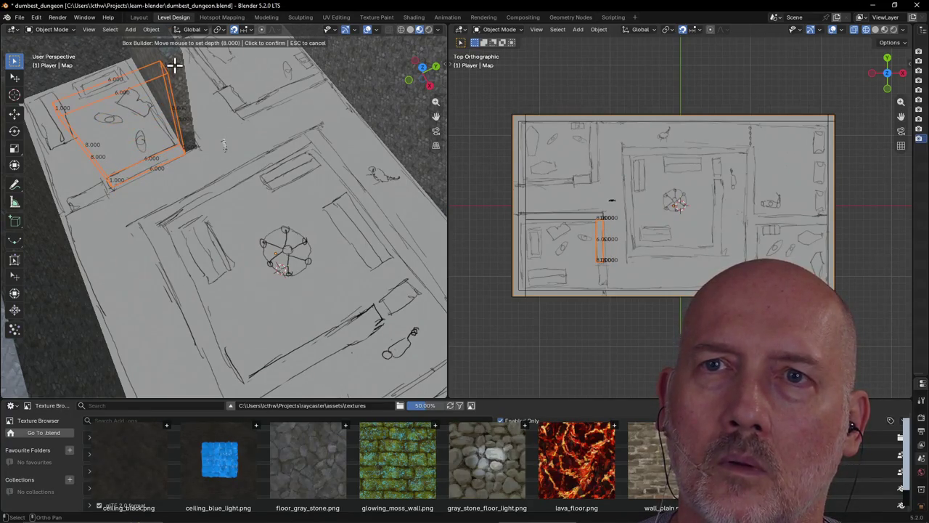
{"action": "left_click", "coordinate": [182, 105]}
{"action": "left_click", "coordinate": [222, 149]}
{"action": "scroll", "coordinate": [207, 143], "scroll_direction": "up", "scroll_amount": 3}
{"action": "scroll", "coordinate": [158, 103], "scroll_direction": "up", "scroll_amount": 3}
{"action": "middle_click_drag", "start_coordinate": [158, 103], "coordinate": [191, 130]}
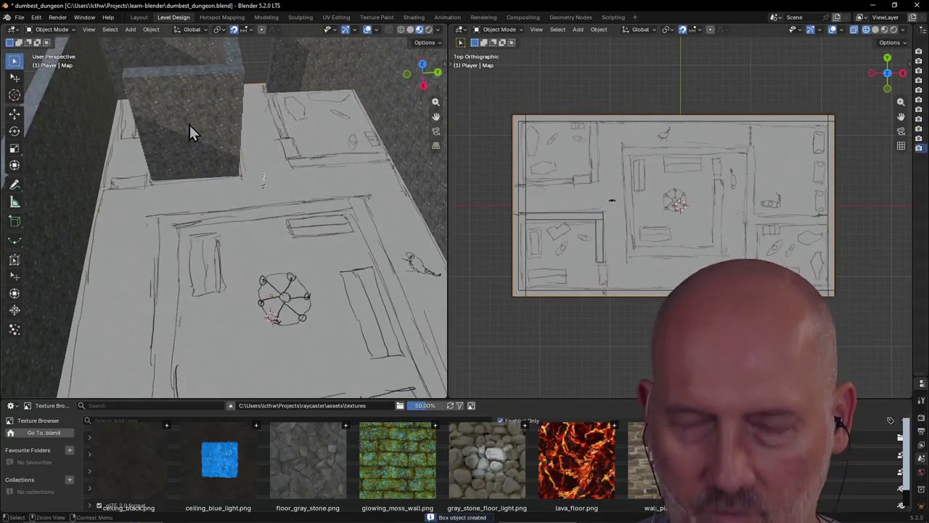
{"action": "left_click", "coordinate": [172, 166]}
{"action": "key", "text": "ctrl+z"}
{"action": "key", "text": "ctrl+z"}
{"action": "key", "text": "ctrl+z"}
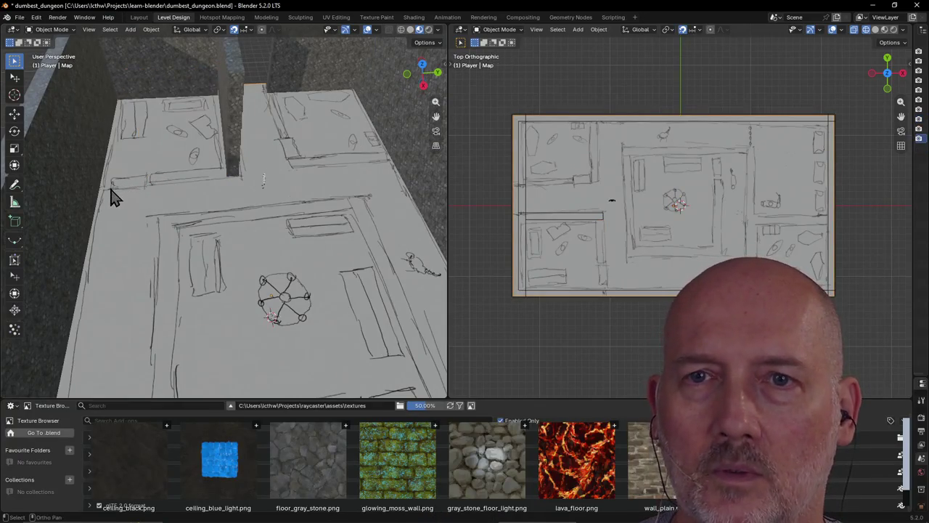
Step: Build tall wall box Anvil.Box.005 along the lower-left room's right edge and enter Edit Mode
{"action": "key", "text": "b"}
{"action": "left_click", "coordinate": [223, 180]}
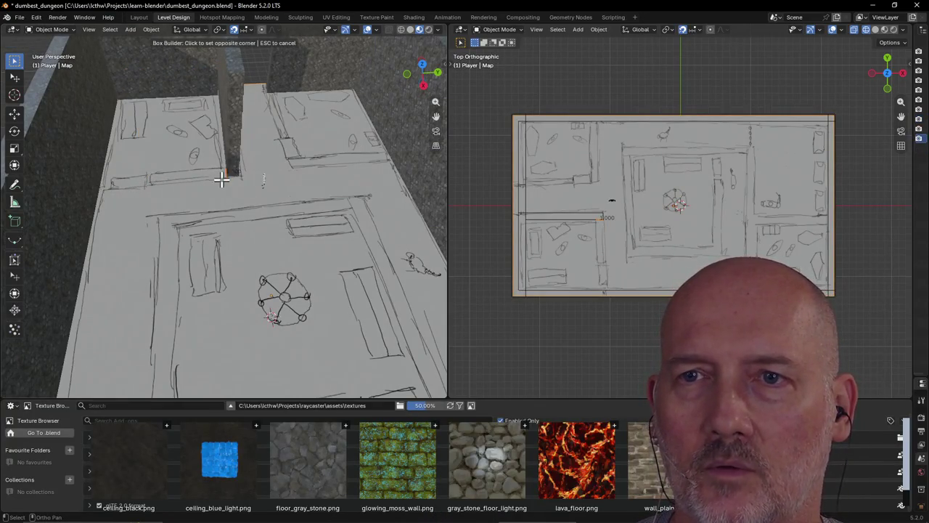
{"action": "left_click", "coordinate": [100, 183]}
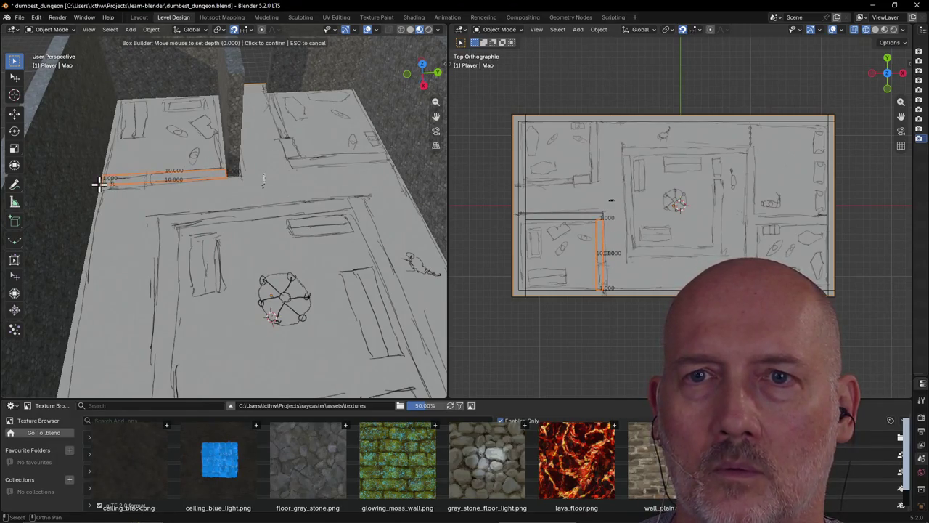
{"action": "left_click", "coordinate": [83, 78]}
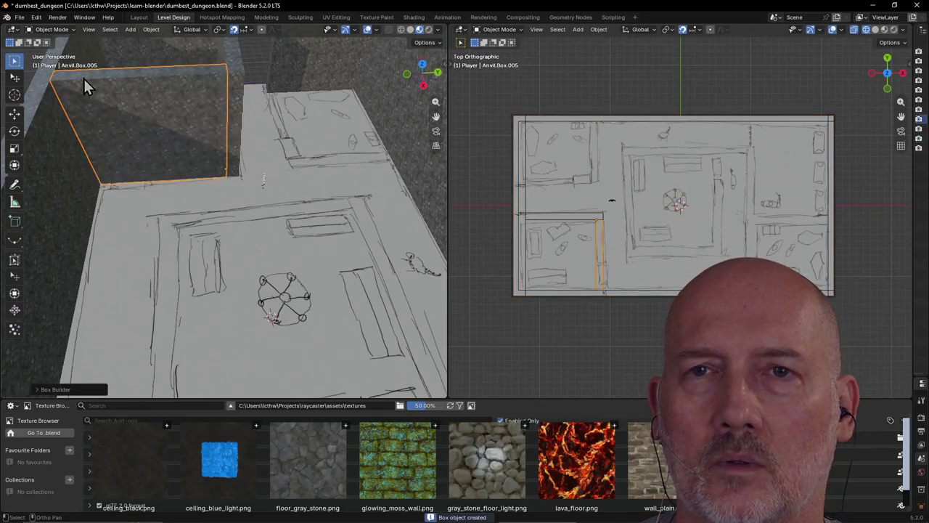
{"action": "middle_click_drag", "start_coordinate": [117, 159], "coordinate": [127, 118]}
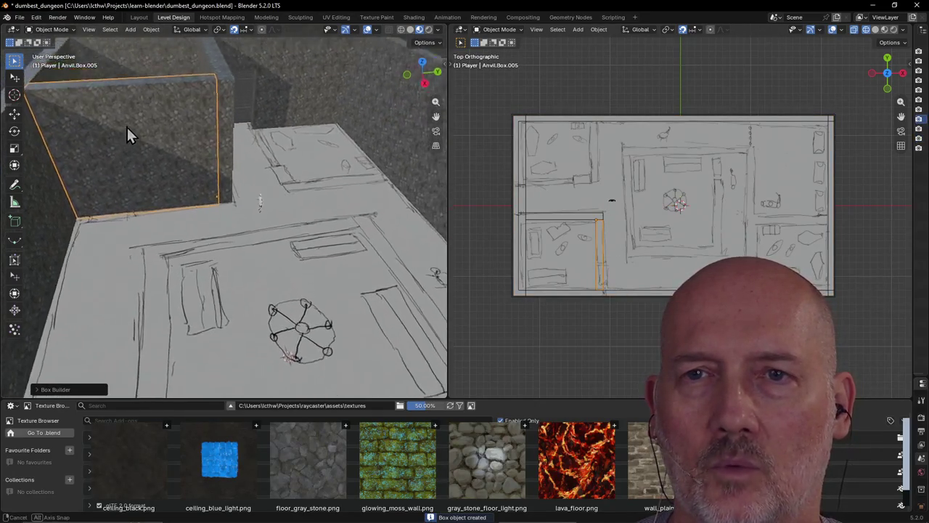
{"action": "key", "text": "Tab"}
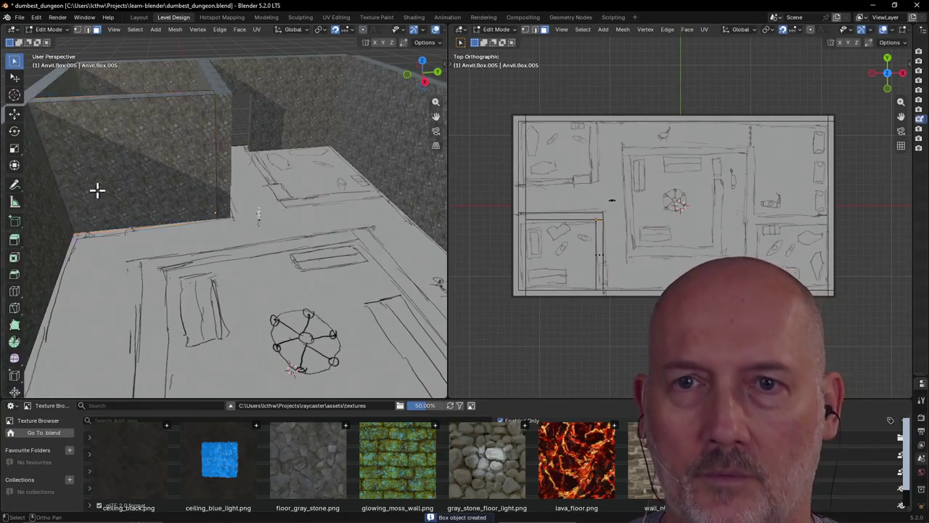
Step: Cut a doorway through the new long wall with Cube Cut
{"action": "key", "text": "c"}
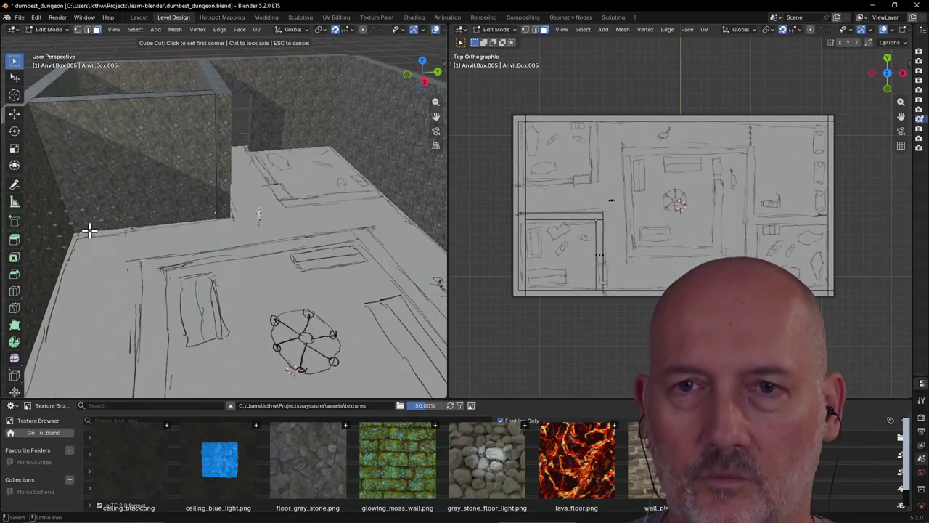
{"action": "left_click", "coordinate": [86, 231]}
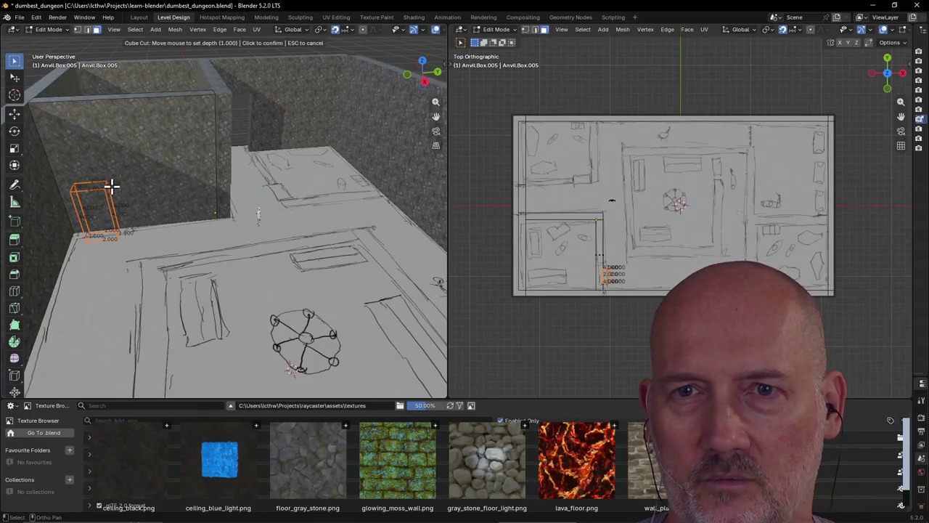
{"action": "left_click", "coordinate": [111, 173]}
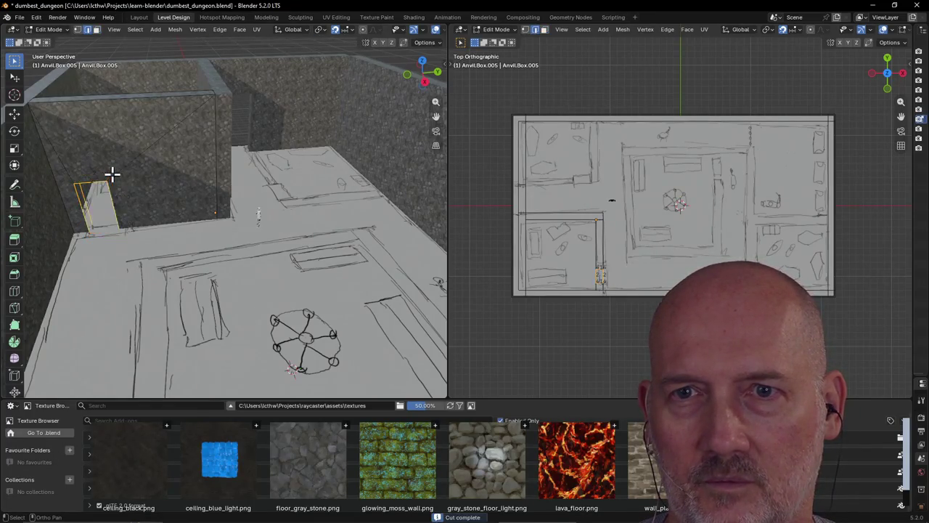
{"action": "mouse_move", "coordinate": [94, 240]}
{"action": "middle_mouse_down"}
{"action": "mouse_move", "coordinate": [111, 207]}
{"action": "mouse_move", "coordinate": [95, 222]}
{"action": "mouse_move", "coordinate": [161, 232]}
{"action": "mouse_move", "coordinate": [110, 242]}
{"action": "mouse_move", "coordinate": [105, 231]}
{"action": "mouse_move", "coordinate": [193, 232]}
{"action": "mouse_move", "coordinate": [259, 187]}
{"action": "mouse_move", "coordinate": [152, 197]}
{"action": "middle_mouse_up"}
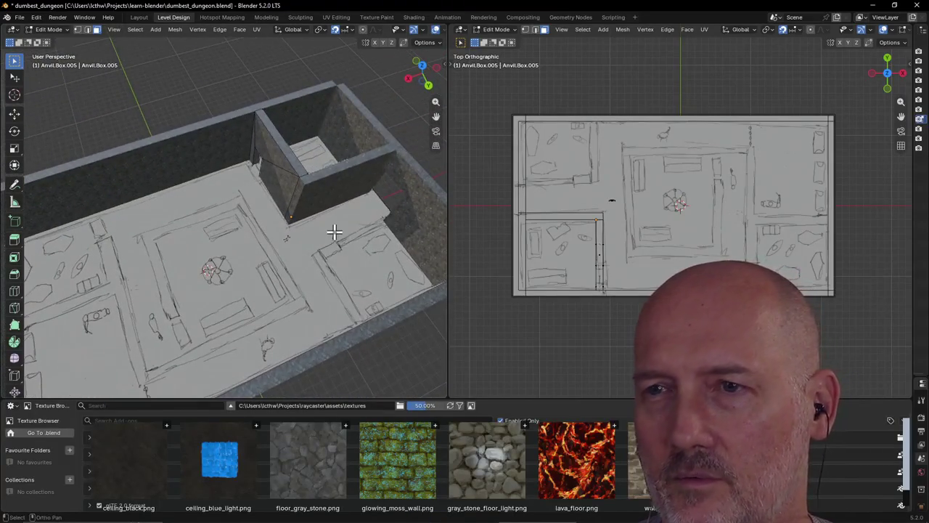
{"action": "middle_click_drag", "start_coordinate": [361, 239], "coordinate": [378, 234]}
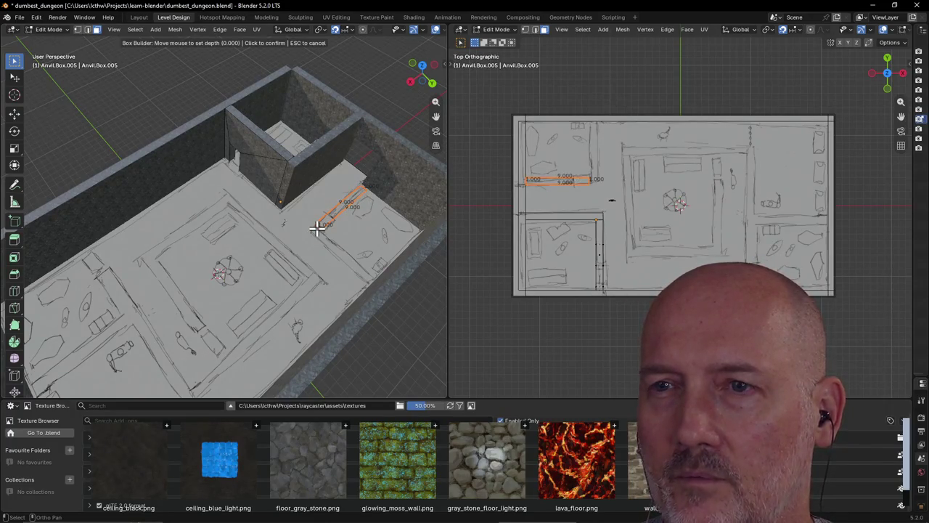
Step: Add two 9.000-long walls along the upper-left room's lower edge and right side
{"action": "left_click", "coordinate": [341, 182]}
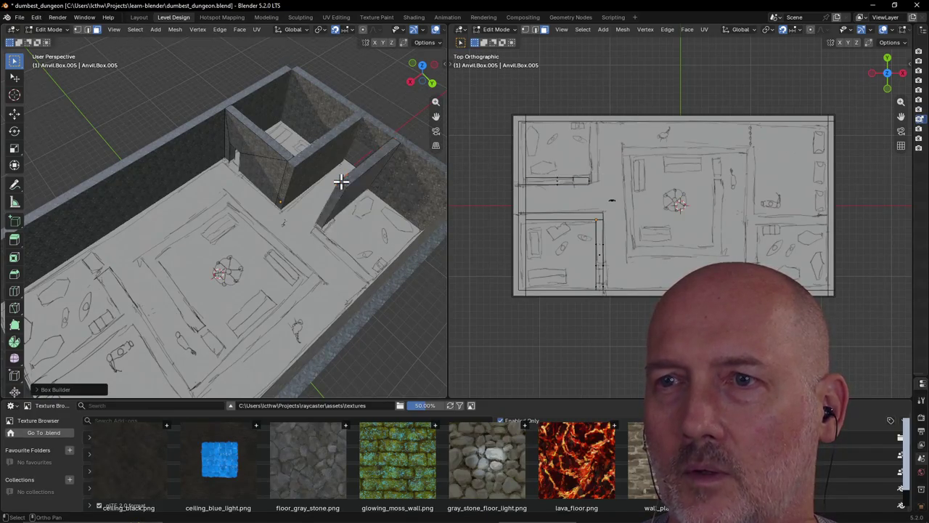
{"action": "middle_click_drag", "start_coordinate": [304, 222], "coordinate": [303, 227]}
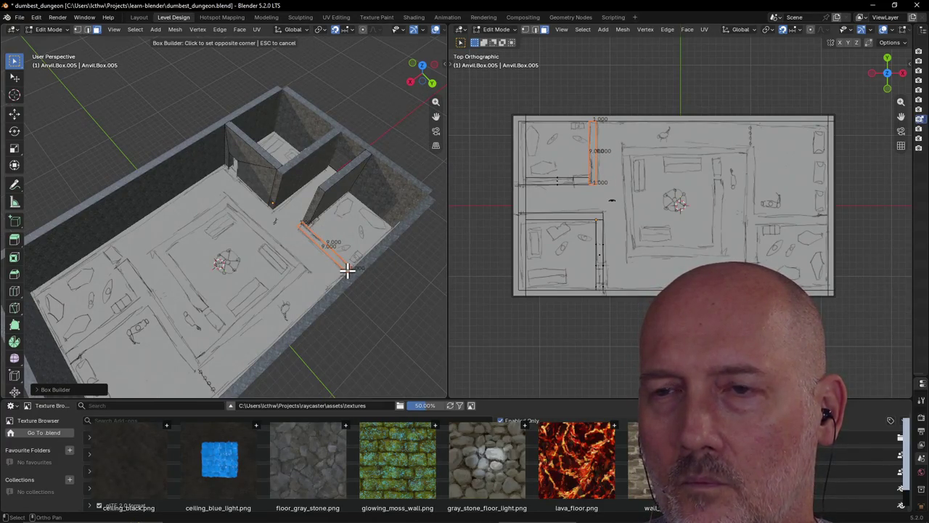
{"action": "left_click", "coordinate": [363, 232]}
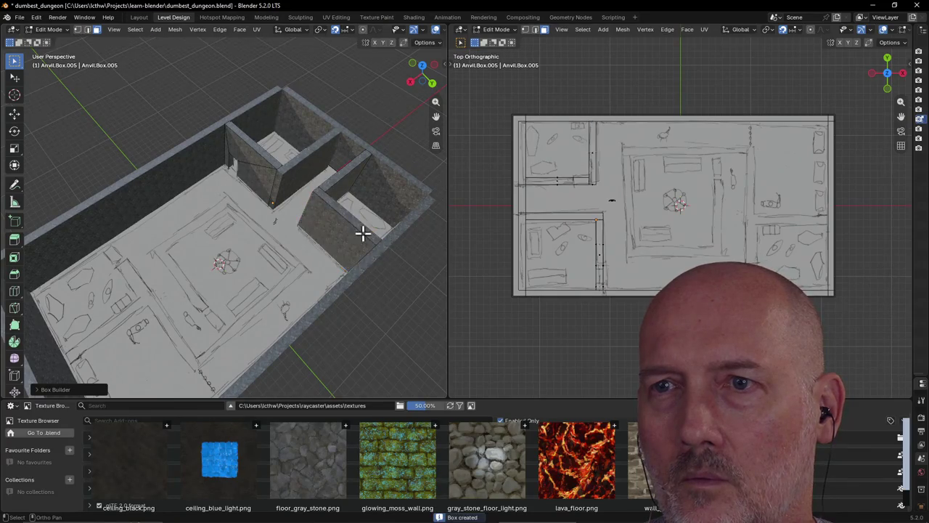
{"action": "mouse_move", "coordinate": [300, 211]}
{"action": "middle_mouse_down"}
{"action": "mouse_move", "coordinate": [267, 120]}
{"action": "mouse_move", "coordinate": [205, 114]}
{"action": "mouse_move", "coordinate": [223, 103]}
{"action": "middle_mouse_up"}
{"action": "scroll", "coordinate": [209, 112], "scroll_direction": "up", "scroll_amount": 3}
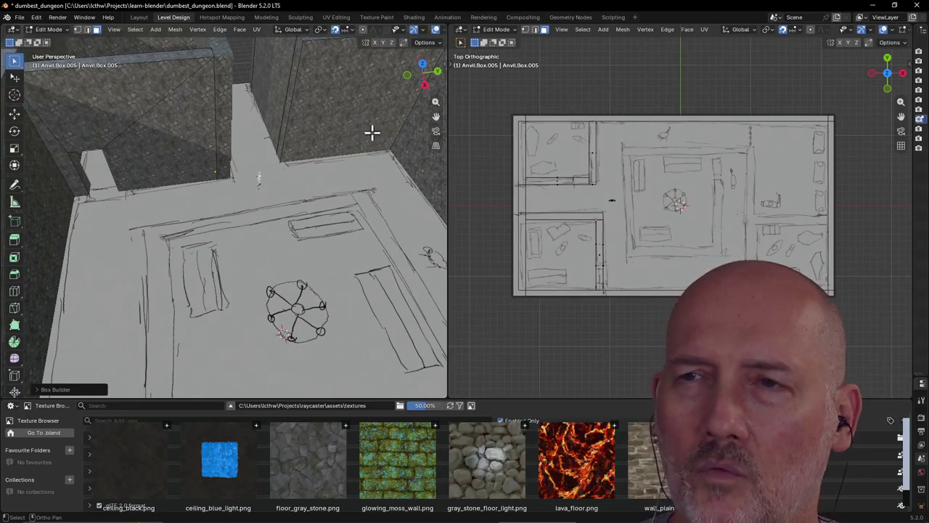
{"action": "key", "text": "alt+Tab"}
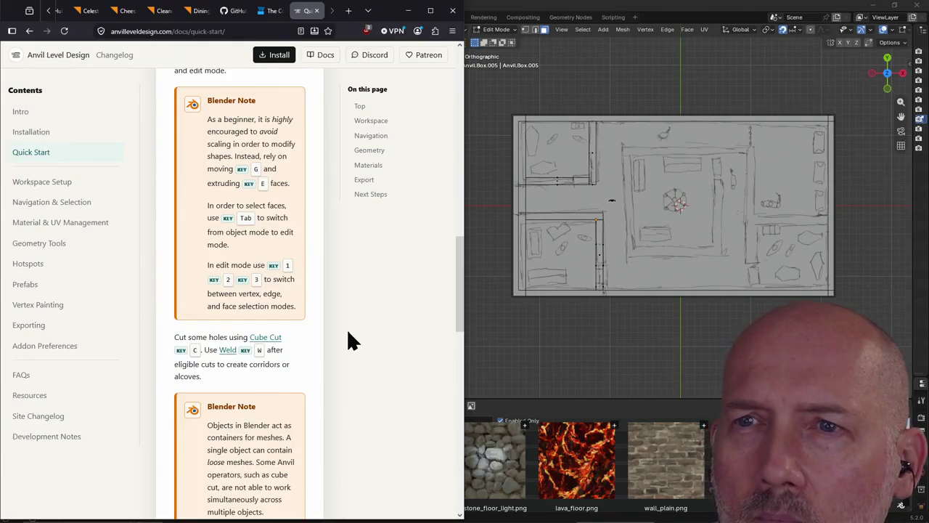
Step: Scroll through the Quick Start notes in the Anvil Level Design docs
{"action": "scroll", "coordinate": [348, 332], "scroll_direction": "down", "scroll_amount": 2}
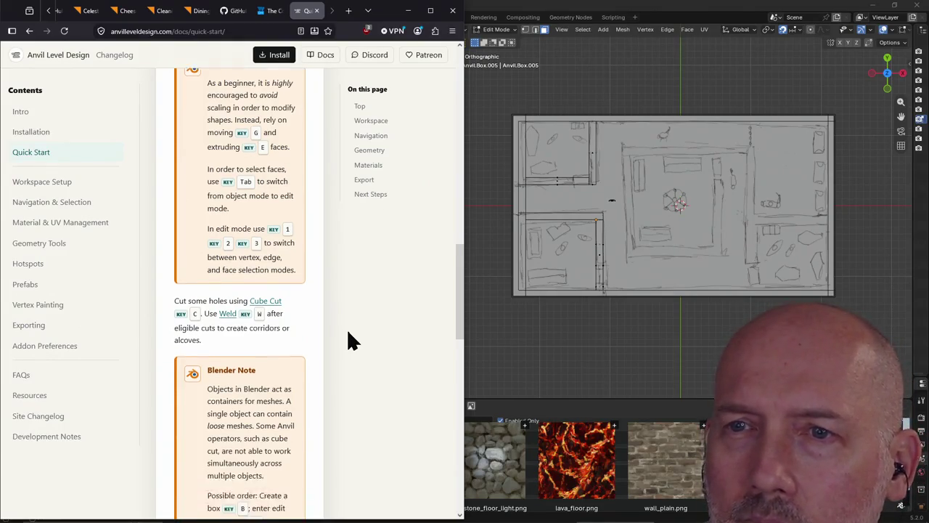
{"action": "scroll", "coordinate": [348, 332], "scroll_direction": "up", "scroll_amount": 1}
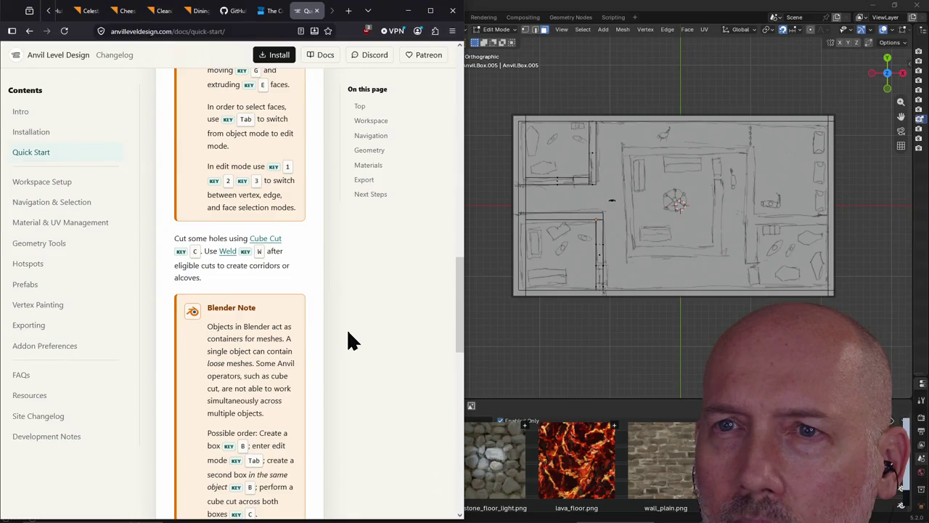
{"action": "scroll", "coordinate": [347, 333], "scroll_direction": "down", "scroll_amount": 2}
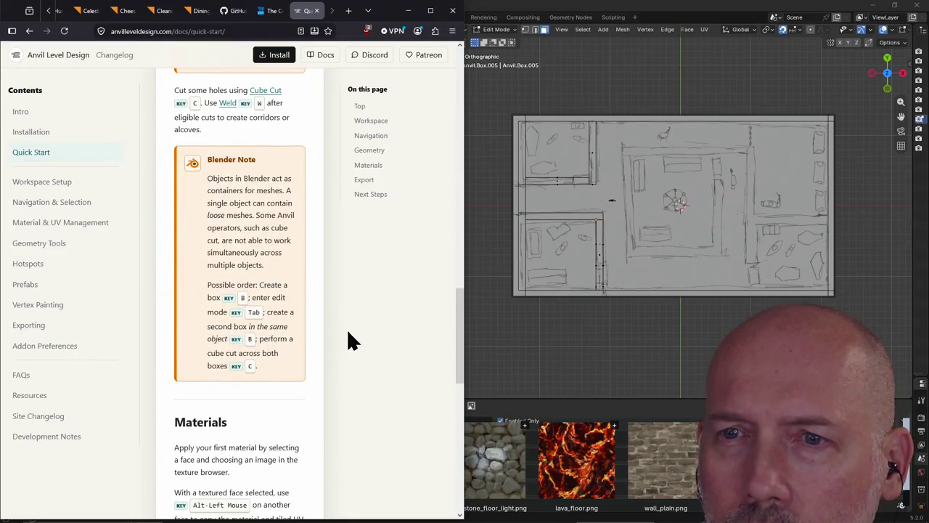
{"action": "scroll", "coordinate": [348, 333], "scroll_direction": "down", "scroll_amount": 3}
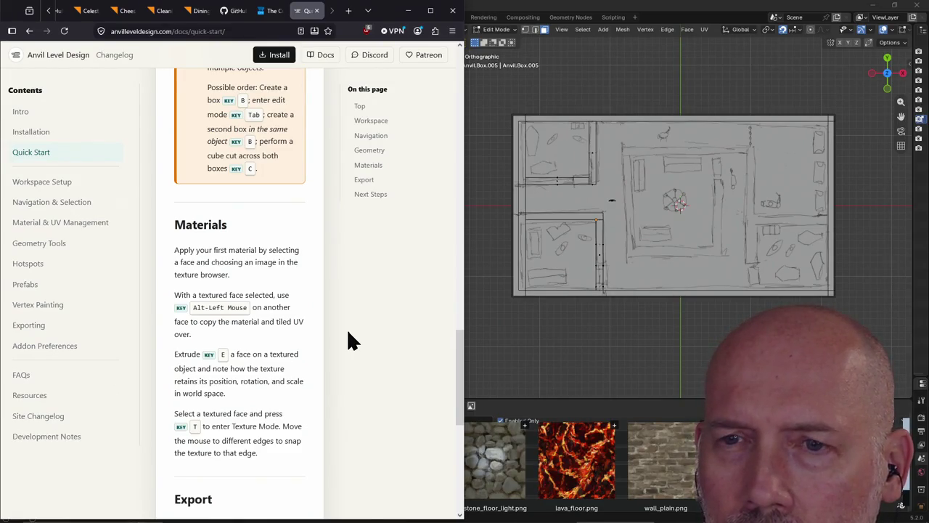
{"action": "scroll", "coordinate": [347, 333], "scroll_direction": "down", "scroll_amount": 3}
{"action": "scroll", "coordinate": [348, 332], "scroll_direction": "down", "scroll_amount": 2}
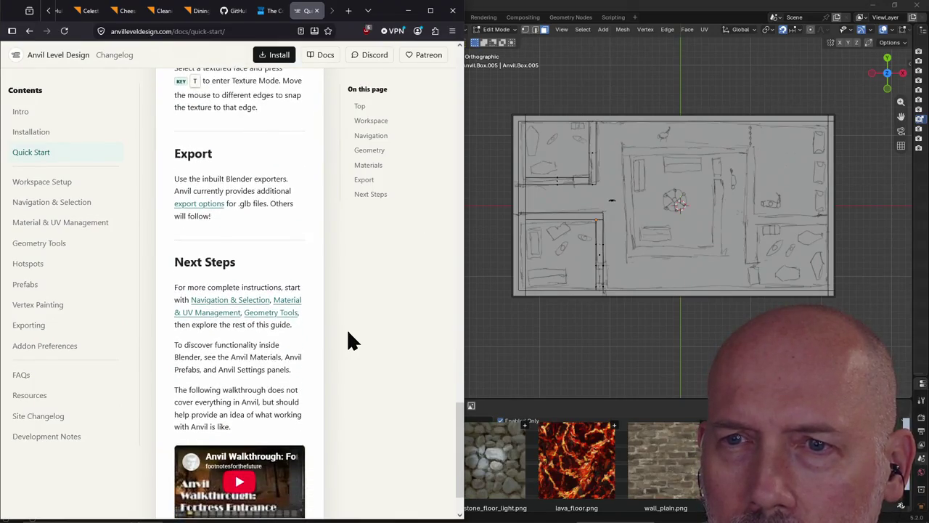
{"action": "scroll", "coordinate": [347, 334], "scroll_direction": "up", "scroll_amount": 3}
{"action": "scroll", "coordinate": [348, 333], "scroll_direction": "up", "scroll_amount": 6}
{"action": "scroll", "coordinate": [348, 334], "scroll_direction": "up", "scroll_amount": 6}
{"action": "scroll", "coordinate": [348, 332], "scroll_direction": "up", "scroll_amount": 3}
{"action": "scroll", "coordinate": [347, 332], "scroll_direction": "up", "scroll_amount": 4}
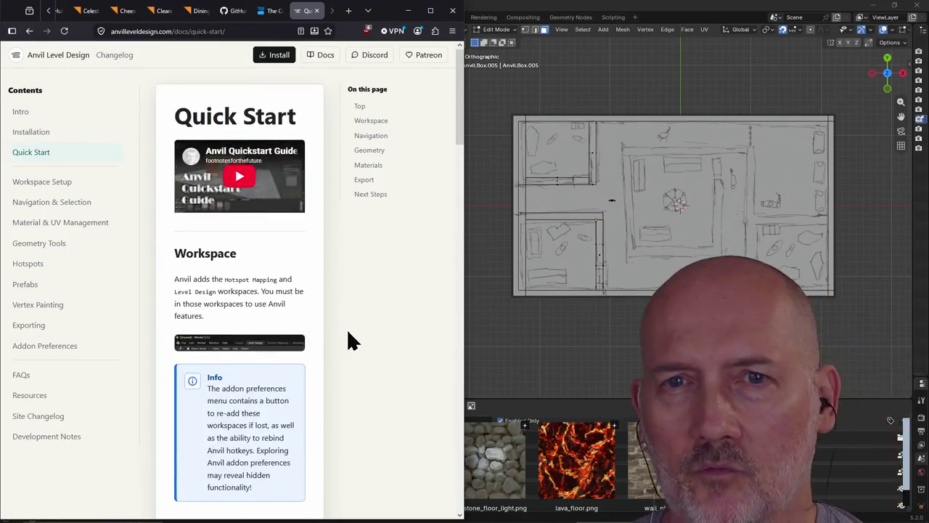
Step: Read the Camera Controls on the Navigation & Selection page, then return to Blender
{"action": "left_click", "coordinate": [68, 205]}
{"action": "scroll", "coordinate": [329, 316], "scroll_direction": "down", "scroll_amount": 3}
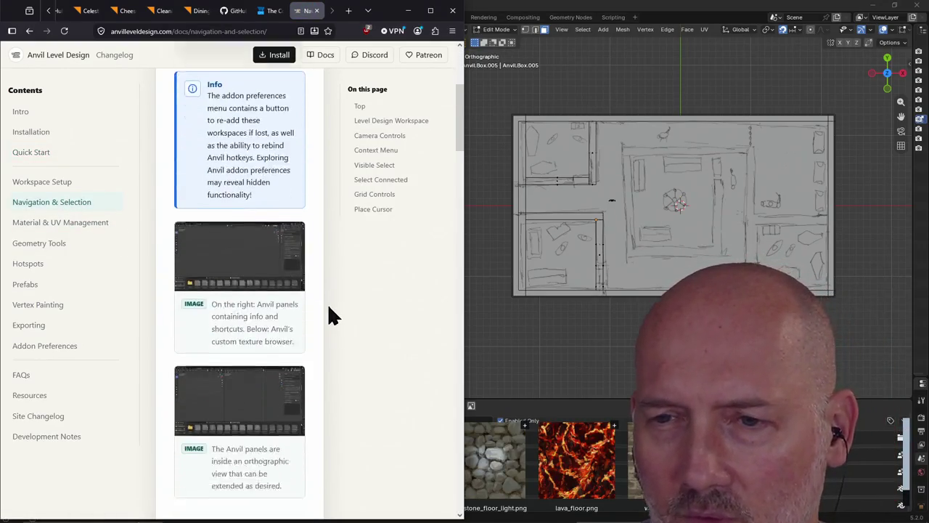
{"action": "scroll", "coordinate": [328, 316], "scroll_direction": "down", "scroll_amount": 2}
{"action": "scroll", "coordinate": [329, 316], "scroll_direction": "down", "scroll_amount": 1}
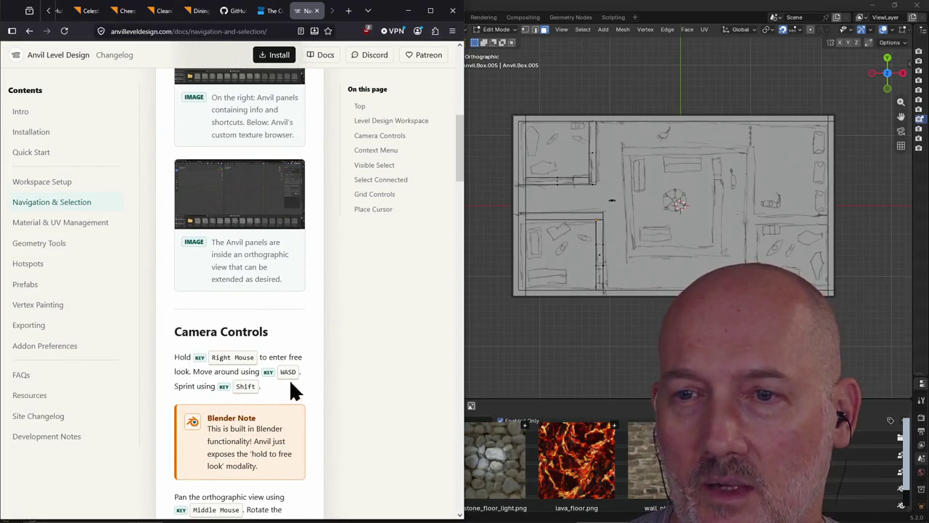
{"action": "left_click", "coordinate": [507, 43]}
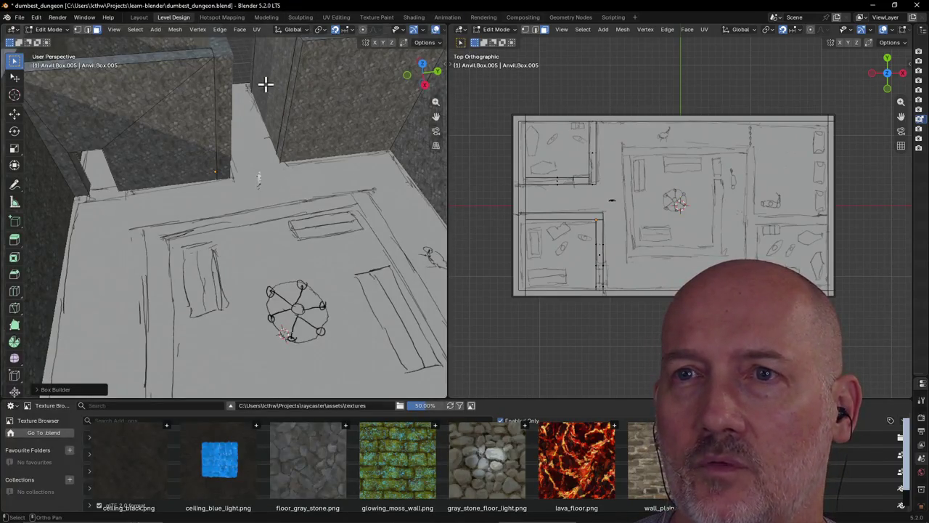
Step: Walk down the corridor in first-person view, then briefly select and deselect the left walls
{"action": "key", "text": "shift+grave"}
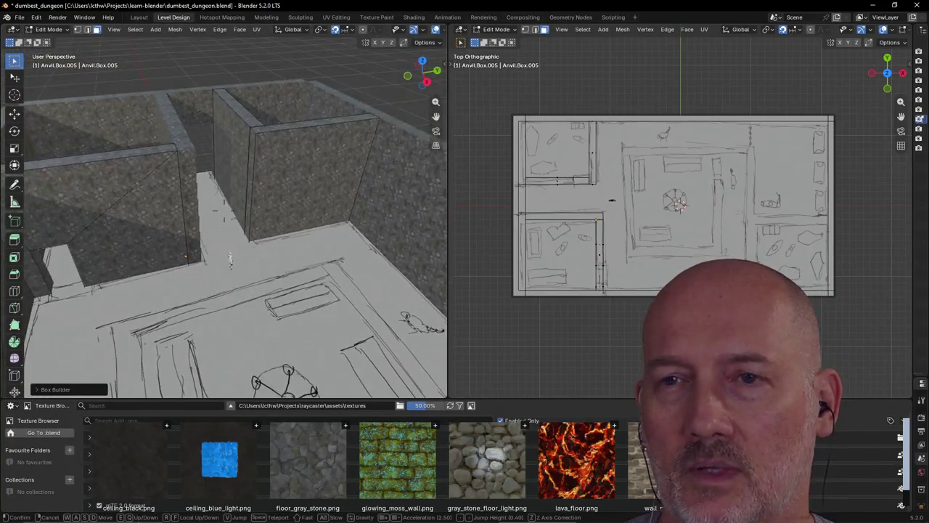
{"action": "key", "text": "w"}
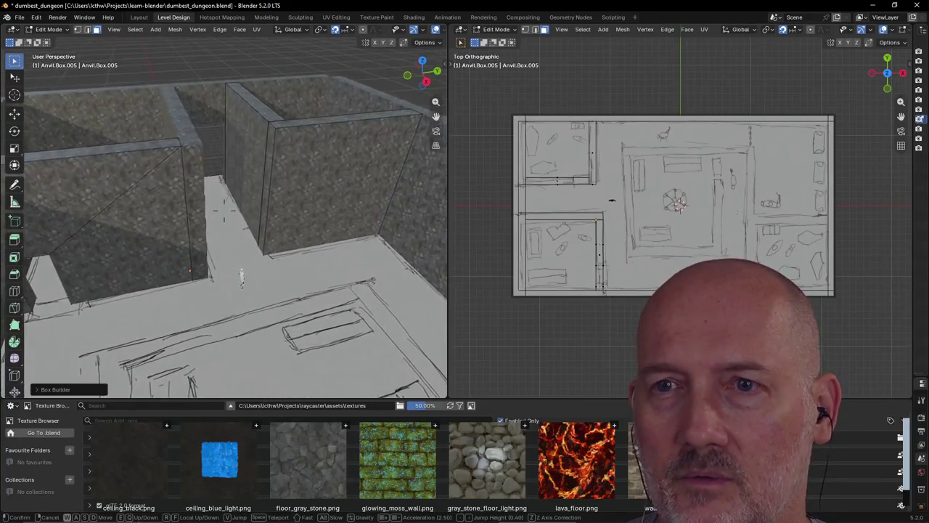
{"action": "key", "text": "w"}
{"action": "key", "text": "w"}
{"action": "key", "text": "Escape"}
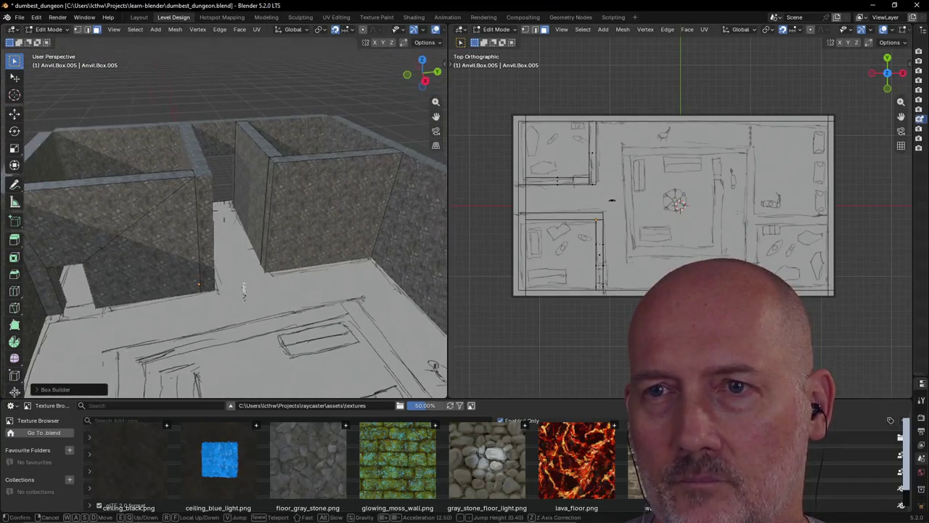
{"action": "key", "text": "l"}
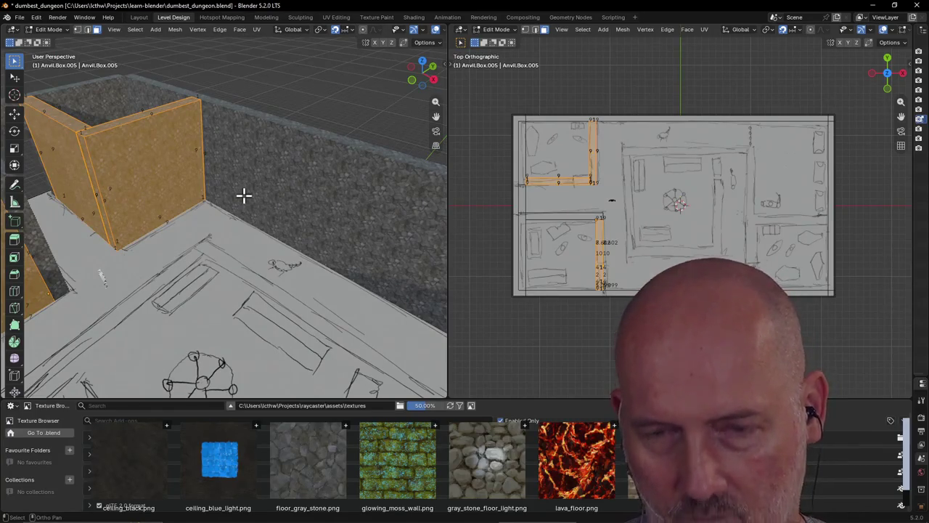
{"action": "key", "text": "alt+a"}
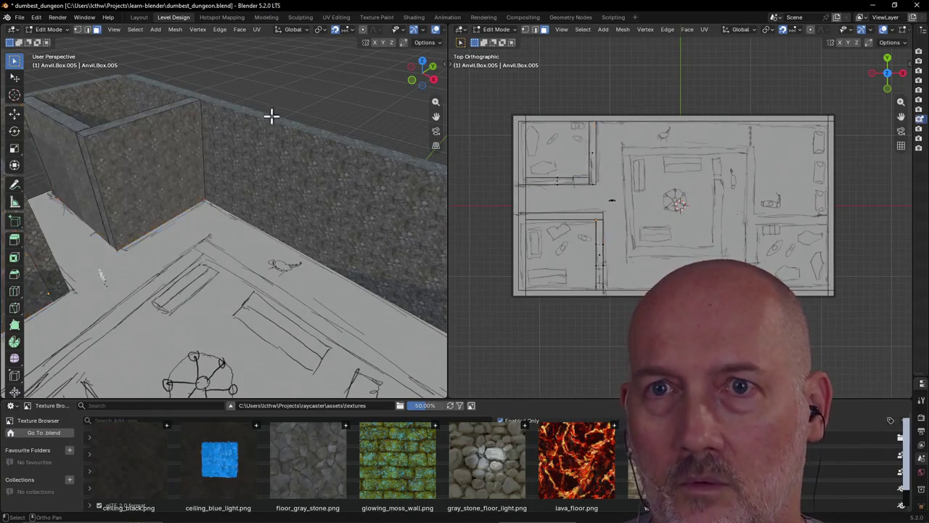
Step: Walk sideways up to the inner wall corner and step back to frame the room
{"action": "key", "text": "shift+grave"}
{"action": "key", "text": "a"}
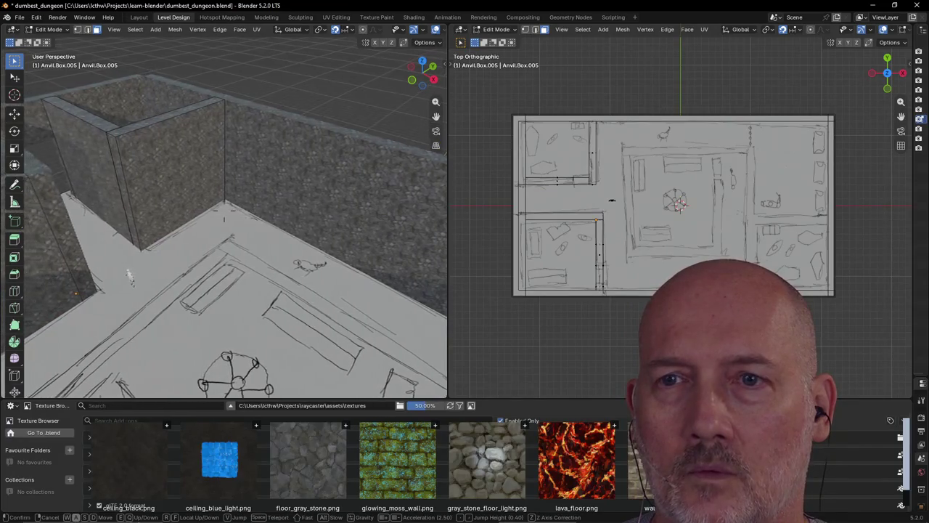
{"action": "key", "text": "a"}
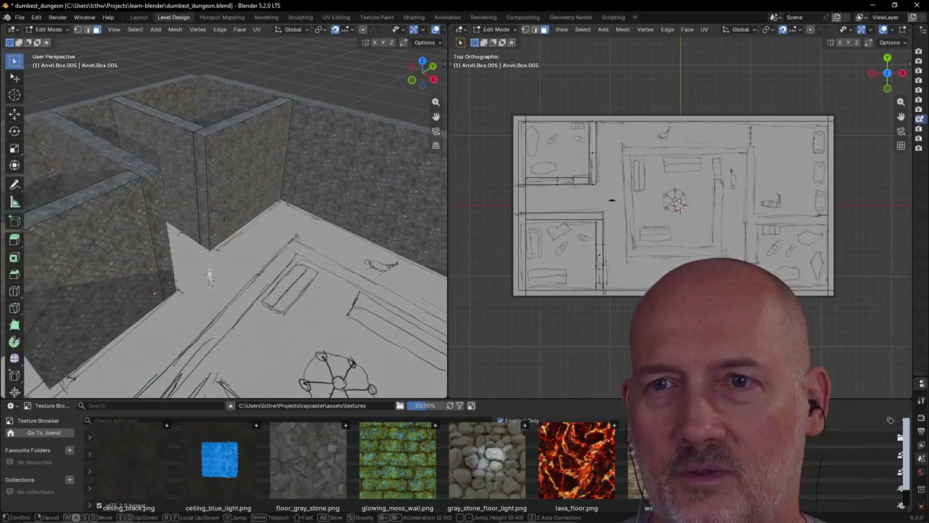
{"action": "key", "text": "a"}
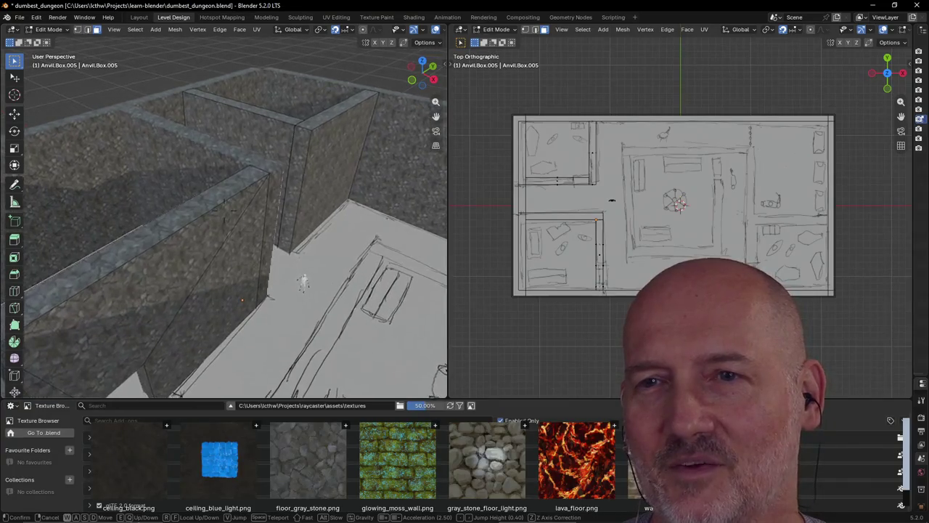
{"action": "key", "text": "a"}
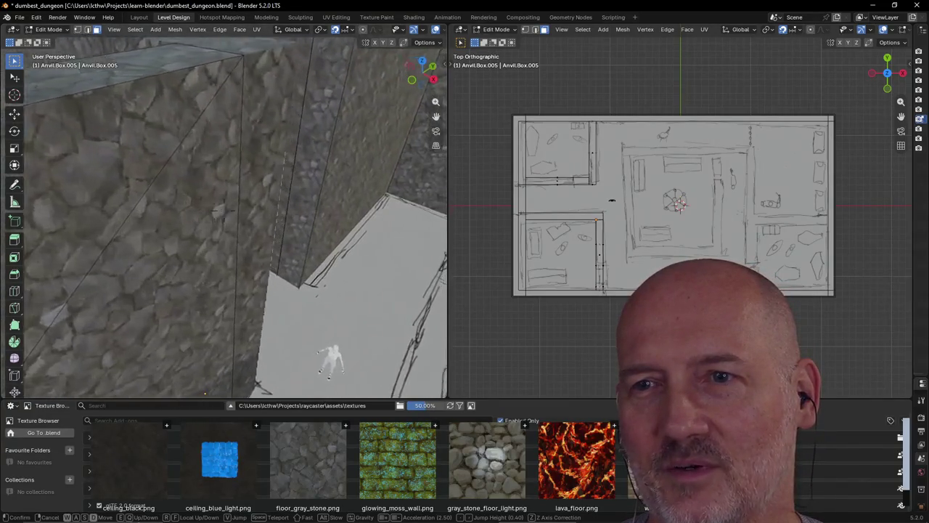
{"action": "key", "text": "s"}
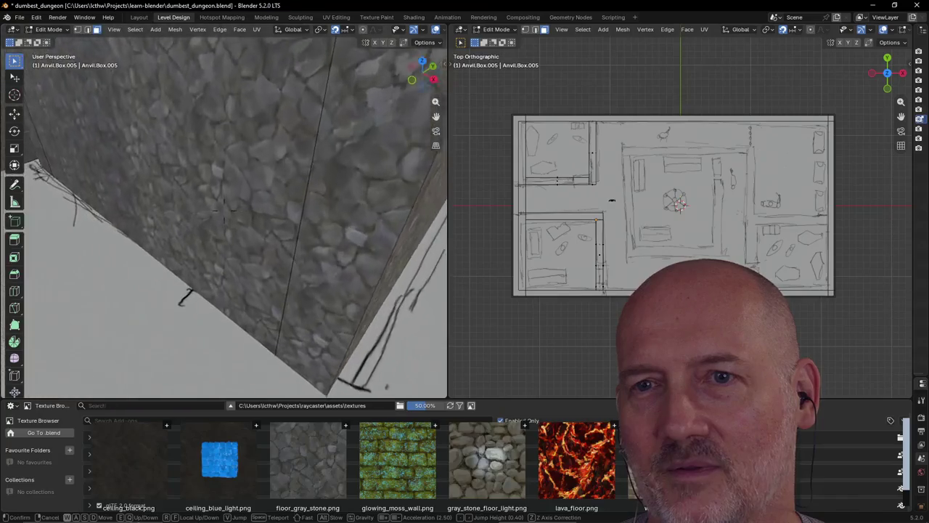
{"action": "left_click", "coordinate": [249, 254]}
{"action": "scroll", "coordinate": [196, 231], "scroll_direction": "up", "scroll_amount": 5}
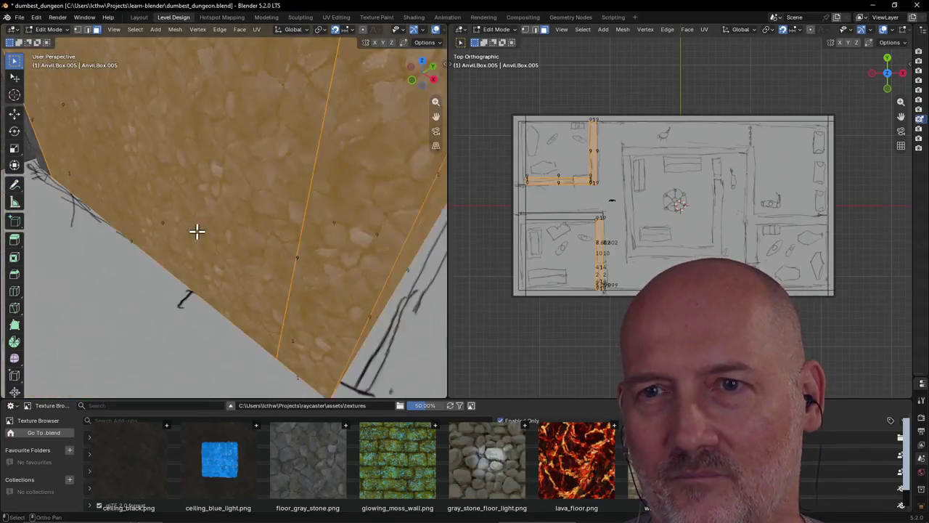
{"action": "scroll", "coordinate": [214, 157], "scroll_direction": "down", "scroll_amount": 3}
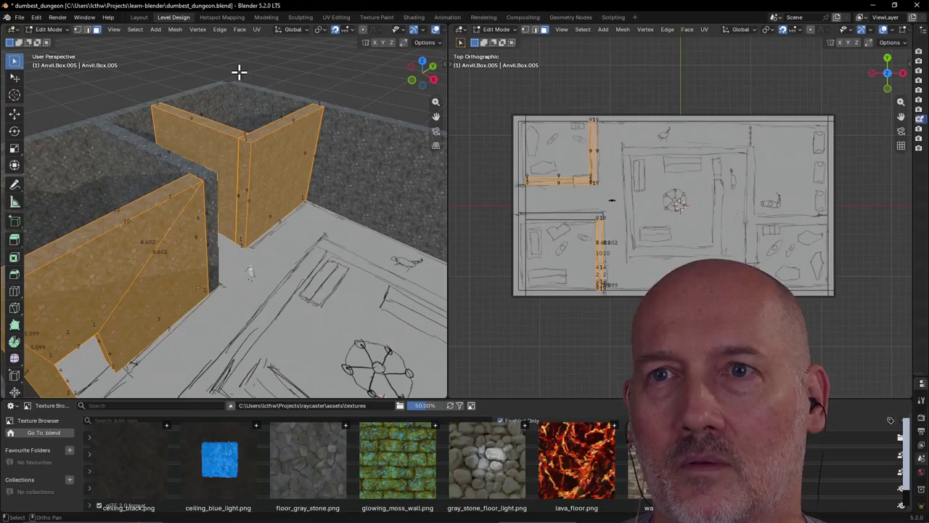
Step: Move in close to the stone wall corner and begin a Cube Cut box on it
{"action": "key", "text": "shift+grave"}
{"action": "key", "text": "w"}
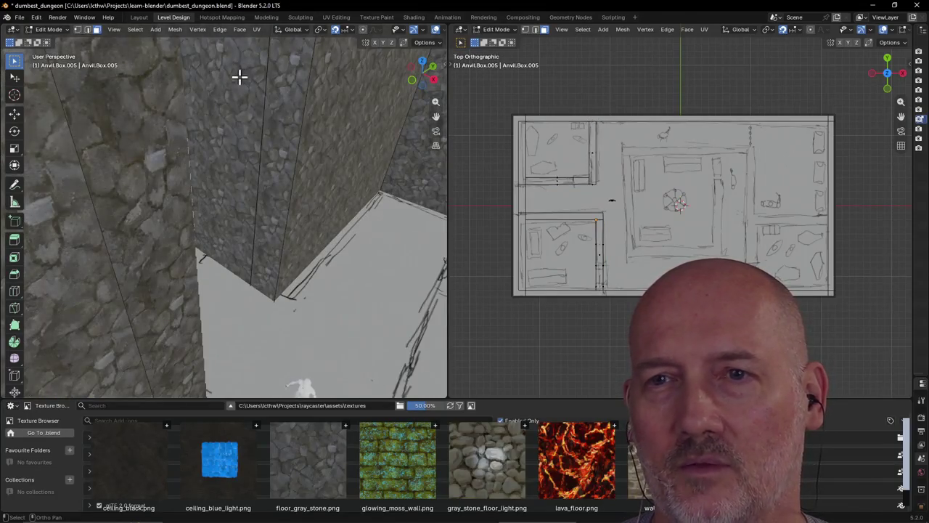
{"action": "mouse_move", "coordinate": [247, 89]}
{"action": "middle_mouse_down"}
{"action": "mouse_move", "coordinate": [218, 90]}
{"action": "mouse_move", "coordinate": [241, 88]}
{"action": "mouse_move", "coordinate": [187, 172]}
{"action": "middle_mouse_up"}
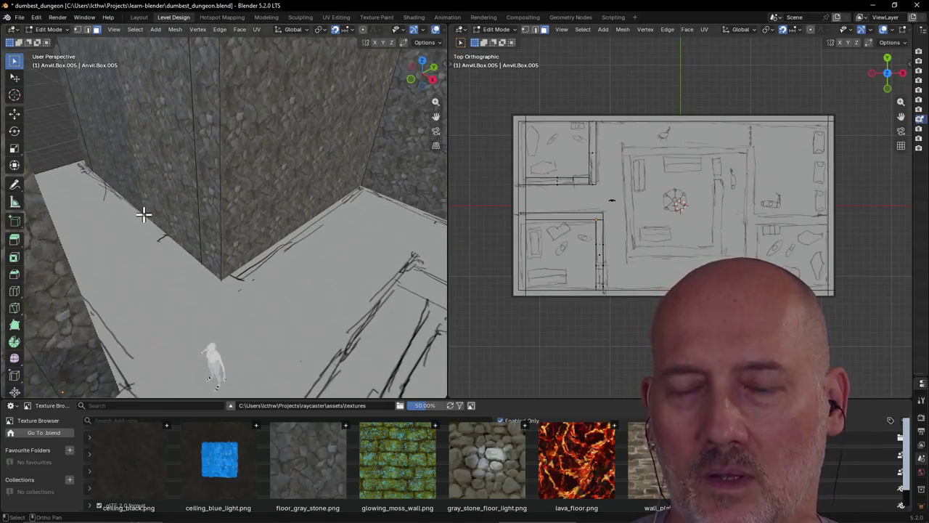
{"action": "key", "text": "ctrl+shift+c"}
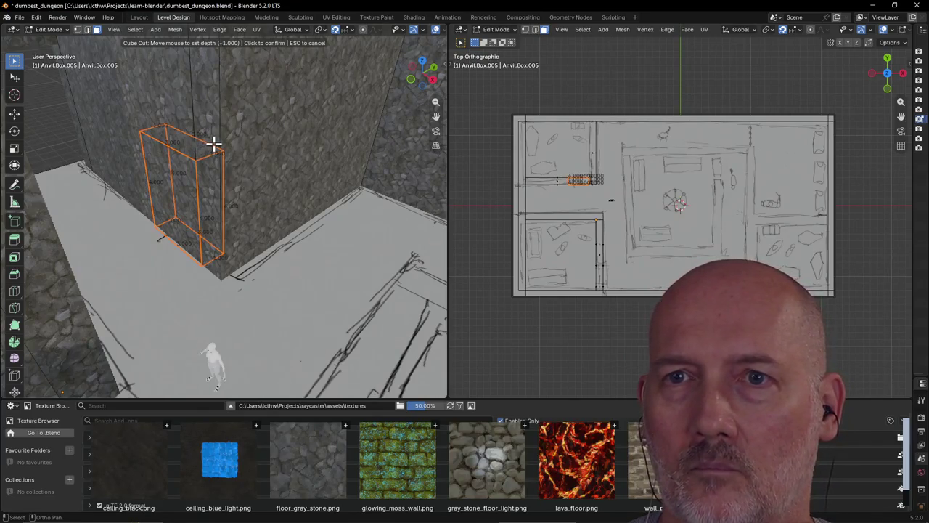
Step: Confirm the first doorway cut, inspect it, then undo it
{"action": "left_click", "coordinate": [214, 143]}
{"action": "mouse_move", "coordinate": [214, 143]}
{"action": "middle_mouse_down"}
{"action": "mouse_move", "coordinate": [201, 154]}
{"action": "mouse_move", "coordinate": [135, 157]}
{"action": "mouse_move", "coordinate": [203, 146]}
{"action": "mouse_move", "coordinate": [109, 199]}
{"action": "mouse_move", "coordinate": [124, 193]}
{"action": "middle_mouse_up"}
{"action": "scroll", "coordinate": [202, 154], "scroll_direction": "down", "scroll_amount": 5}
{"action": "scroll", "coordinate": [169, 148], "scroll_direction": "up", "scroll_amount": 5}
{"action": "scroll", "coordinate": [124, 183], "scroll_direction": "down", "scroll_amount": 2}
{"action": "scroll", "coordinate": [124, 182], "scroll_direction": "down", "scroll_amount": 3}
{"action": "scroll", "coordinate": [214, 182], "scroll_direction": "up", "scroll_amount": 4}
{"action": "middle_click_drag", "start_coordinate": [213, 183], "coordinate": [212, 189]}
{"action": "key", "text": "ctrl+z"}
Step: Redo the Cube Cut to open a doorway through the inner wall beside the corridor
{"action": "scroll", "coordinate": [216, 178], "scroll_direction": "up", "scroll_amount": 2}
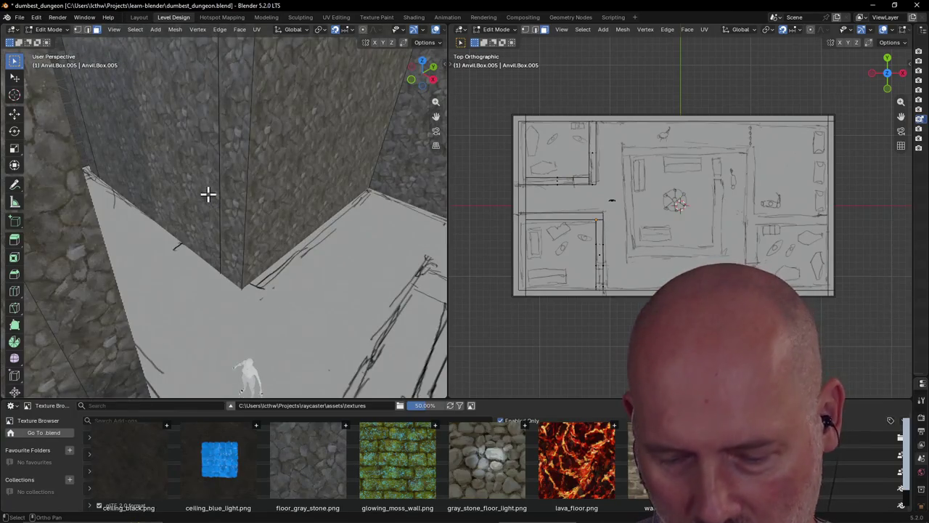
{"action": "key", "text": "c"}
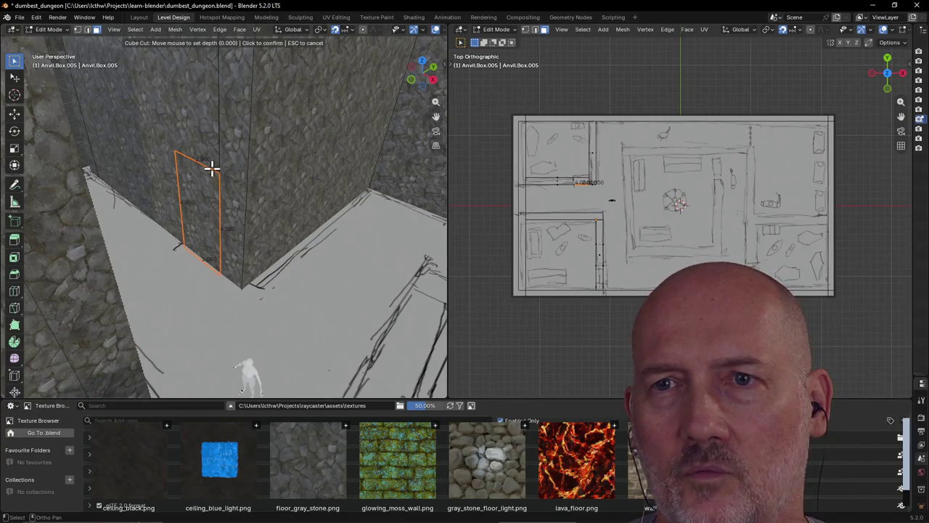
{"action": "left_click", "coordinate": [231, 159]}
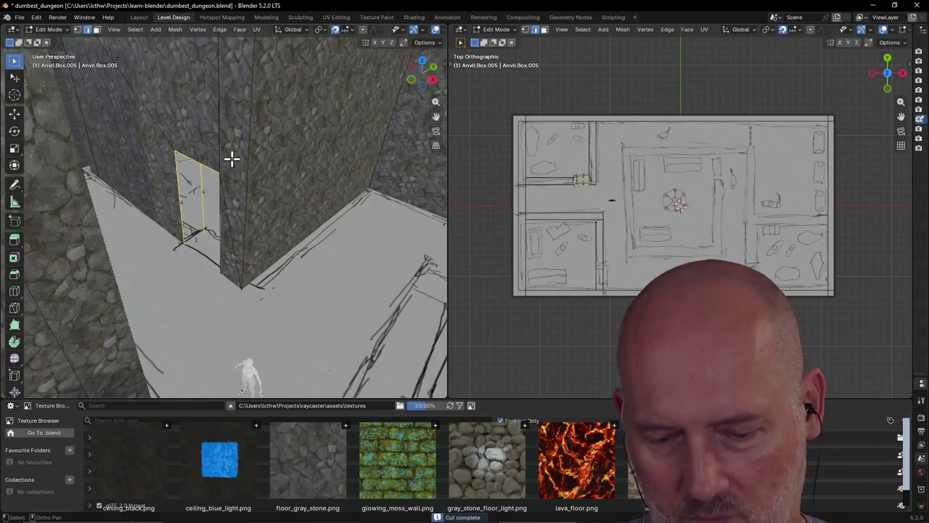
{"action": "scroll", "coordinate": [230, 247], "scroll_direction": "down", "scroll_amount": 5}
{"action": "mouse_move", "coordinate": [222, 257]}
{"action": "middle_mouse_down"}
{"action": "mouse_move", "coordinate": [209, 263]}
{"action": "mouse_move", "coordinate": [333, 258]}
{"action": "mouse_move", "coordinate": [284, 241]}
{"action": "middle_mouse_up"}
{"action": "scroll", "coordinate": [295, 261], "scroll_direction": "up", "scroll_amount": 3}
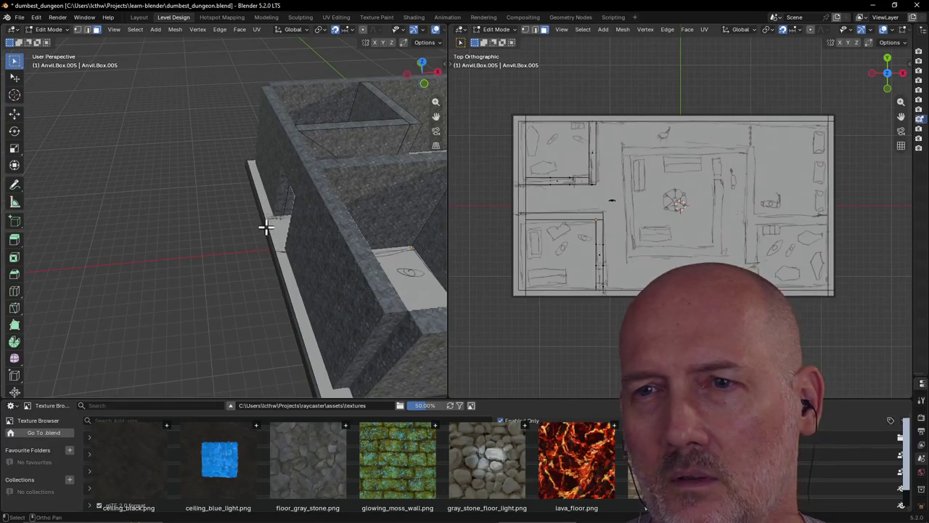
Step: Orbit and walk to an overhead view of the floor plan above the central room's top edge
{"action": "scroll", "coordinate": [368, 220], "scroll_direction": "down", "scroll_amount": 5}
{"action": "middle_click_drag", "start_coordinate": [367, 220], "coordinate": [260, 227]}
{"action": "middle_click_drag", "start_coordinate": [282, 284], "coordinate": [281, 280]}
{"action": "scroll", "coordinate": [281, 279], "scroll_direction": "up", "scroll_amount": 3}
{"action": "scroll", "coordinate": [281, 275], "scroll_direction": "up", "scroll_amount": 2}
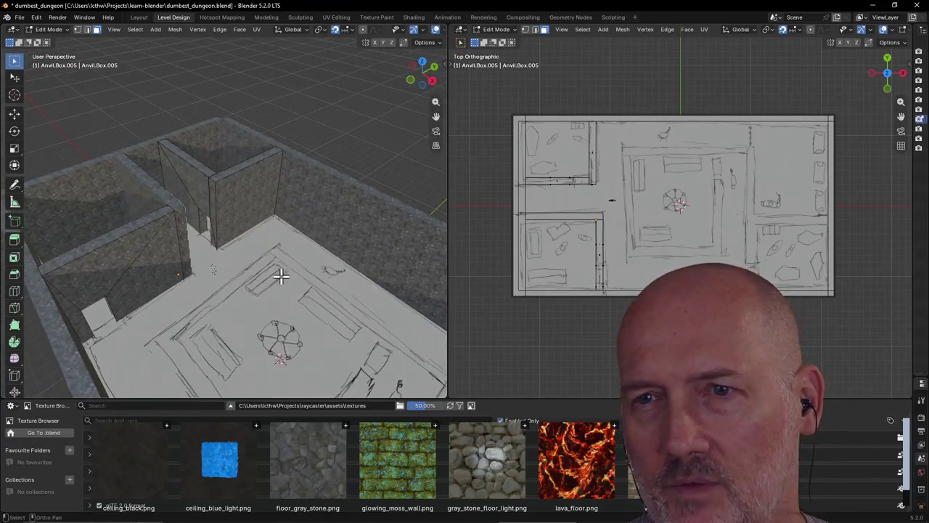
{"action": "key", "text": "shift+grave"}
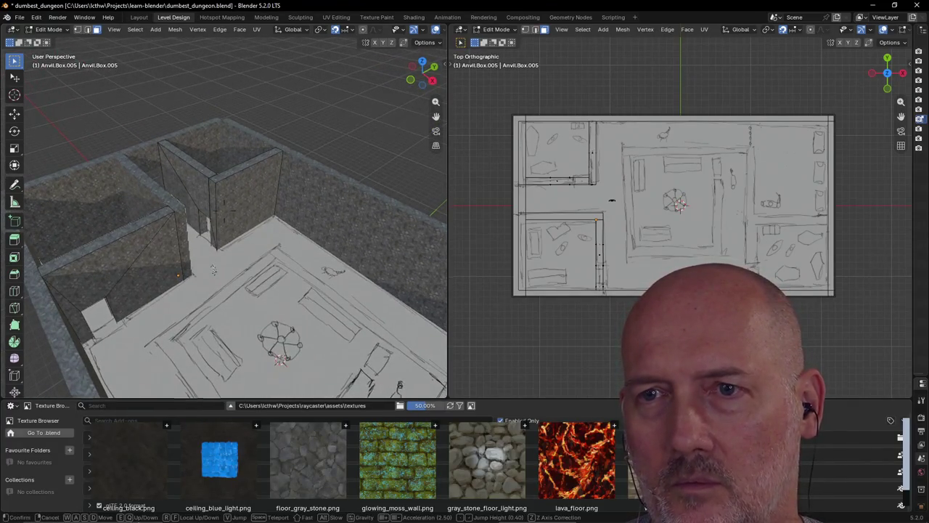
{"action": "left_click", "coordinate": [108, 195]}
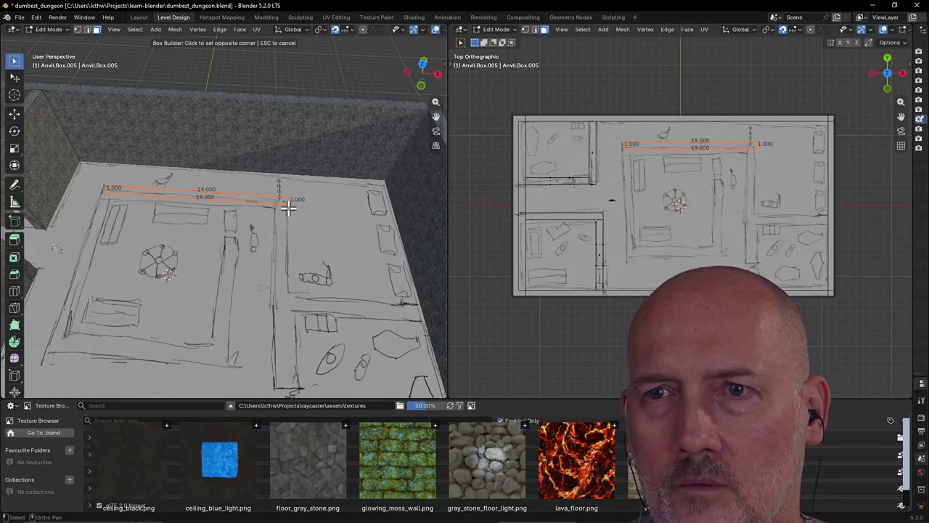
Step: Build a first version of the top wall, undo it, and cancel a restarted box
{"action": "left_click", "coordinate": [288, 208]}
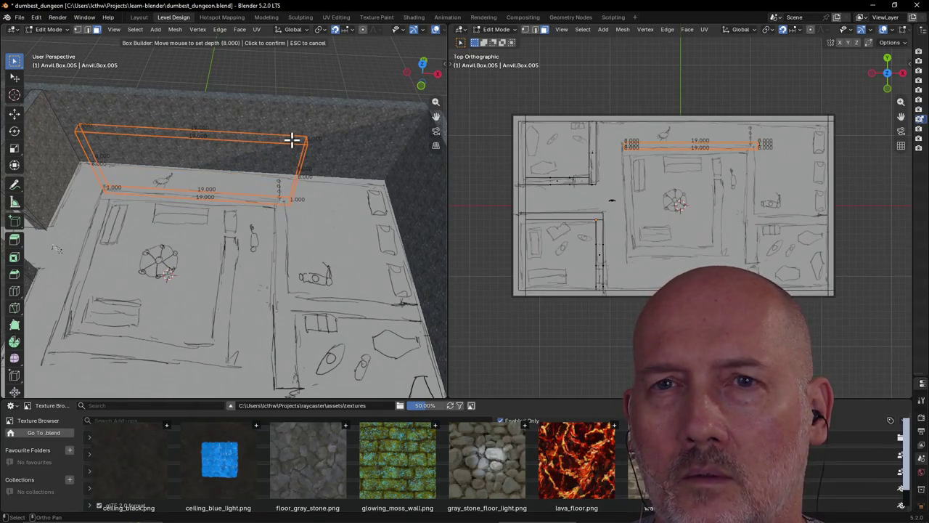
{"action": "left_click", "coordinate": [291, 139]}
{"action": "mouse_move", "coordinate": [291, 139]}
{"action": "middle_mouse_down"}
{"action": "mouse_move", "coordinate": [234, 108]}
{"action": "mouse_move", "coordinate": [237, 132]}
{"action": "mouse_move", "coordinate": [263, 100]}
{"action": "mouse_move", "coordinate": [266, 121]}
{"action": "middle_mouse_up"}
{"action": "scroll", "coordinate": [237, 132], "scroll_direction": "up", "scroll_amount": 2}
{"action": "scroll", "coordinate": [263, 99], "scroll_direction": "down", "scroll_amount": 2}
{"action": "key", "text": "ctrl+z"}
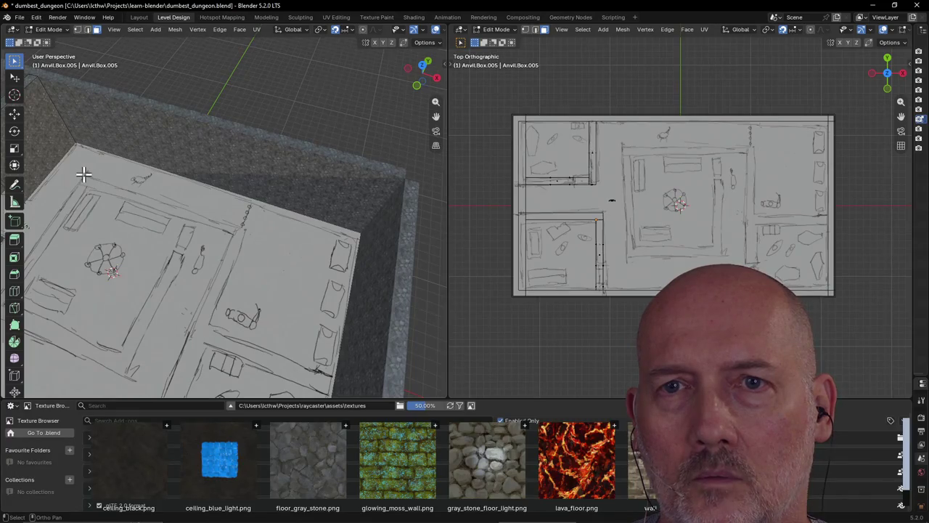
{"action": "key", "text": "Escape"}
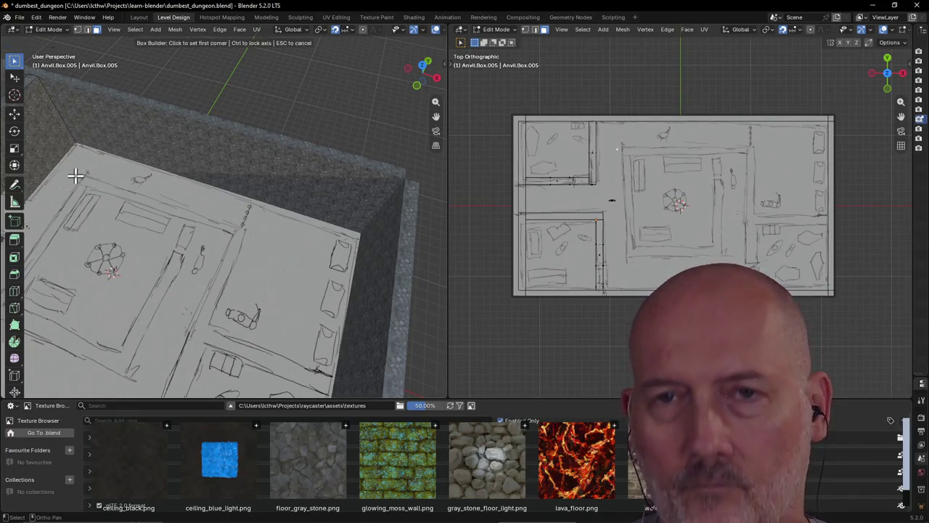
{"action": "left_click", "coordinate": [86, 174]}
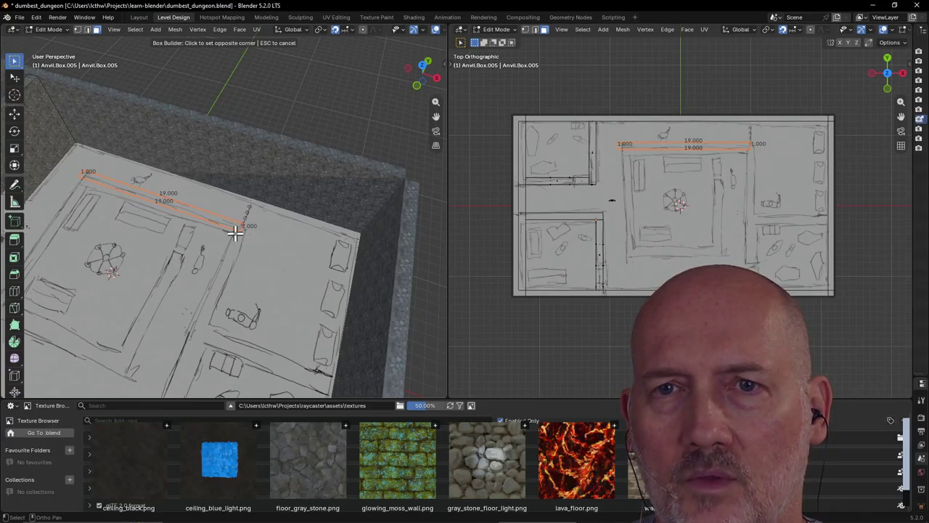
{"action": "key", "text": "Escape"}
Step: Create the wall 19.000 long and 10.000 high along the central room's top edge
{"action": "left_click", "coordinate": [92, 181]}
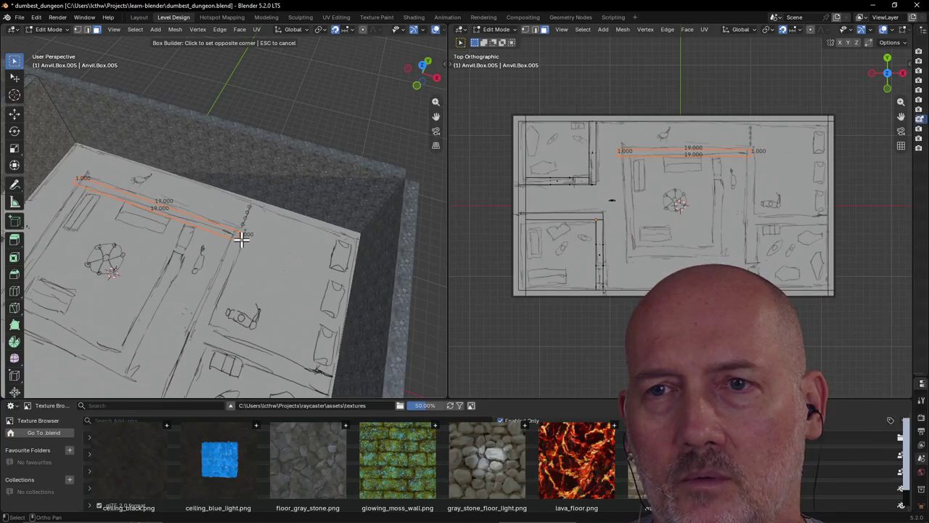
{"action": "left_click", "coordinate": [241, 240]}
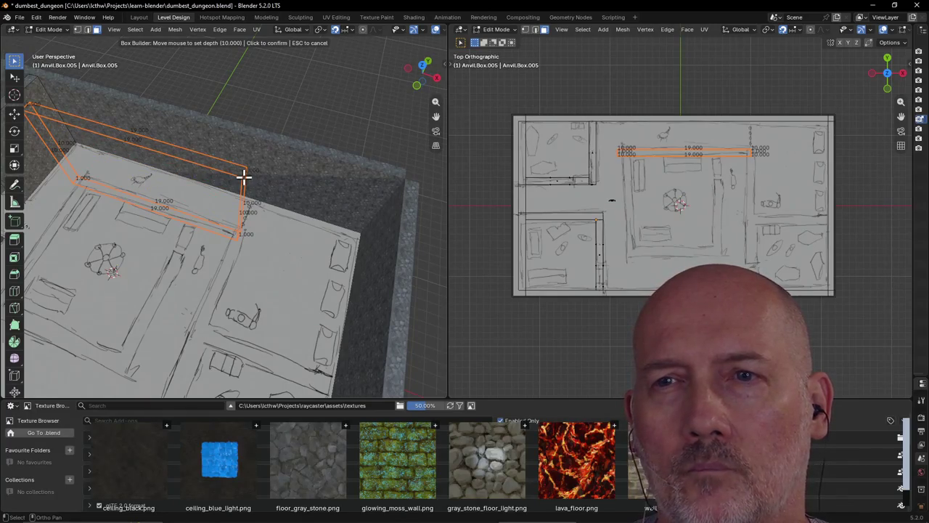
{"action": "left_click", "coordinate": [244, 176]}
{"action": "mouse_move", "coordinate": [243, 178]}
{"action": "middle_mouse_down"}
{"action": "mouse_move", "coordinate": [275, 152]}
{"action": "mouse_move", "coordinate": [271, 176]}
{"action": "mouse_move", "coordinate": [250, 172]}
{"action": "mouse_move", "coordinate": [255, 190]}
{"action": "mouse_move", "coordinate": [296, 190]}
{"action": "mouse_move", "coordinate": [321, 214]}
{"action": "mouse_move", "coordinate": [283, 198]}
{"action": "mouse_move", "coordinate": [301, 196]}
{"action": "mouse_move", "coordinate": [211, 259]}
{"action": "mouse_move", "coordinate": [187, 249]}
{"action": "mouse_move", "coordinate": [189, 214]}
{"action": "mouse_move", "coordinate": [165, 222]}
{"action": "mouse_move", "coordinate": [170, 211]}
{"action": "mouse_move", "coordinate": [147, 208]}
{"action": "middle_mouse_up"}
{"action": "scroll", "coordinate": [254, 191], "scroll_direction": "up", "scroll_amount": 3}
{"action": "scroll", "coordinate": [218, 190], "scroll_direction": "down", "scroll_amount": 4}
{"action": "scroll", "coordinate": [276, 187], "scroll_direction": "up", "scroll_amount": 2}
{"action": "scroll", "coordinate": [277, 190], "scroll_direction": "up", "scroll_amount": 2}
{"action": "scroll", "coordinate": [277, 190], "scroll_direction": "down", "scroll_amount": 4}
{"action": "scroll", "coordinate": [193, 267], "scroll_direction": "up", "scroll_amount": 4}
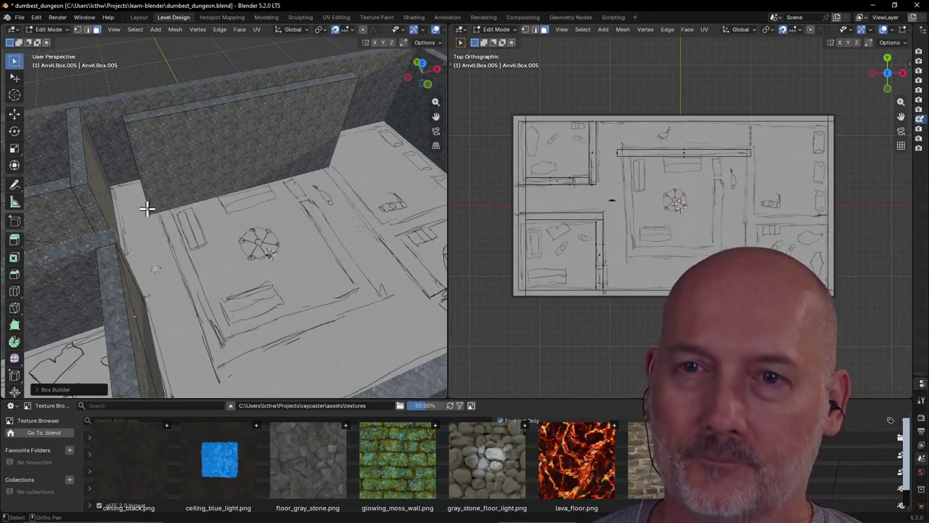
{"action": "scroll", "coordinate": [160, 204], "scroll_direction": "down", "scroll_amount": 4}
{"action": "middle_click_drag", "start_coordinate": [172, 199], "coordinate": [193, 217]}
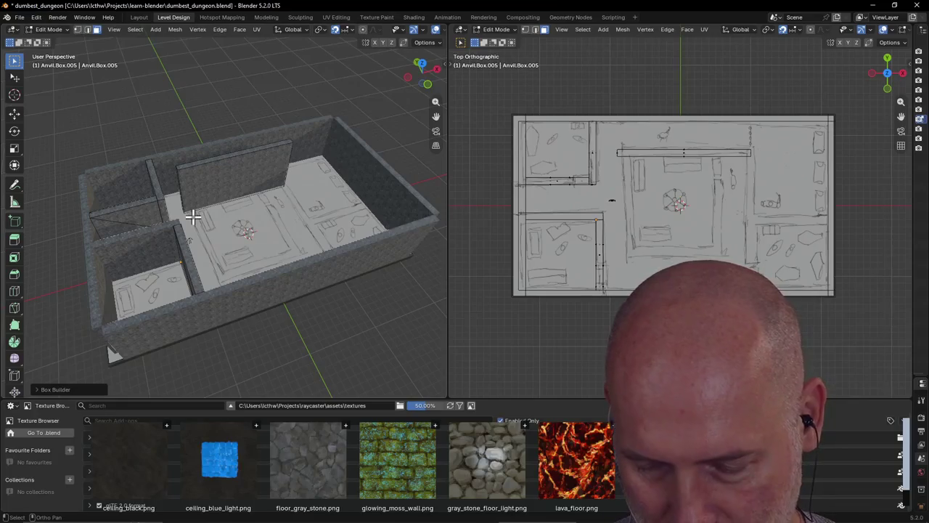
{"action": "key", "text": "ctrl"}
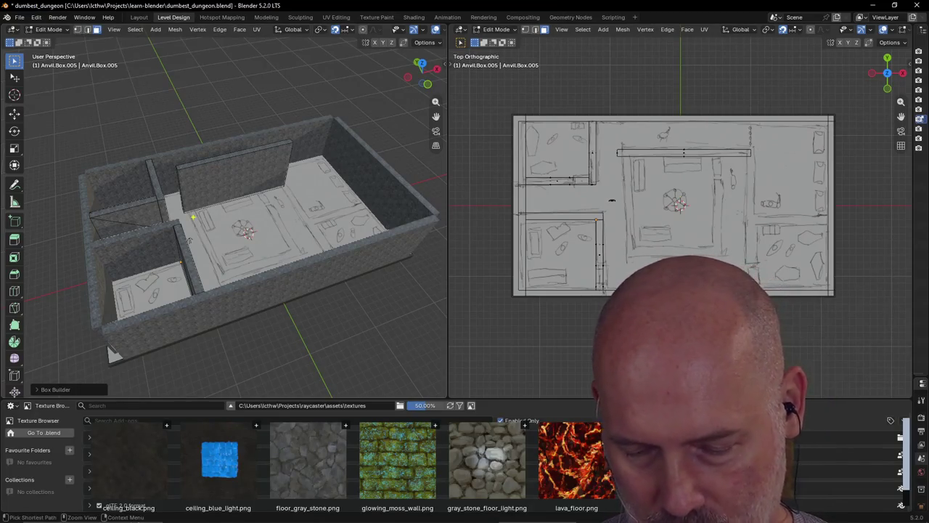
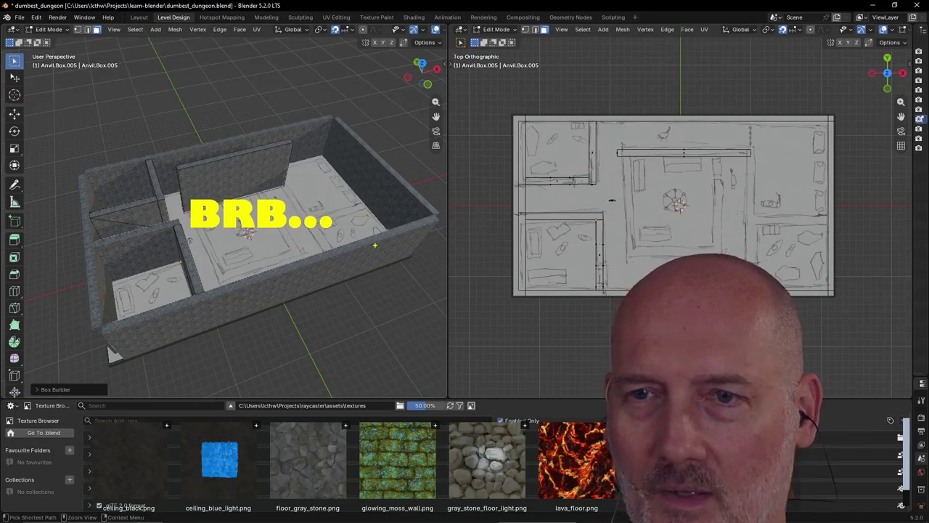
Step: Zoom in on the dungeon floor and select the tall wall face in the room
{"action": "mouse_move", "coordinate": [374, 244]}
{"action": "middle_mouse_down", "text": "ctrl"}
{"action": "mouse_move", "coordinate": [291, 211]}
{"action": "mouse_move", "coordinate": [323, 182]}
{"action": "mouse_move", "coordinate": [290, 210]}
{"action": "mouse_move", "coordinate": [336, 207]}
{"action": "mouse_move", "coordinate": [287, 173]}
{"action": "mouse_move", "coordinate": [301, 155]}
{"action": "middle_mouse_up", "text": "ctrl"}
{"action": "scroll", "coordinate": [341, 208], "scroll_direction": "up", "scroll_amount": 5}
{"action": "scroll", "coordinate": [357, 203], "scroll_direction": "up", "scroll_amount": 2}
{"action": "left_click", "coordinate": [288, 173]}
{"action": "scroll", "coordinate": [191, 170], "scroll_direction": "down", "scroll_amount": 3}
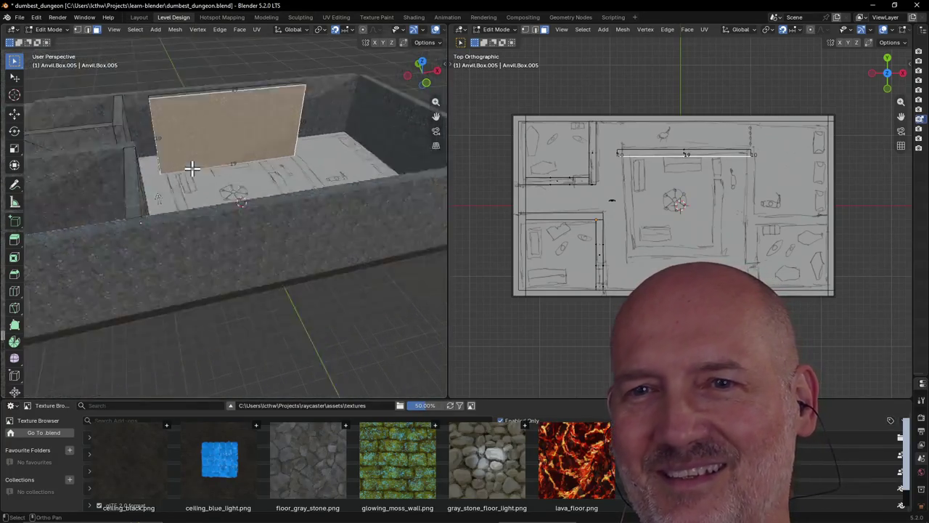
{"action": "scroll", "coordinate": [255, 183], "scroll_direction": "down", "scroll_amount": 2}
{"action": "mouse_move", "coordinate": [255, 182]}
{"action": "middle_mouse_down"}
{"action": "mouse_move", "coordinate": [328, 182]}
{"action": "mouse_move", "coordinate": [300, 178]}
{"action": "middle_mouse_up"}
{"action": "scroll", "coordinate": [344, 190], "scroll_direction": "up", "scroll_amount": 4}
Step: Walk through the dungeon corridor past the stone pillar to inspect the walls
{"action": "key", "text": "shift+grave"}
{"action": "key", "text": "s"}
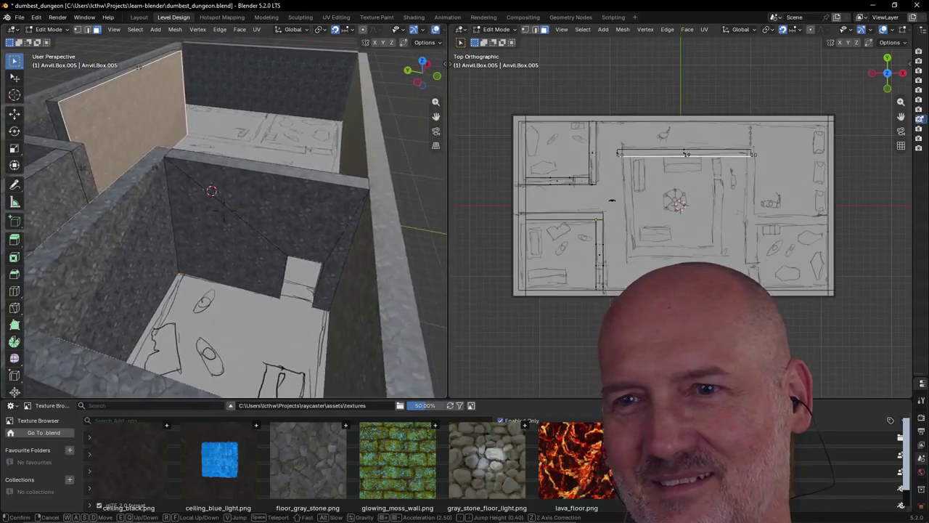
{"action": "key", "text": "s"}
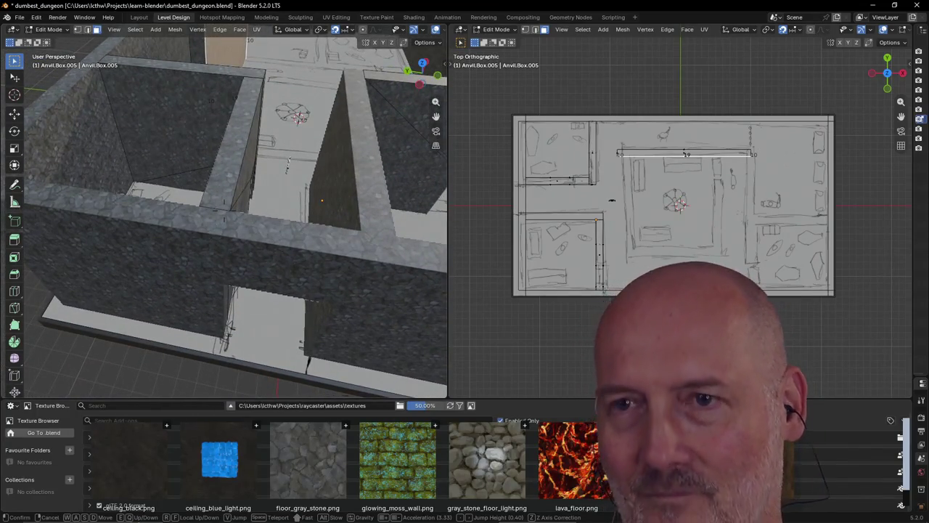
{"action": "key", "text": "w"}
{"action": "key", "text": "s"}
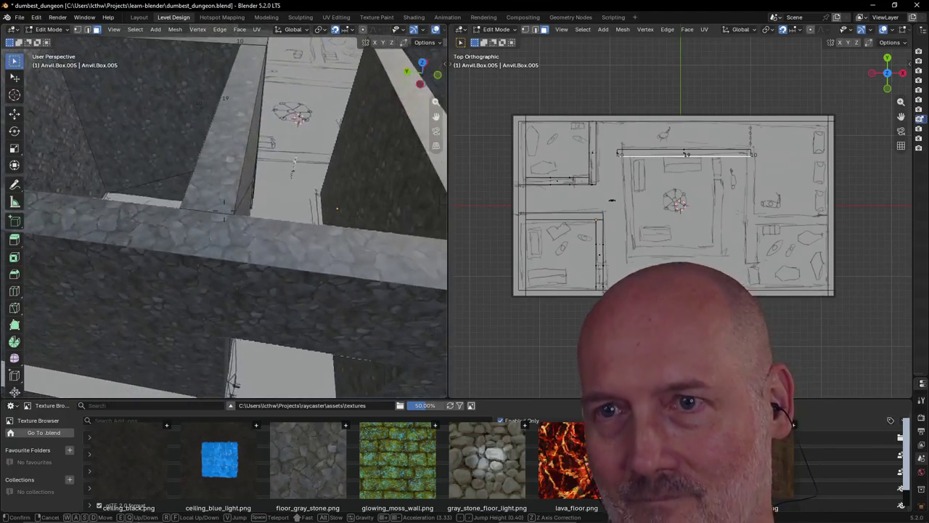
{"action": "key", "text": "w"}
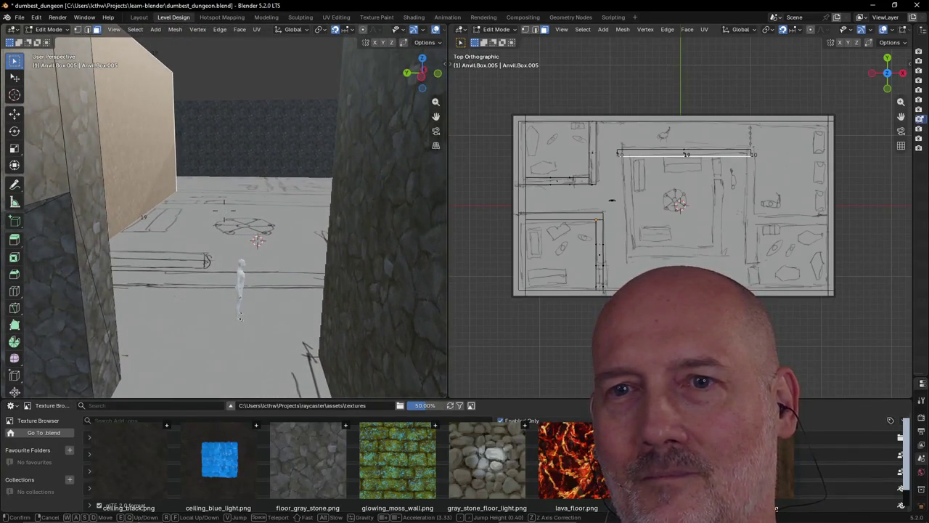
{"action": "key", "text": "a"}
{"action": "key", "text": "d"}
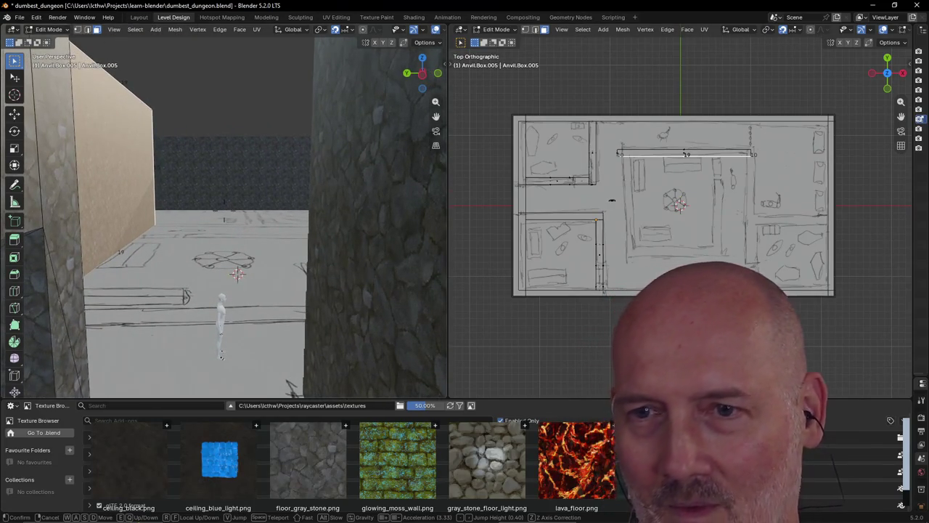
{"action": "key", "text": "Escape"}
Step: Pull back to an overview of the whole dungeon box
{"action": "scroll", "coordinate": [225, 218], "scroll_direction": "up", "scroll_amount": 3}
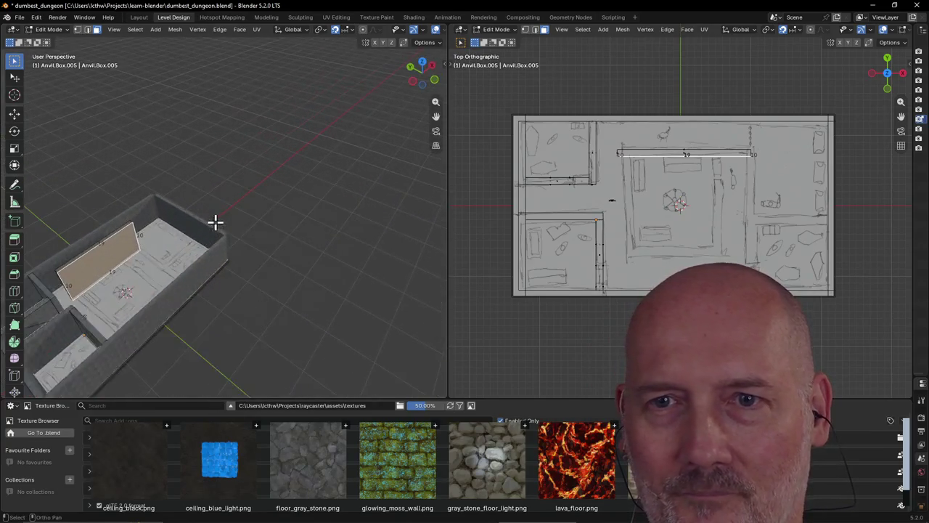
{"action": "scroll", "coordinate": [167, 247], "scroll_direction": "up", "scroll_amount": 2}
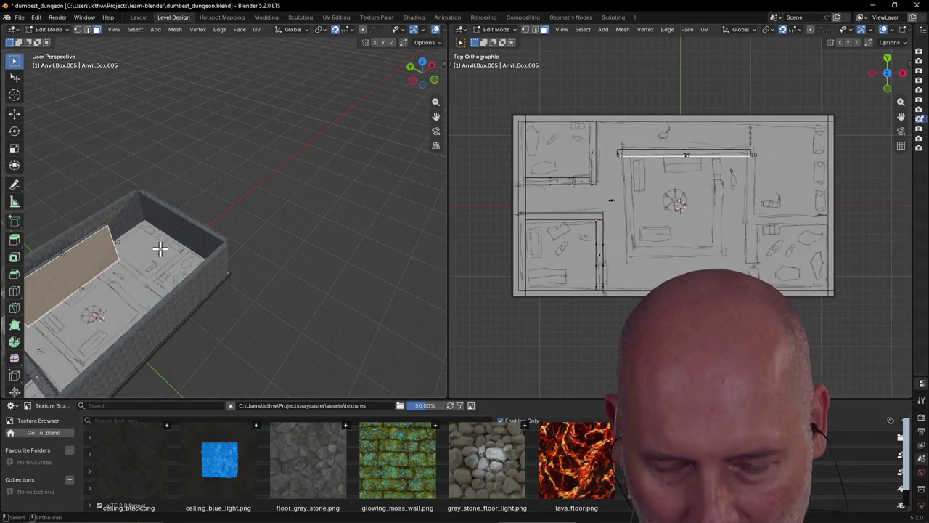
{"action": "scroll", "coordinate": [185, 227], "scroll_direction": "up", "scroll_amount": 2}
{"action": "scroll", "coordinate": [140, 239], "scroll_direction": "up", "scroll_amount": 2}
{"action": "scroll", "coordinate": [138, 239], "scroll_direction": "down", "scroll_amount": 3}
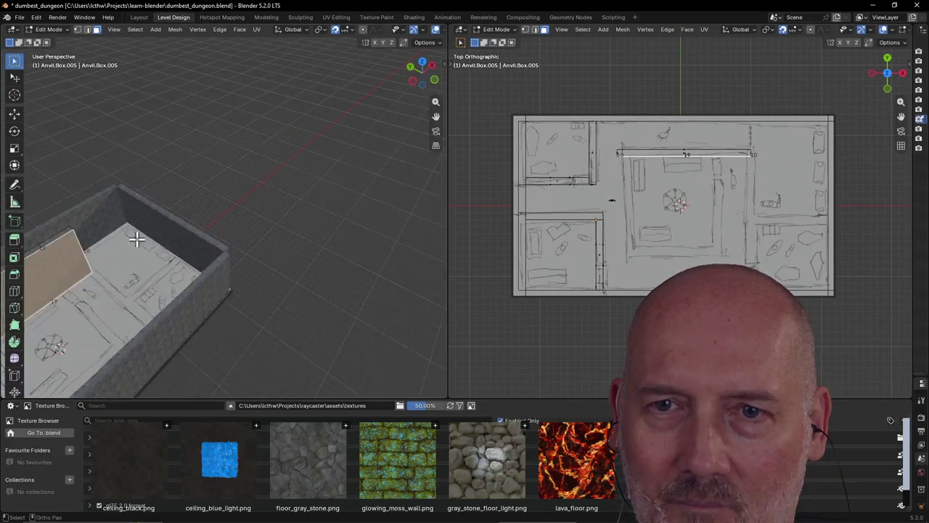
{"action": "scroll", "coordinate": [138, 240], "scroll_direction": "down", "scroll_amount": 3}
{"action": "middle_click_drag", "start_coordinate": [138, 239], "coordinate": [376, 222]}
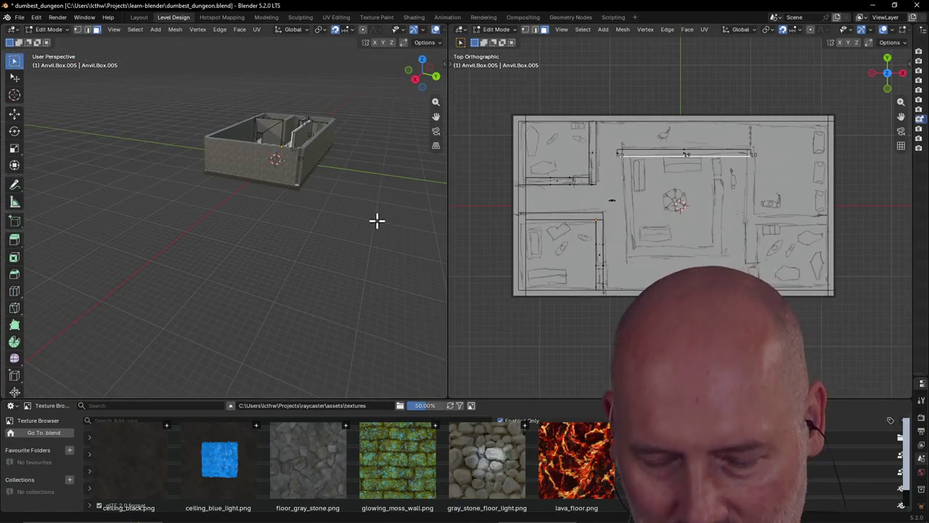
Step: Walk up to the dungeon wall, then select everything and clear the selection
{"action": "key", "text": "shift+grave"}
{"action": "key", "text": "w"}
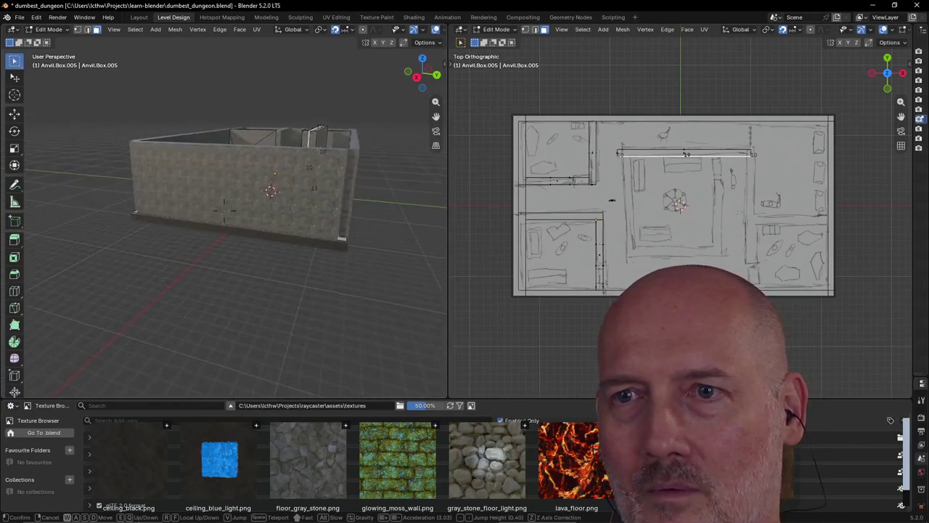
{"action": "left_click", "coordinate": [376, 222]}
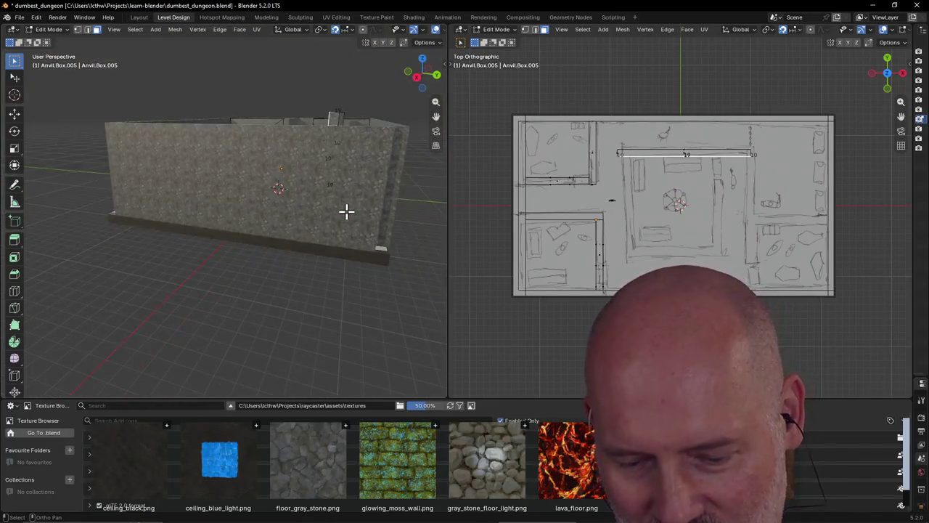
{"action": "key", "text": "ctrl+z"}
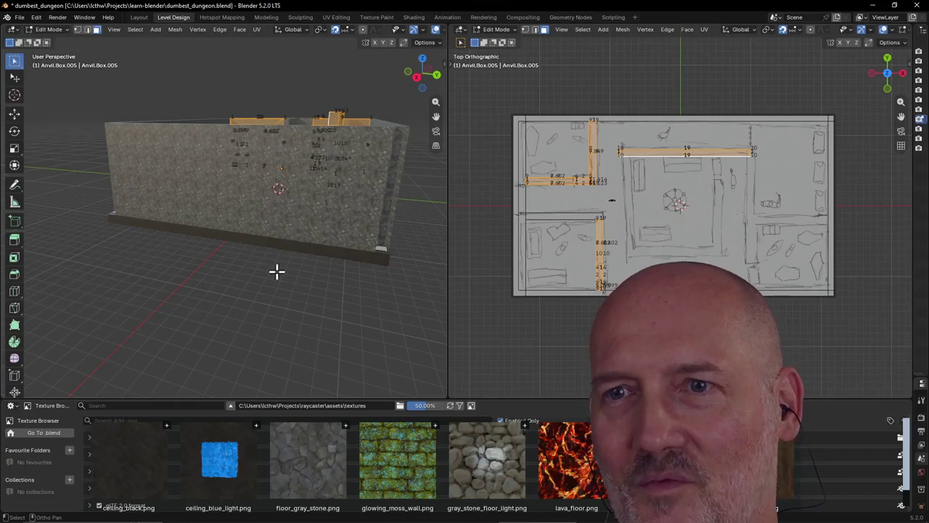
{"action": "left_click", "coordinate": [272, 272]}
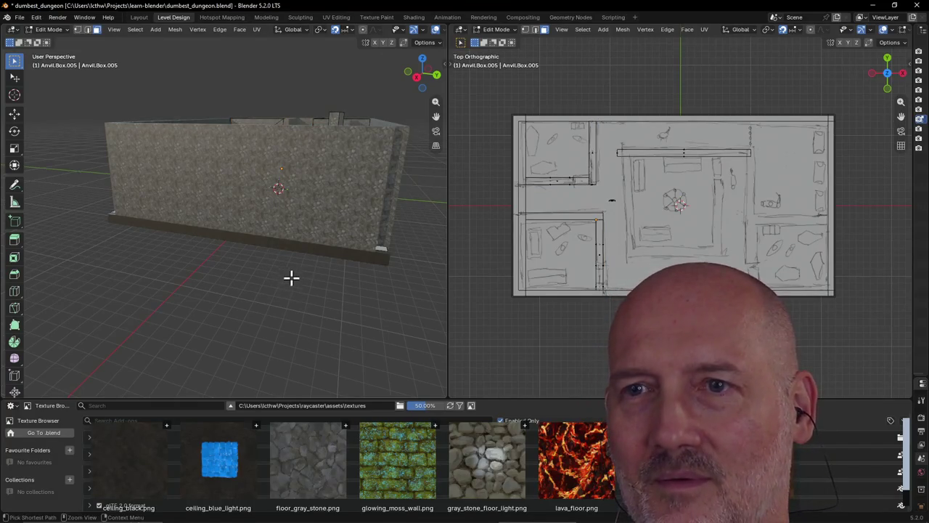
Step: Orbit above the box interior and activate the Box Builder tool
{"action": "mouse_move", "coordinate": [297, 273]}
{"action": "middle_mouse_down"}
{"action": "mouse_move", "coordinate": [306, 277]}
{"action": "mouse_move", "coordinate": [276, 297]}
{"action": "mouse_move", "coordinate": [283, 293]}
{"action": "middle_mouse_up"}
{"action": "scroll", "coordinate": [276, 296], "scroll_direction": "up", "scroll_amount": 5}
{"action": "scroll", "coordinate": [276, 297], "scroll_direction": "down", "scroll_amount": 5}
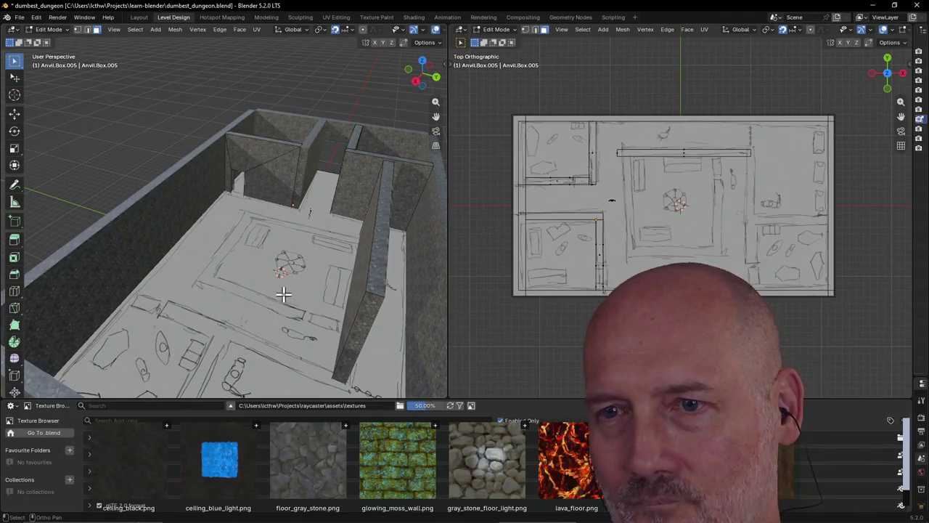
{"action": "scroll", "coordinate": [283, 294], "scroll_direction": "down", "scroll_amount": 3}
{"action": "scroll", "coordinate": [283, 293], "scroll_direction": "up", "scroll_amount": 3}
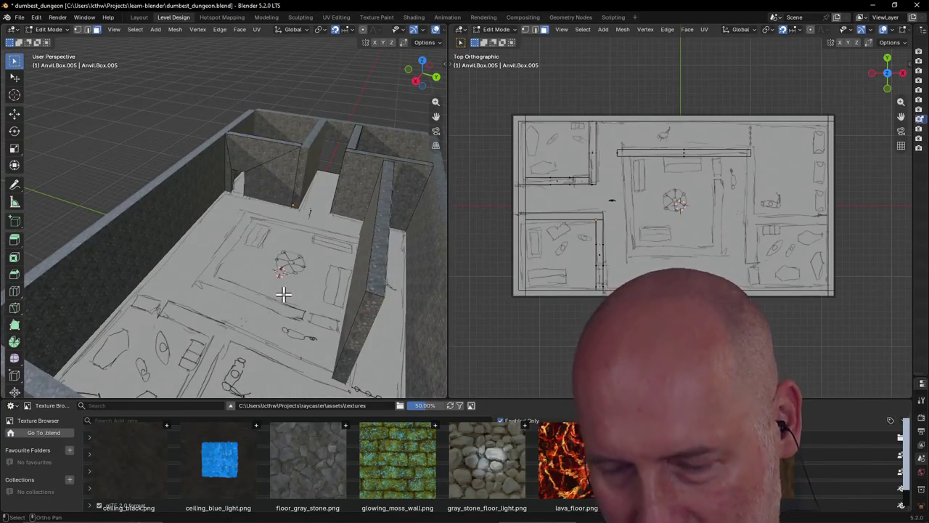
{"action": "key", "text": "b"}
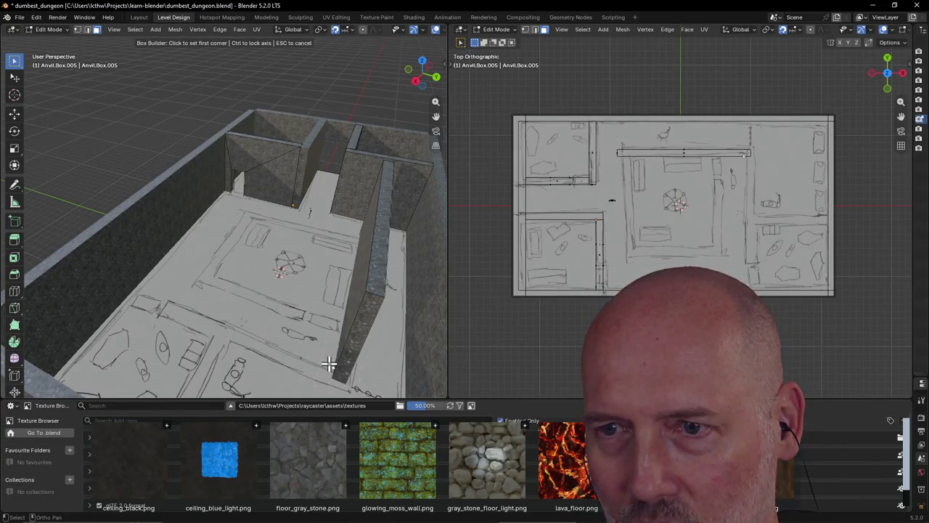
Step: Draw a box wall along the central room's right edge, setting base corners and height
{"action": "left_click", "coordinate": [330, 362]}
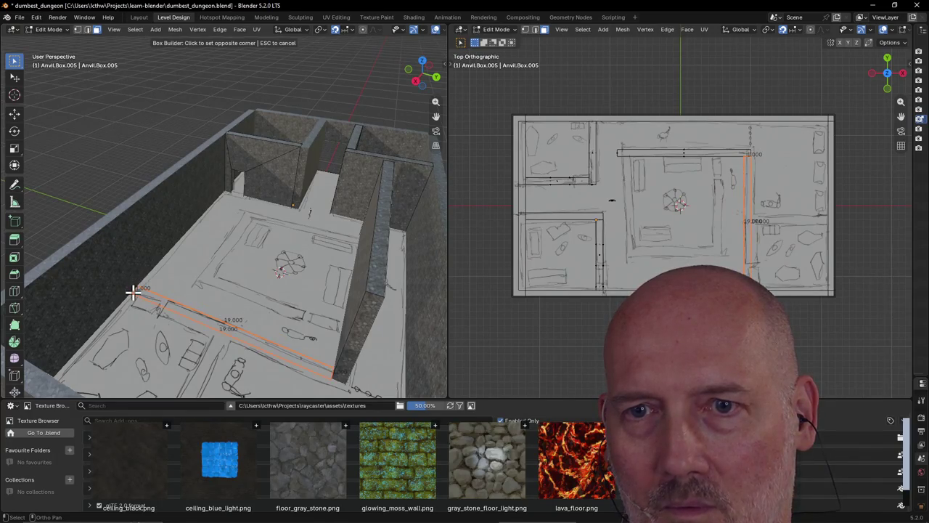
{"action": "left_click", "coordinate": [132, 292]}
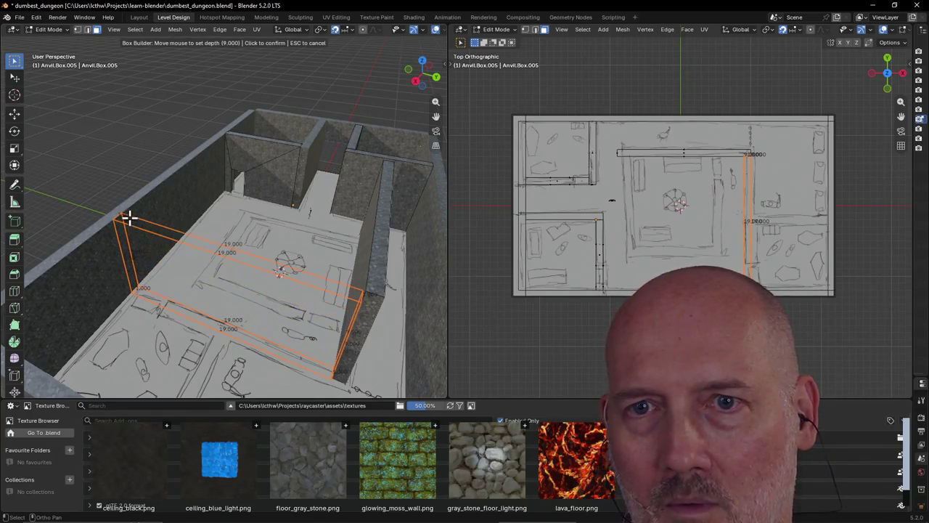
{"action": "left_click", "coordinate": [128, 217]}
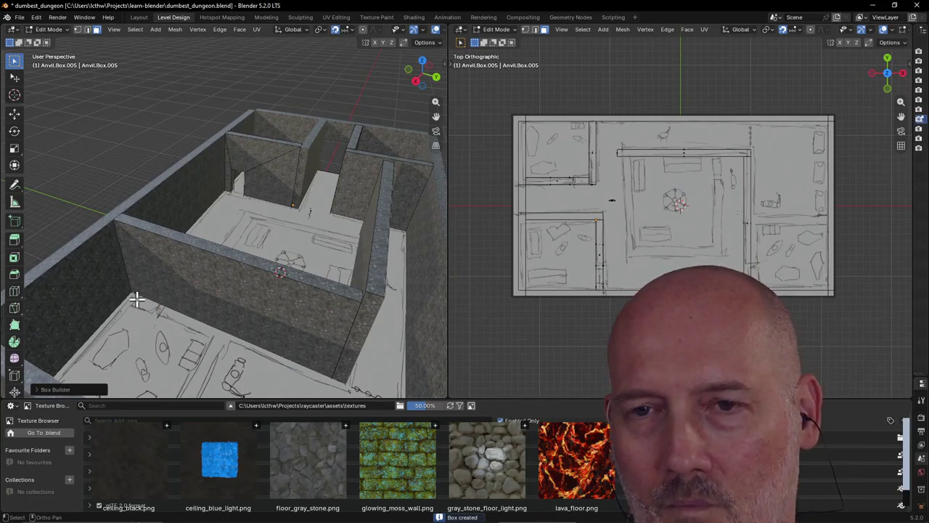
Step: Walk down near the floor to inspect the new wall, then switch to Object Mode
{"action": "key", "text": "shift+grave"}
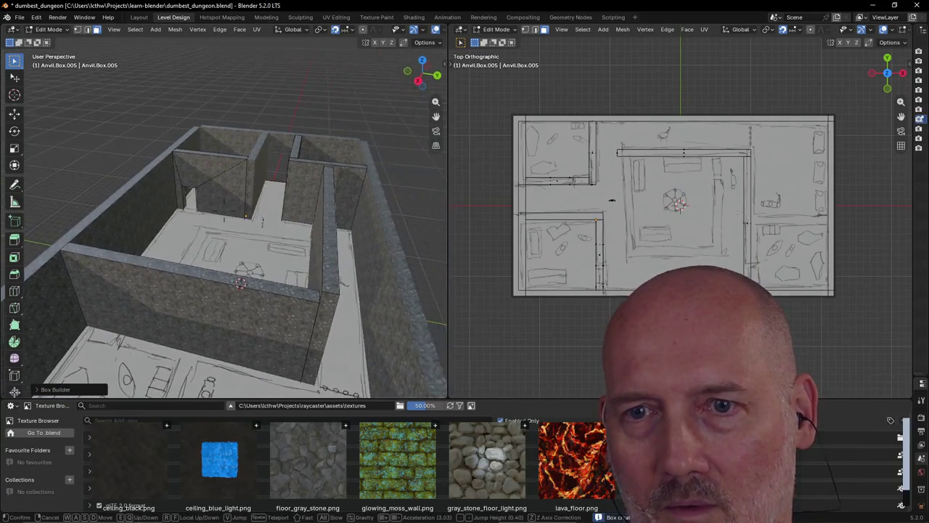
{"action": "key", "text": "w"}
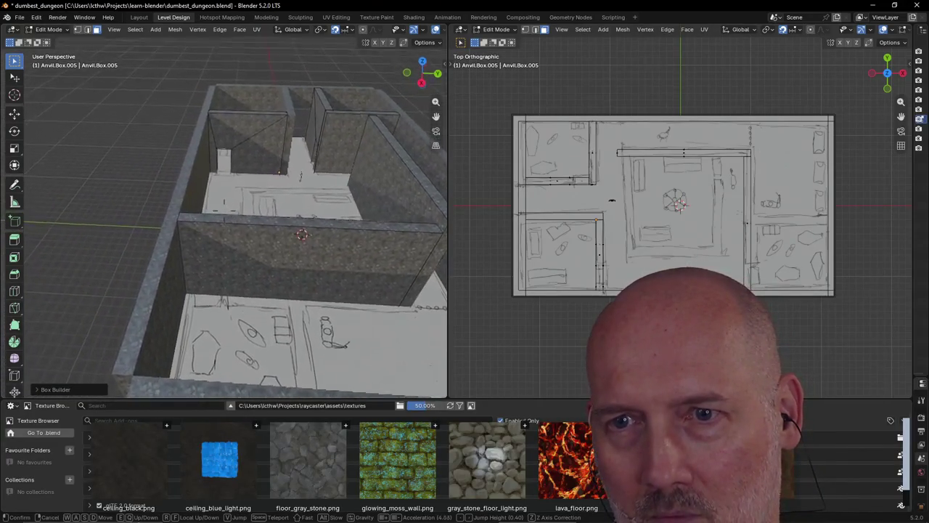
{"action": "key", "text": "q"}
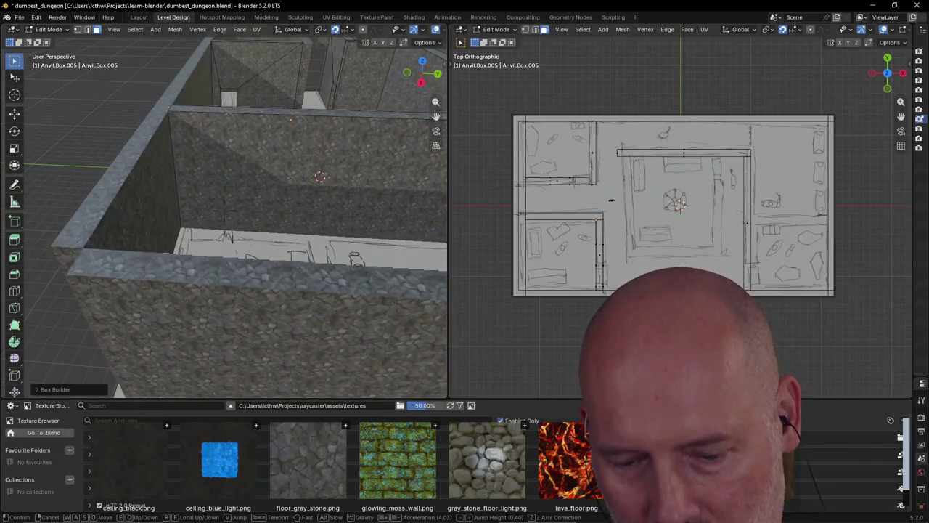
{"action": "key", "text": "q"}
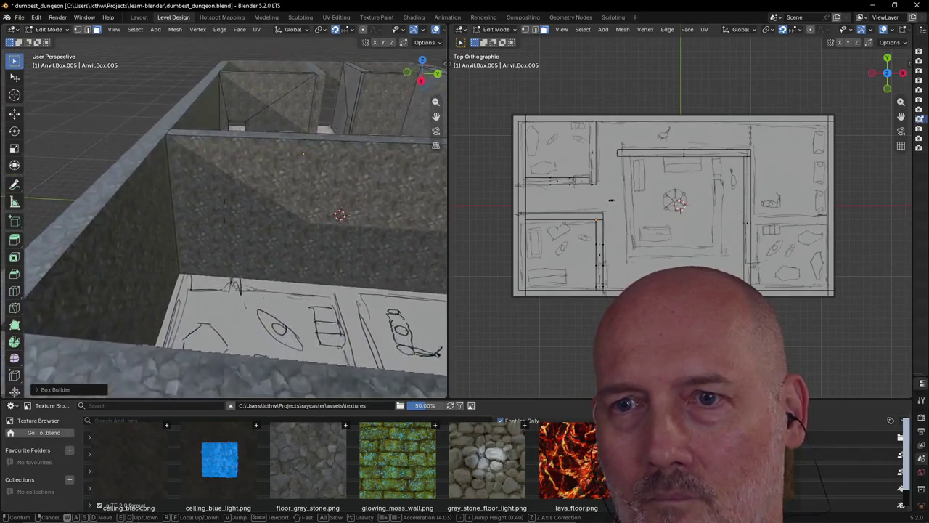
{"action": "left_click", "coordinate": [224, 212]}
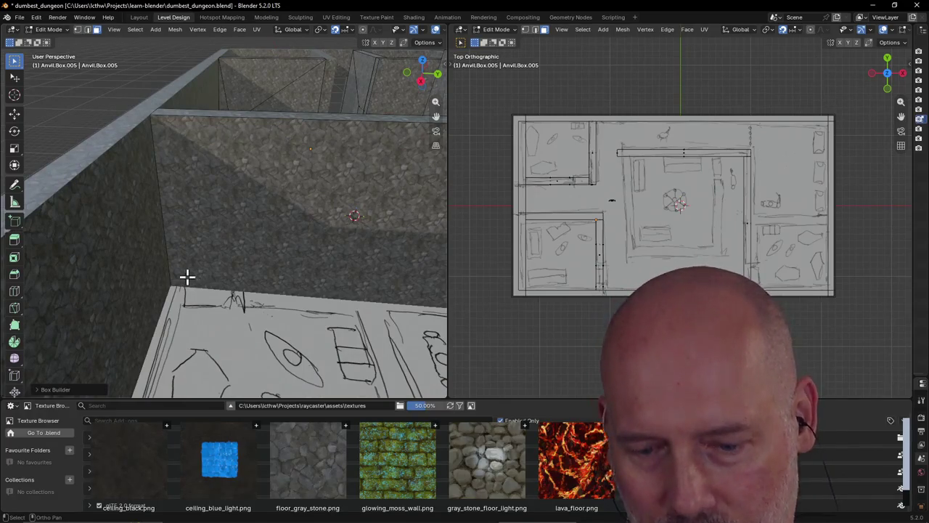
{"action": "key", "text": "Tab"}
{"action": "key", "text": "c"}
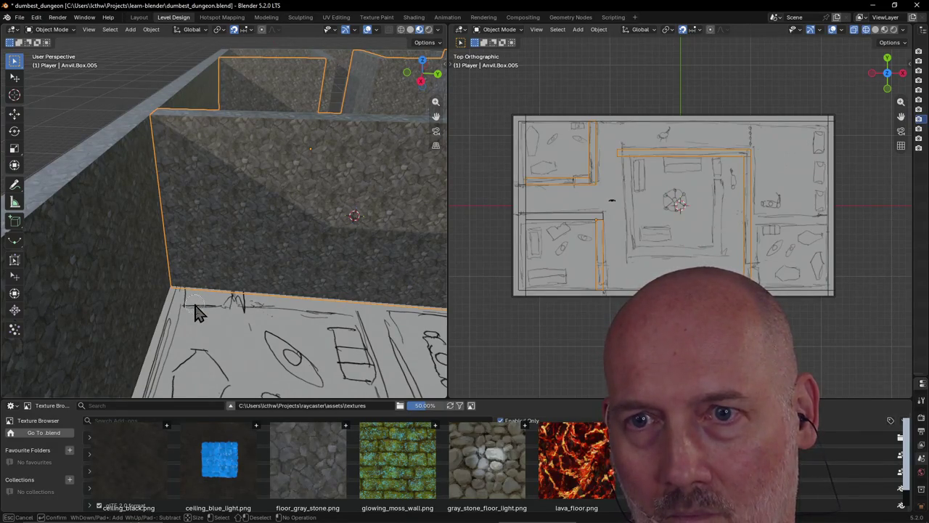
Step: Return to Edit Mode and carve a first cut into the inner wall
{"action": "key", "text": "Escape"}
{"action": "key", "text": "Tab"}
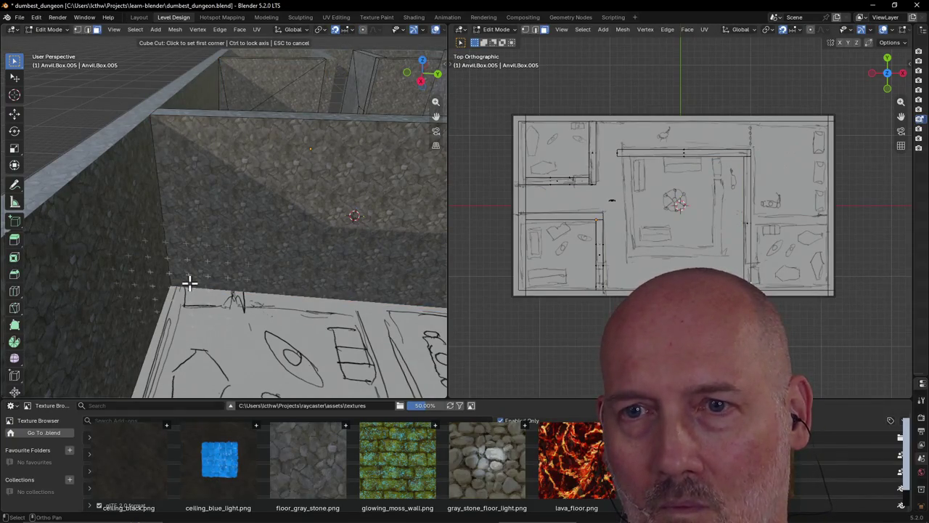
{"action": "left_click", "coordinate": [189, 283]}
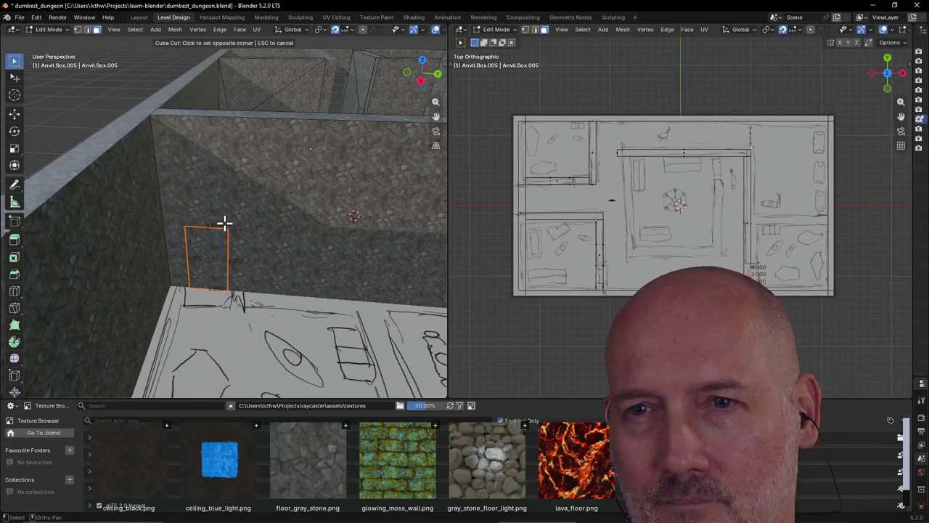
{"action": "left_click", "coordinate": [224, 222]}
{"action": "left_click", "coordinate": [226, 219]}
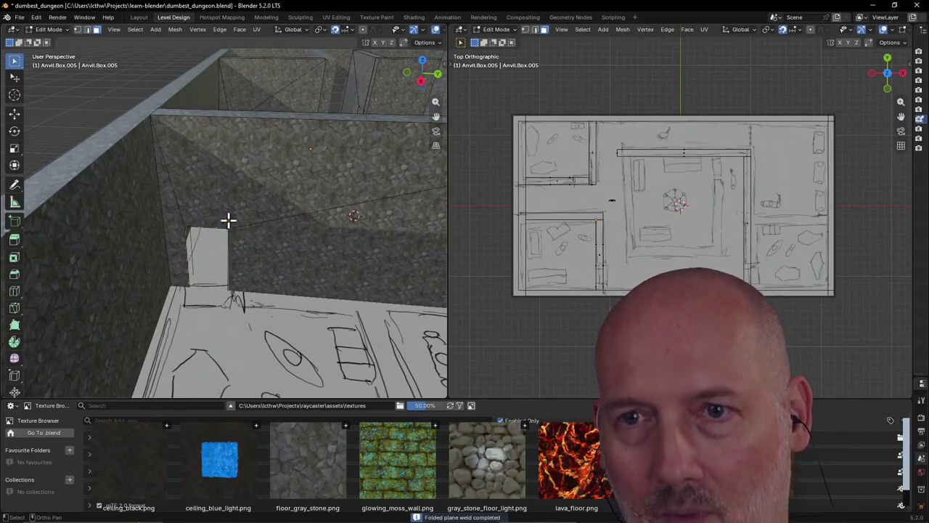
Step: Weld the opening face and delete the old opening from the wall
{"action": "middle_click_drag", "start_coordinate": [201, 279], "coordinate": [185, 260]}
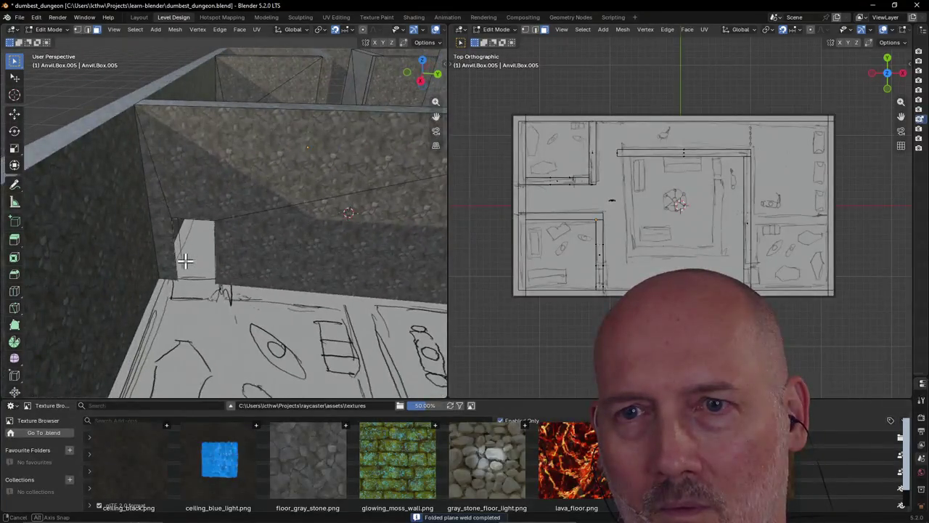
{"action": "scroll", "coordinate": [185, 260], "scroll_direction": "up", "scroll_amount": 5}
{"action": "scroll", "coordinate": [185, 262], "scroll_direction": "down", "scroll_amount": 5}
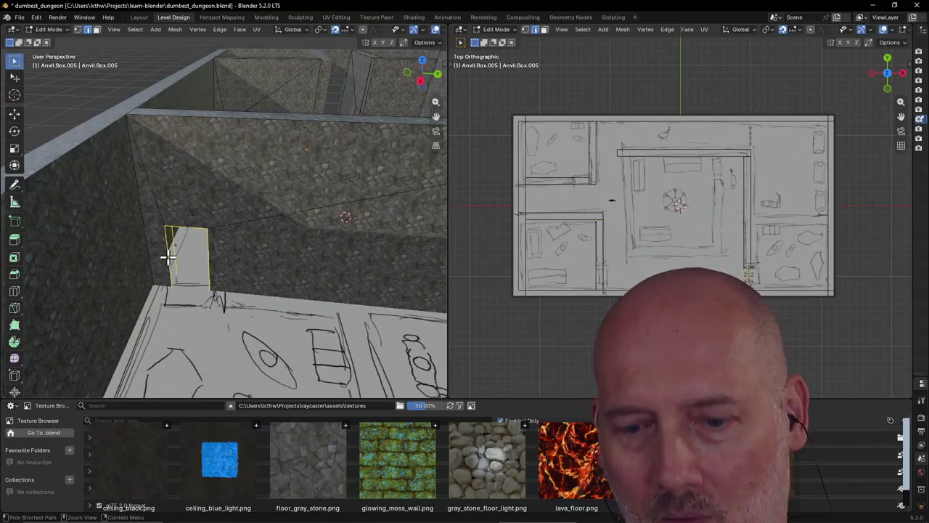
{"action": "left_click", "coordinate": [168, 256], "text": "ctrl"}
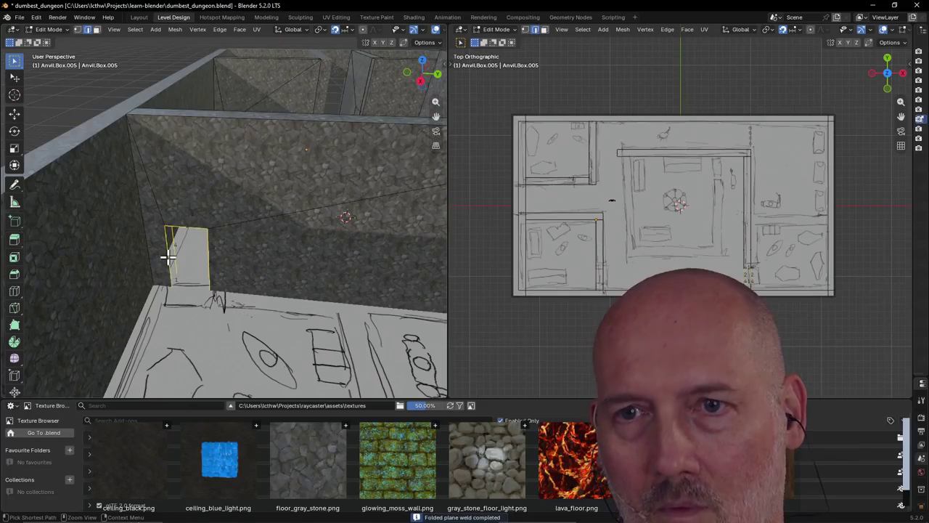
{"action": "key", "text": "ctrl+z"}
{"action": "scroll", "coordinate": [175, 255], "scroll_direction": "up", "scroll_amount": 3}
{"action": "scroll", "coordinate": [174, 254], "scroll_direction": "down", "scroll_amount": 6}
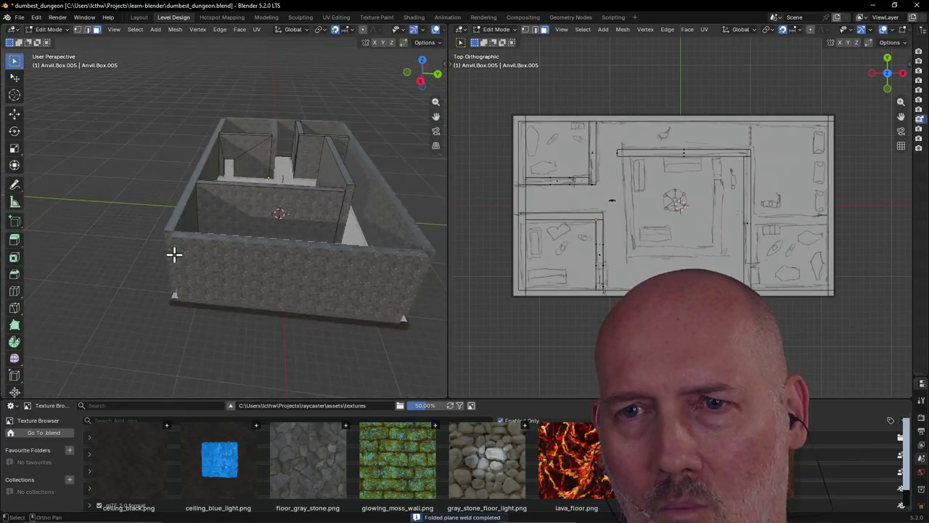
{"action": "scroll", "coordinate": [174, 254], "scroll_direction": "up", "scroll_amount": 3}
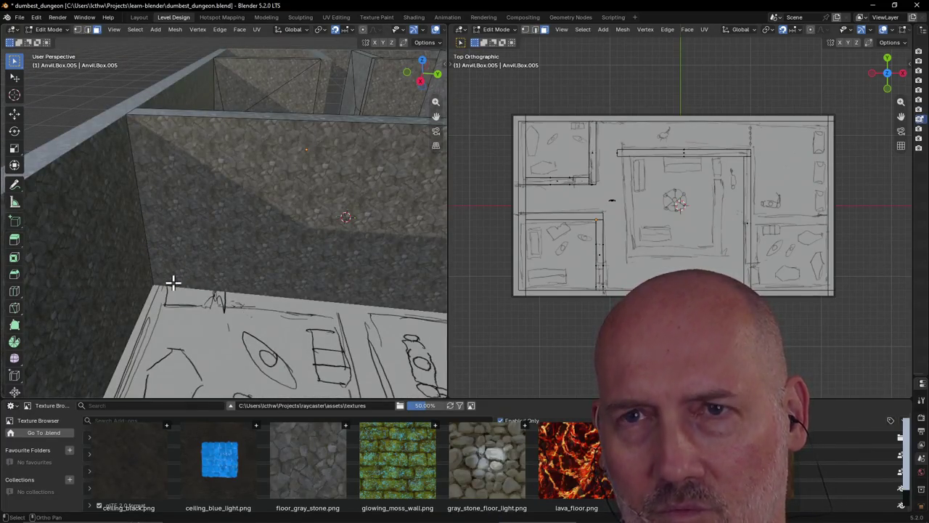
Step: Cube-cut a doorway-sized rectangle into the wall base and confirm it
{"action": "key", "text": "a"}
{"action": "key", "text": "alt+a"}
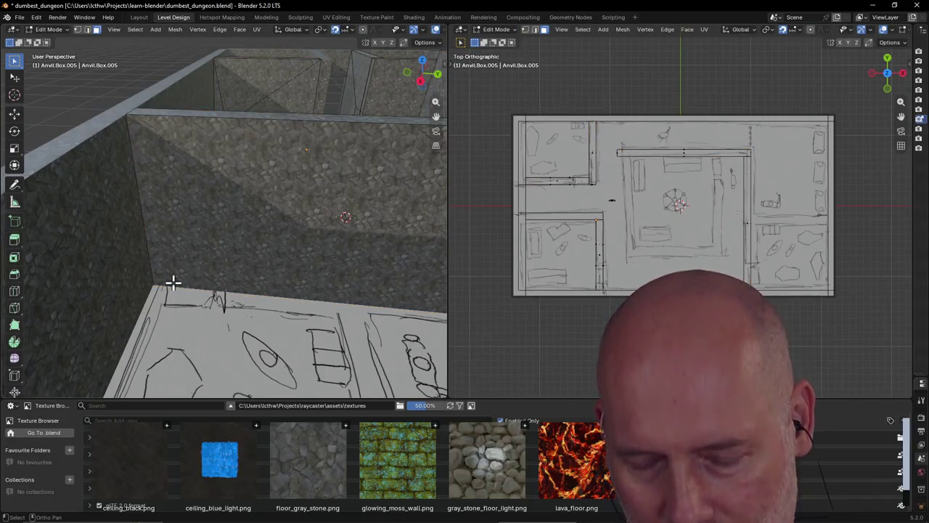
{"action": "key", "text": "ctrl+shift+x"}
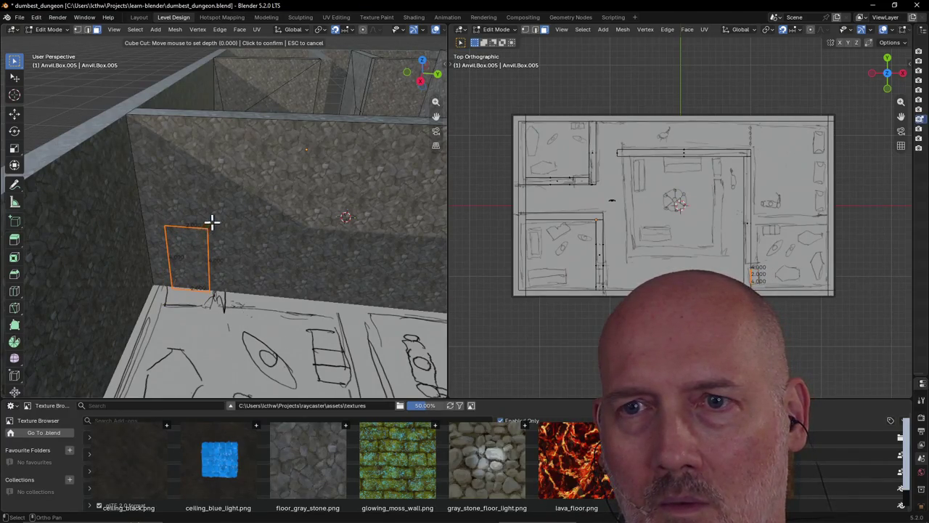
{"action": "left_click", "coordinate": [214, 216]}
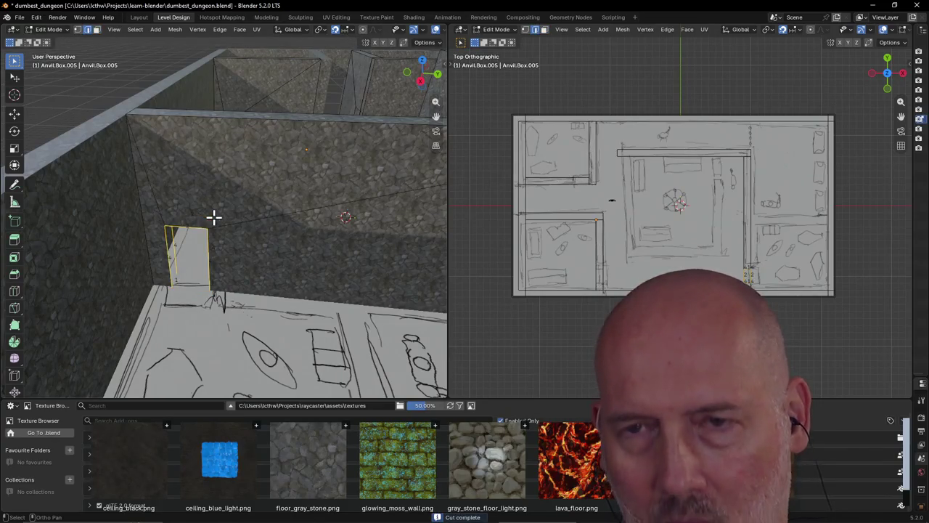
{"action": "scroll", "coordinate": [213, 216], "scroll_direction": "down", "scroll_amount": 4}
{"action": "scroll", "coordinate": [211, 213], "scroll_direction": "down", "scroll_amount": 3}
Step: Orbit and zoom to frame the room walls from a lower angle
{"action": "middle_click_drag", "start_coordinate": [211, 213], "coordinate": [181, 225]}
{"action": "scroll", "coordinate": [181, 224], "scroll_direction": "up", "scroll_amount": 3}
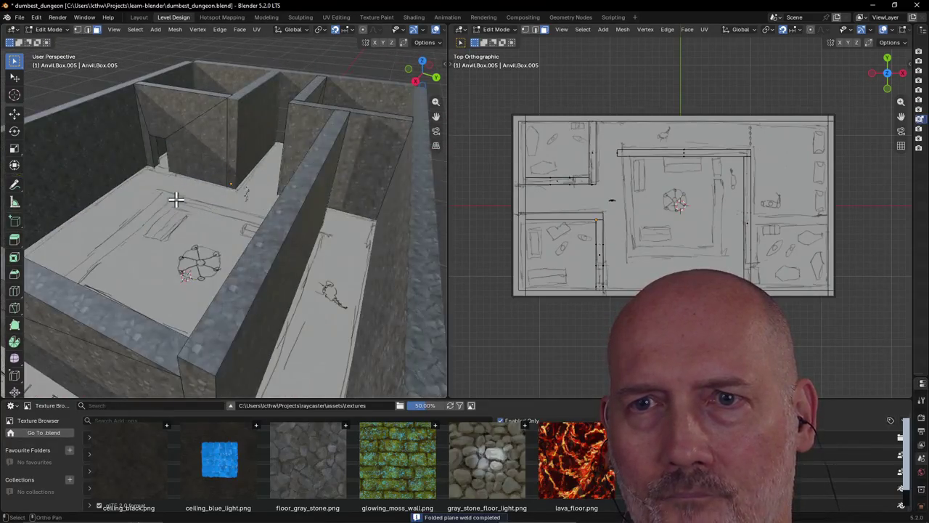
{"action": "scroll", "coordinate": [176, 201], "scroll_direction": "up", "scroll_amount": 2}
{"action": "scroll", "coordinate": [185, 201], "scroll_direction": "up", "scroll_amount": 2}
{"action": "scroll", "coordinate": [191, 183], "scroll_direction": "down", "scroll_amount": 2}
{"action": "mouse_move", "coordinate": [191, 182]}
{"action": "middle_mouse_down"}
{"action": "mouse_move", "coordinate": [194, 166]}
{"action": "mouse_move", "coordinate": [202, 168]}
{"action": "middle_mouse_up"}
{"action": "scroll", "coordinate": [202, 168], "scroll_direction": "up", "scroll_amount": 3}
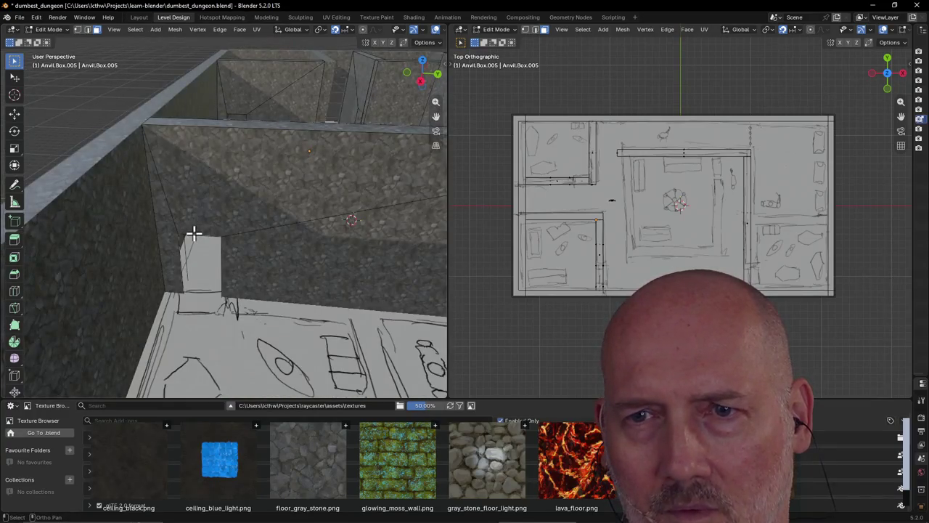
{"action": "scroll", "coordinate": [193, 232], "scroll_direction": "up", "scroll_amount": 4}
{"action": "scroll", "coordinate": [189, 216], "scroll_direction": "down", "scroll_amount": 4}
{"action": "scroll", "coordinate": [189, 216], "scroll_direction": "up", "scroll_amount": 1}
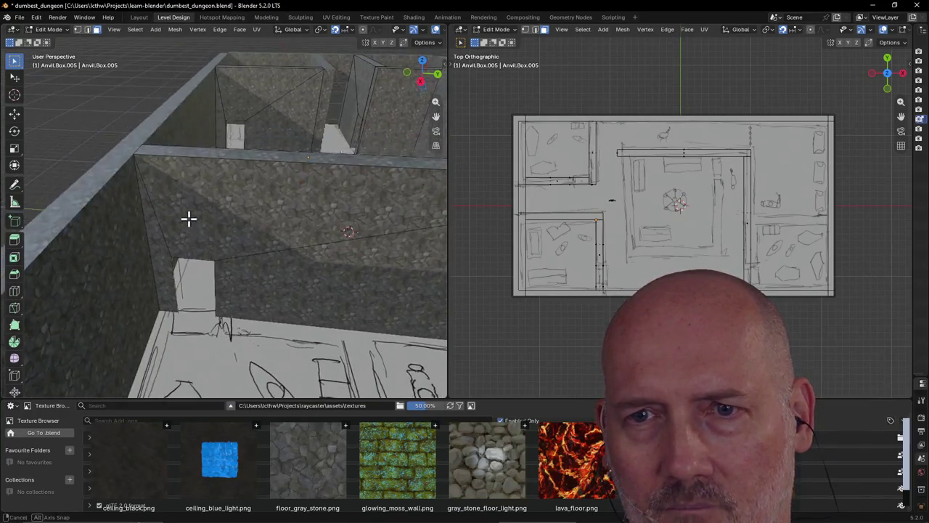
{"action": "scroll", "coordinate": [188, 218], "scroll_direction": "up", "scroll_amount": 3}
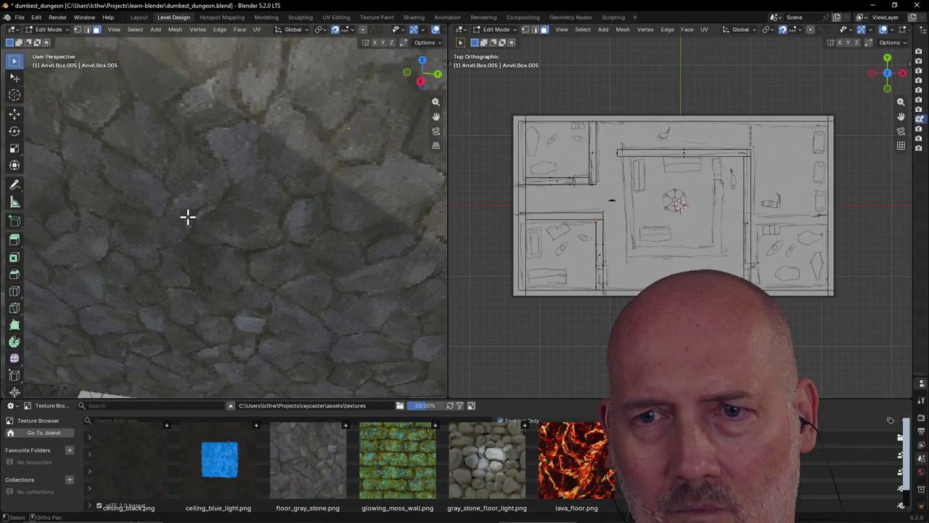
{"action": "scroll", "coordinate": [187, 215], "scroll_direction": "down", "scroll_amount": 4}
Step: Walk up to the stone wall to inspect the cut, then switch to Object Mode
{"action": "key", "text": "shift+grave"}
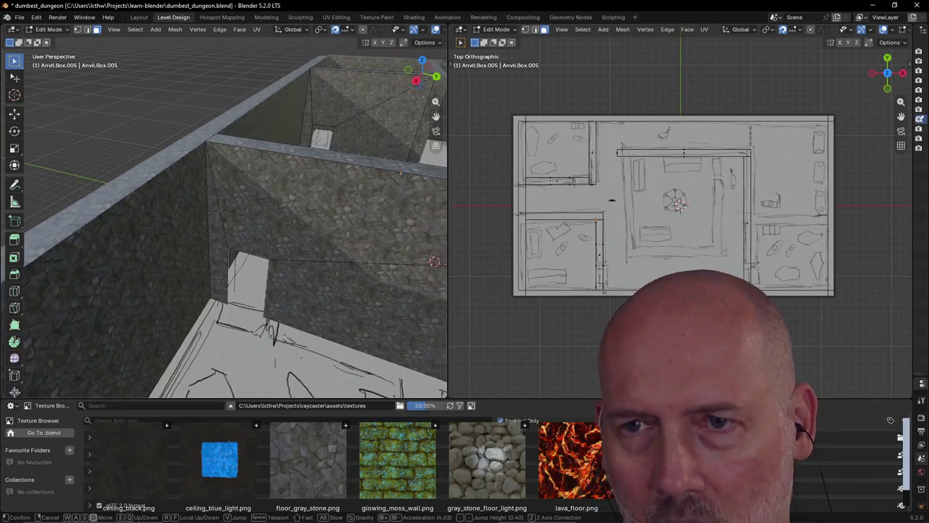
{"action": "key", "text": "w"}
{"action": "scroll", "coordinate": [223, 210], "scroll_direction": "up", "scroll_amount": 2}
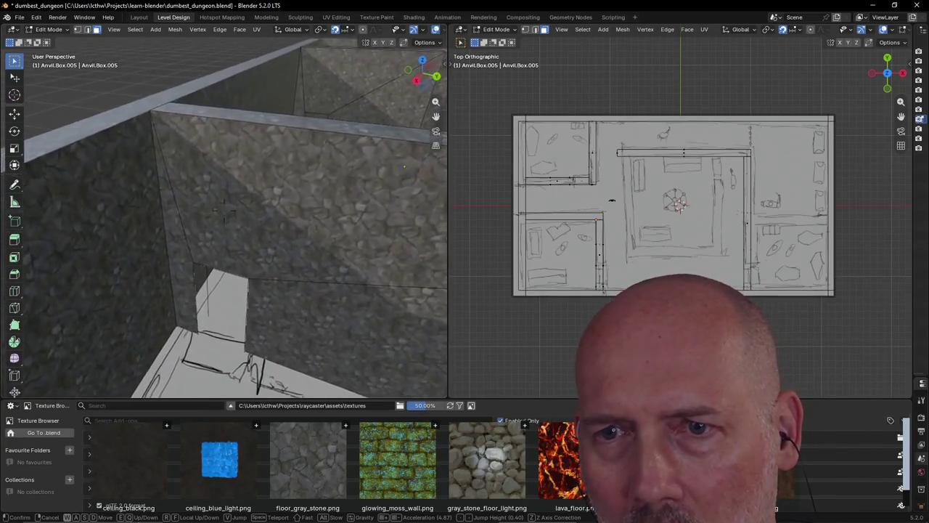
{"action": "key", "text": "w"}
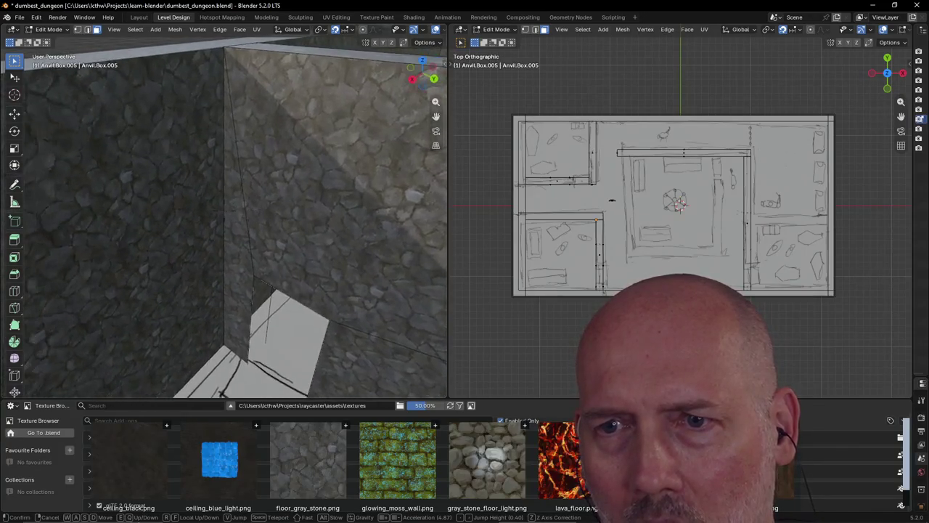
{"action": "key", "text": "s"}
{"action": "key", "text": "Escape"}
{"action": "key", "text": "Tab"}
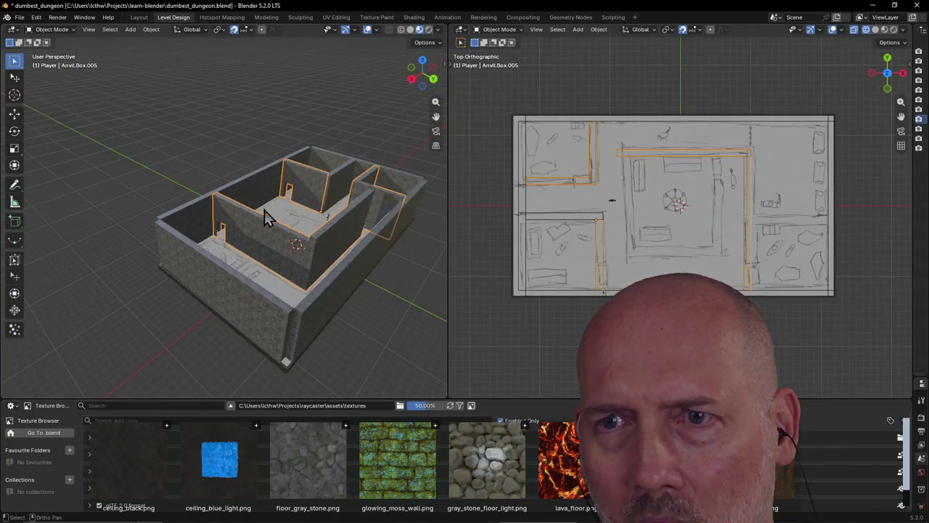
Step: Fly into the dungeon rooms and stop at the wall corner to inspect the doorway
{"action": "middle_click_drag", "start_coordinate": [283, 202], "coordinate": [172, 199]}
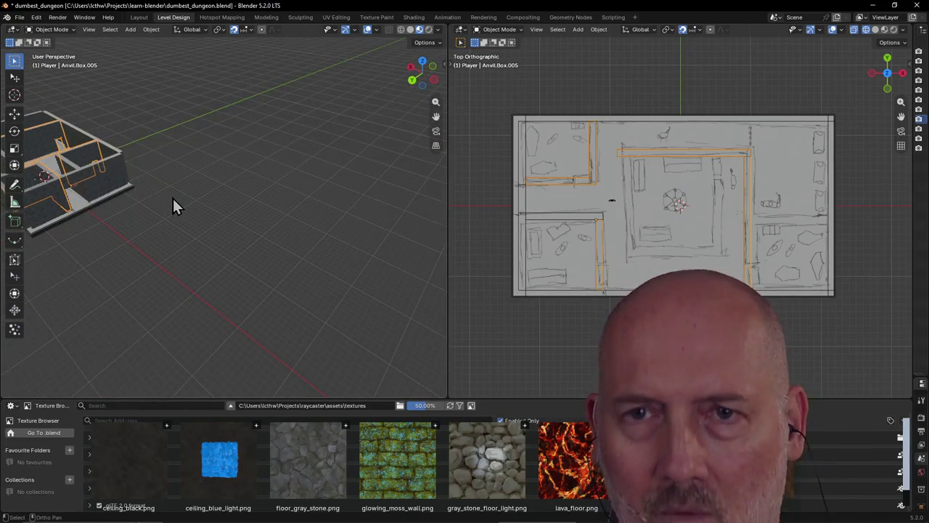
{"action": "key", "text": "shift+grave"}
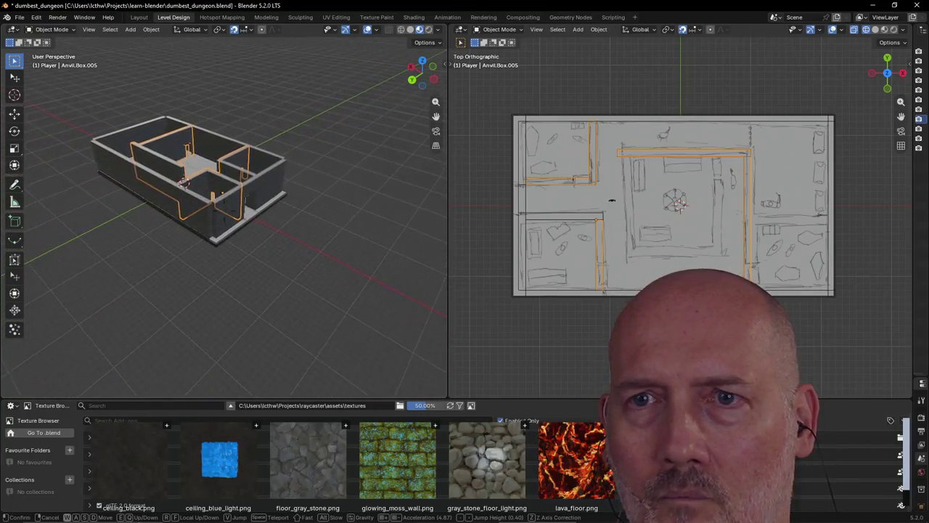
{"action": "key", "text": "w"}
{"action": "key", "text": "w"}
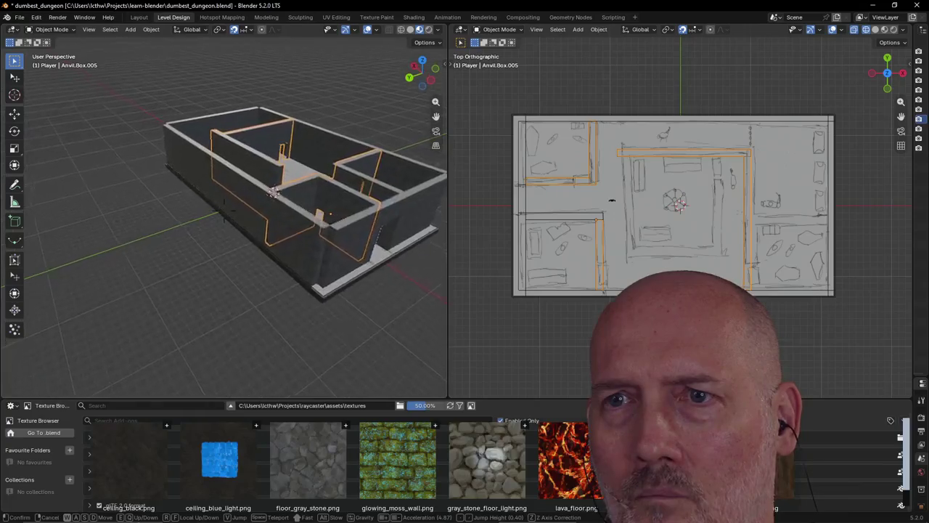
{"action": "key", "text": "w"}
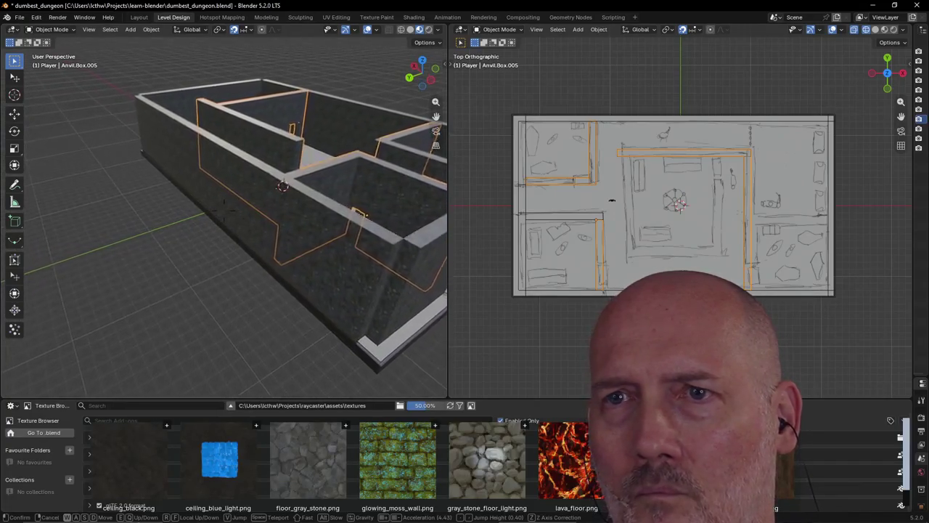
{"action": "left_click", "coordinate": [239, 155]}
{"action": "key", "text": "Escape"}
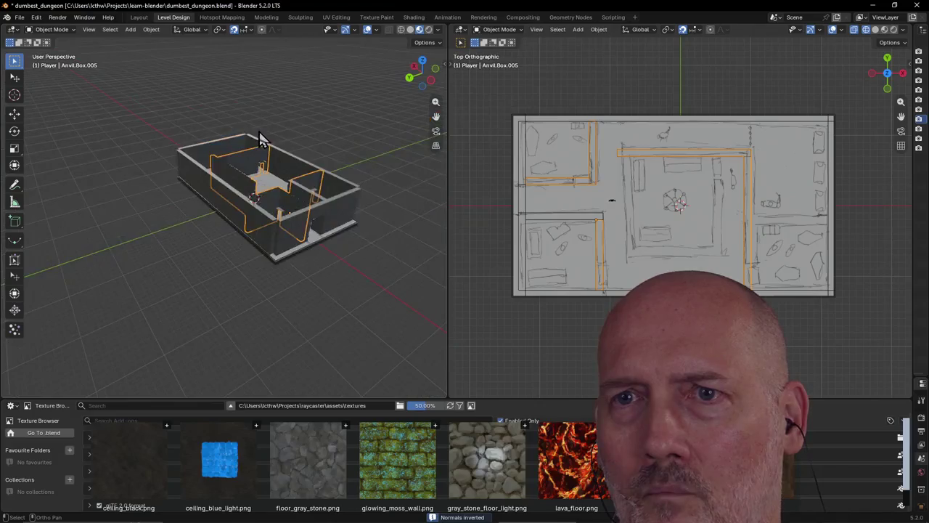
{"action": "key", "text": "shift+grave"}
{"action": "key", "text": "w"}
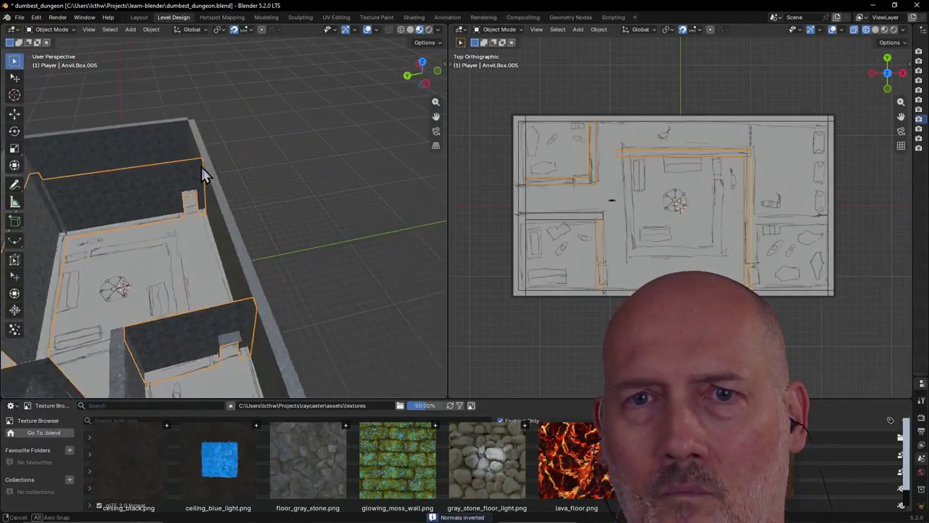
{"action": "key", "text": "w"}
{"action": "left_click", "coordinate": [180, 154]}
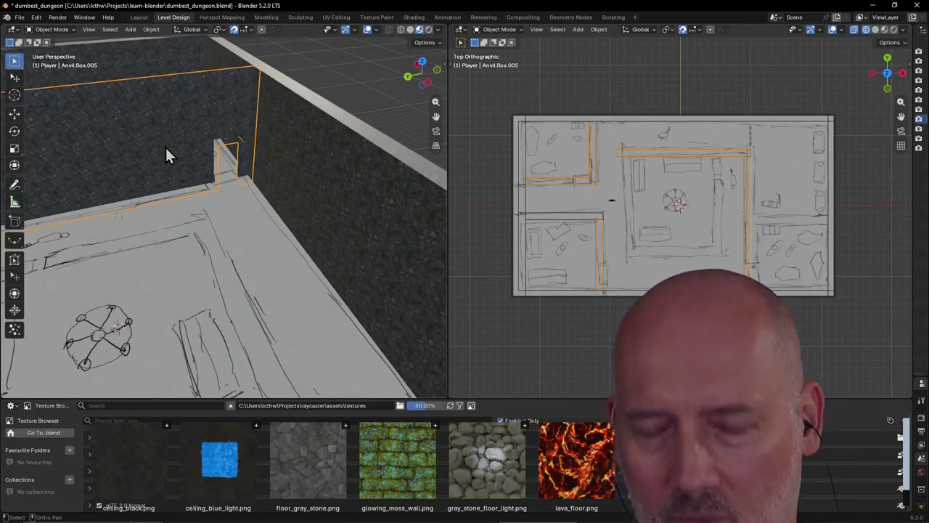
{"action": "key", "text": "Tab"}
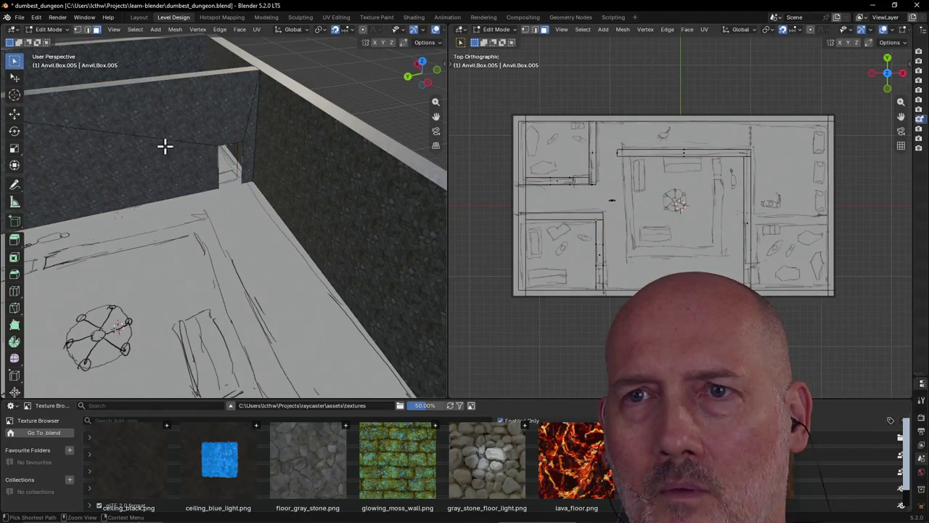
Step: Undo the small doorway opening so the inner wall is solid again
{"action": "key", "text": "ctrl+z"}
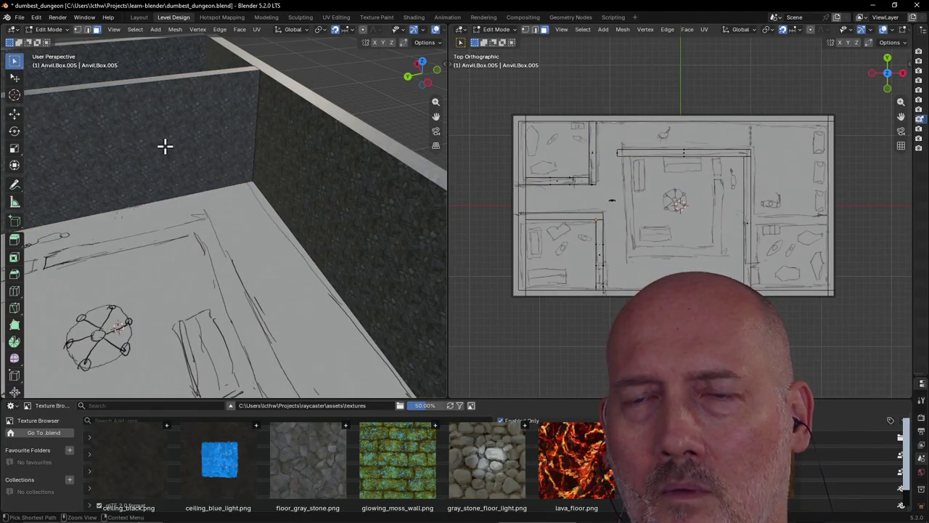
{"action": "scroll", "coordinate": [165, 146], "scroll_direction": "down", "scroll_amount": 5}
{"action": "scroll", "coordinate": [165, 146], "scroll_direction": "down", "scroll_amount": 3}
{"action": "scroll", "coordinate": [165, 146], "scroll_direction": "up", "scroll_amount": 2}
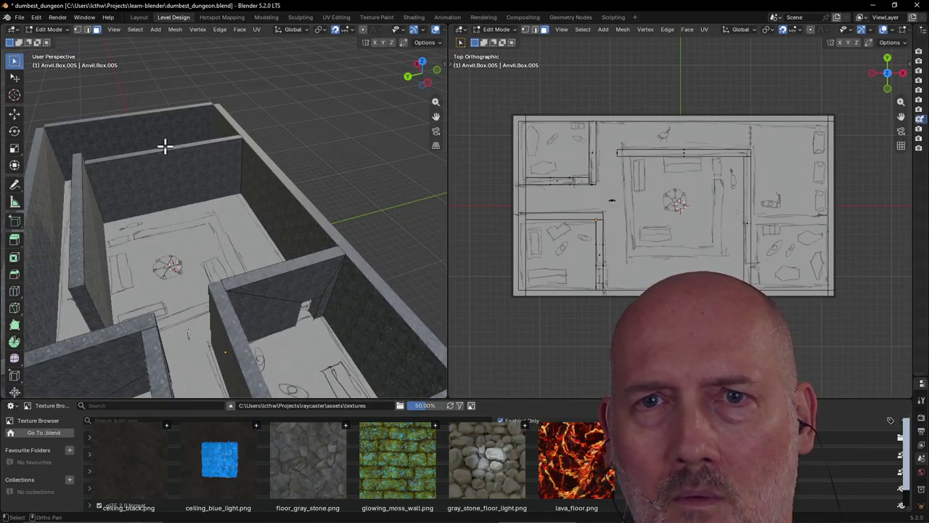
Step: Pick the inner and back wall faces, toggle selections, then remove the interior walls
{"action": "left_click", "coordinate": [86, 234]}
{"action": "mouse_move", "coordinate": [87, 234]}
{"action": "middle_mouse_down"}
{"action": "mouse_move", "coordinate": [73, 232]}
{"action": "mouse_move", "coordinate": [158, 174]}
{"action": "middle_mouse_up"}
{"action": "left_click", "coordinate": [157, 175]}
{"action": "scroll", "coordinate": [151, 164], "scroll_direction": "up", "scroll_amount": 3}
{"action": "scroll", "coordinate": [149, 167], "scroll_direction": "down", "scroll_amount": 3}
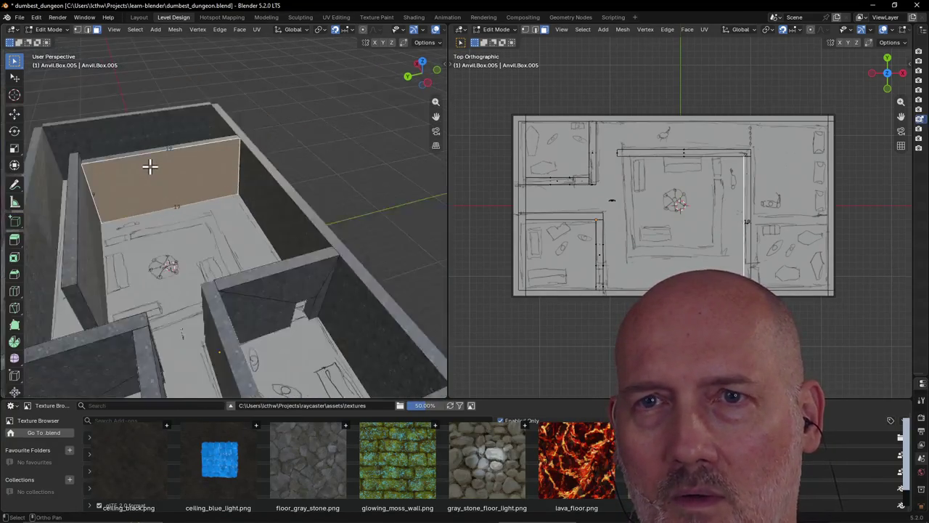
{"action": "key", "text": "ctrl+z"}
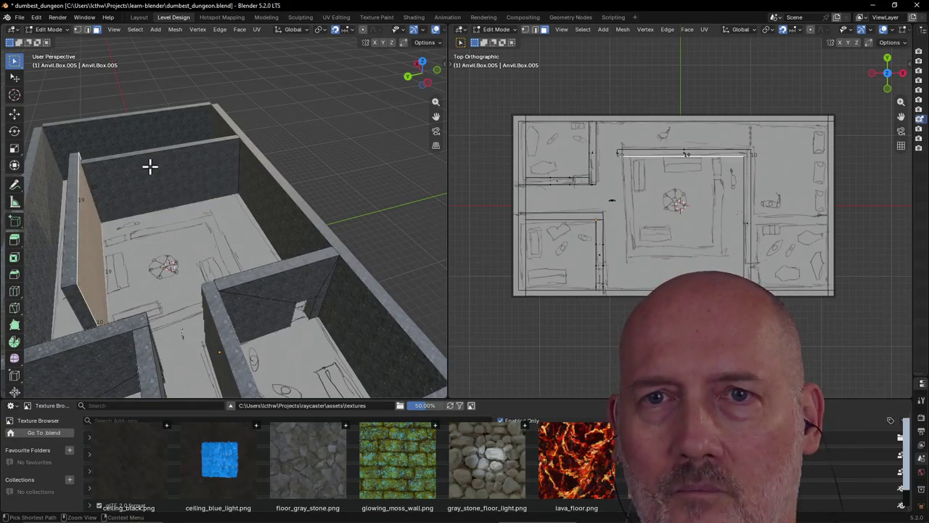
{"action": "key", "text": "ctrl+z"}
{"action": "key", "text": "ctrl+shift+z"}
{"action": "key", "text": "ctrl+z"}
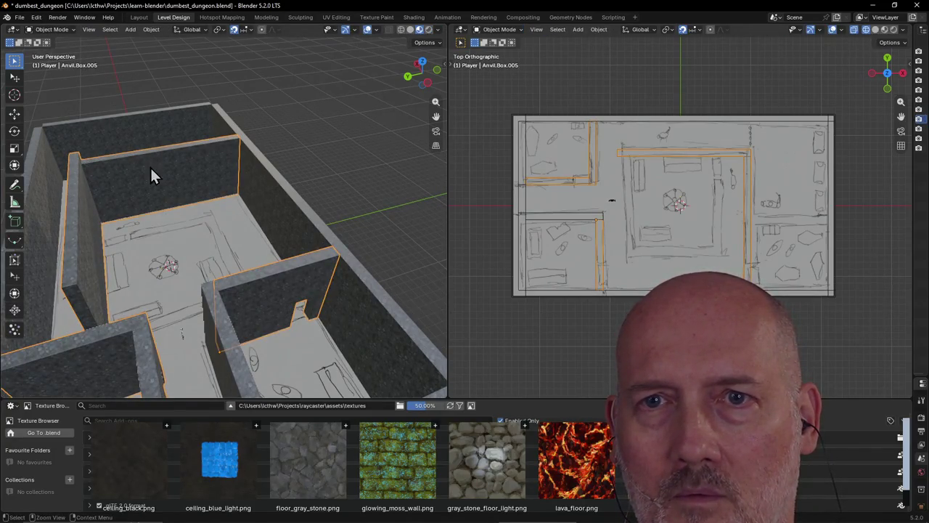
{"action": "key", "text": "ctrl+shift+z"}
{"action": "key", "text": "ctrl+z"}
{"action": "key", "text": "ctrl+z"}
{"action": "key", "text": "ctrl+z"}
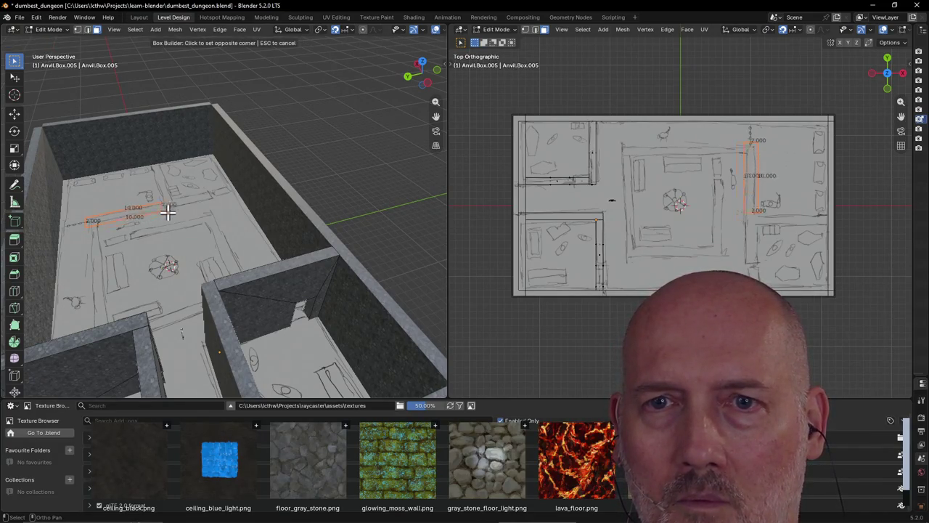
Step: Build the first wall box along the central room's east side
{"action": "left_click", "coordinate": [241, 192]}
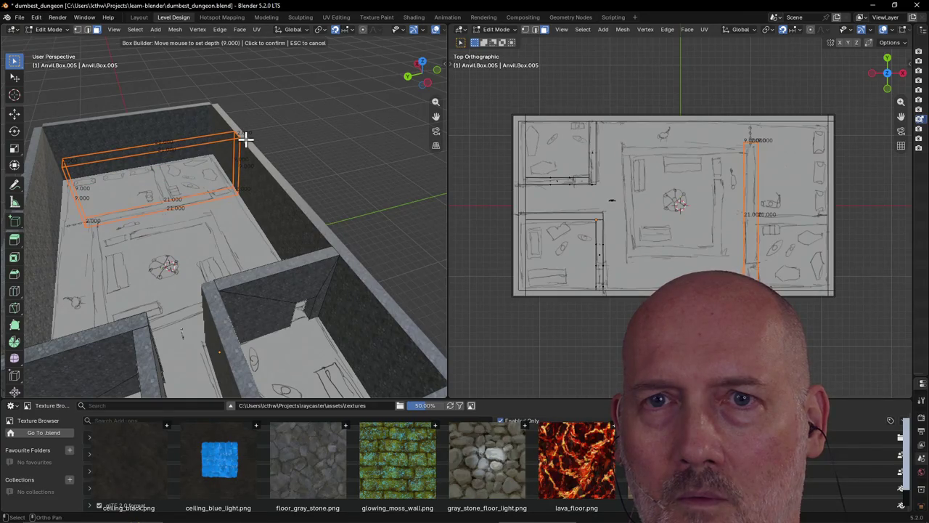
{"action": "left_click", "coordinate": [245, 139]}
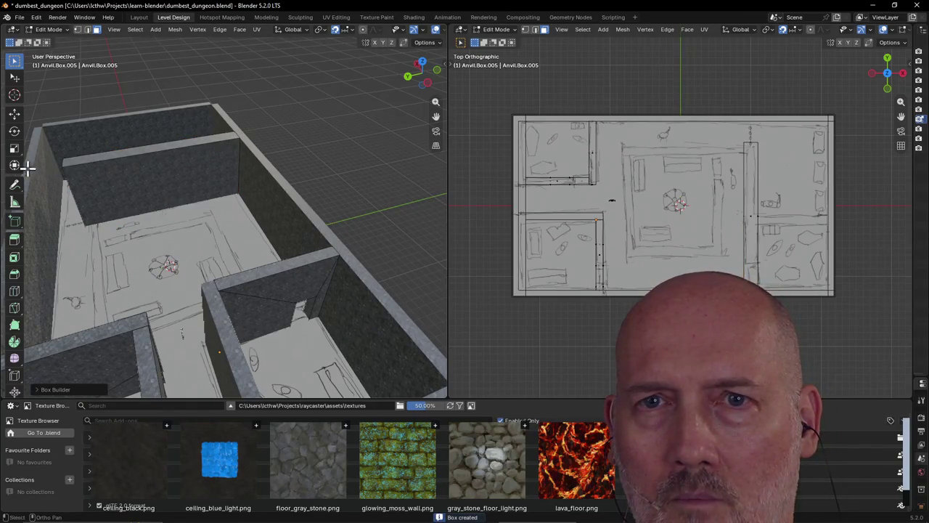
{"action": "scroll", "coordinate": [106, 156], "scroll_direction": "down", "scroll_amount": 3}
{"action": "scroll", "coordinate": [107, 157], "scroll_direction": "up", "scroll_amount": 6}
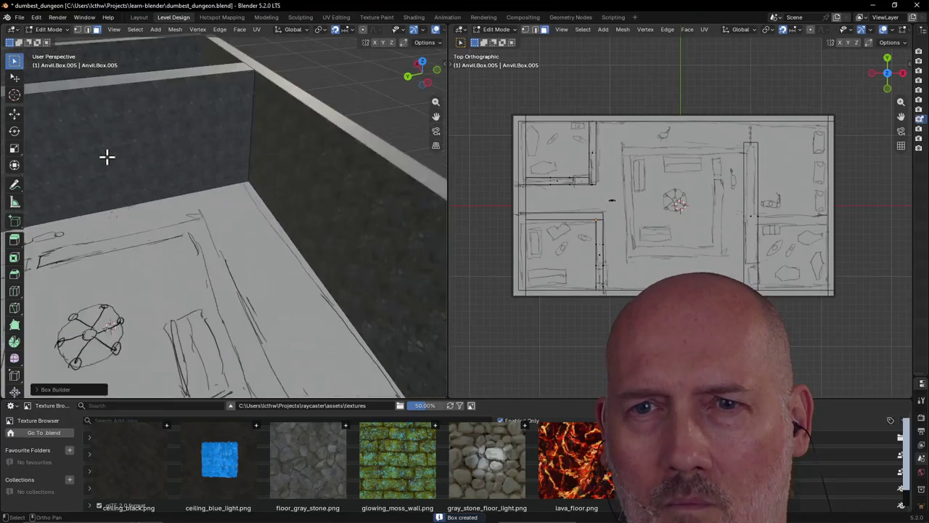
{"action": "scroll", "coordinate": [107, 156], "scroll_direction": "down", "scroll_amount": 3}
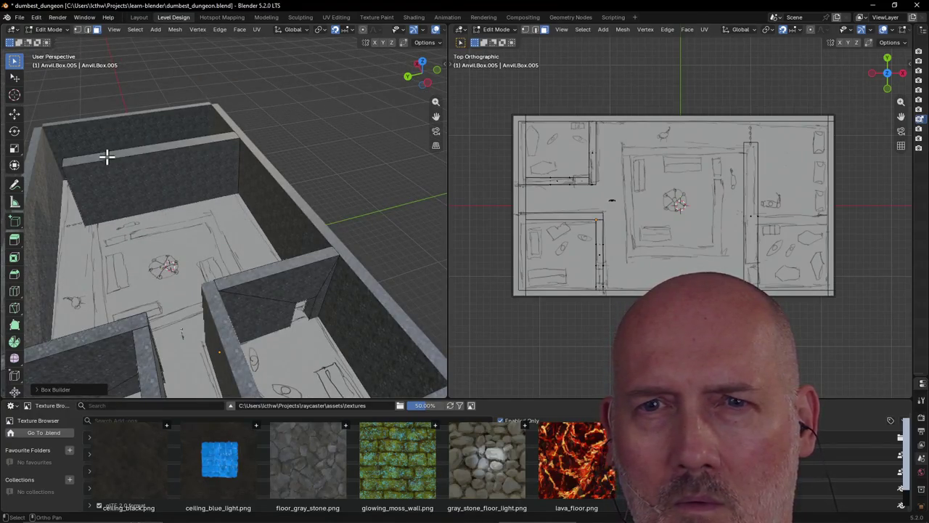
Step: Build a second wall box from the room's corner along its north side
{"action": "left_click", "coordinate": [89, 232]}
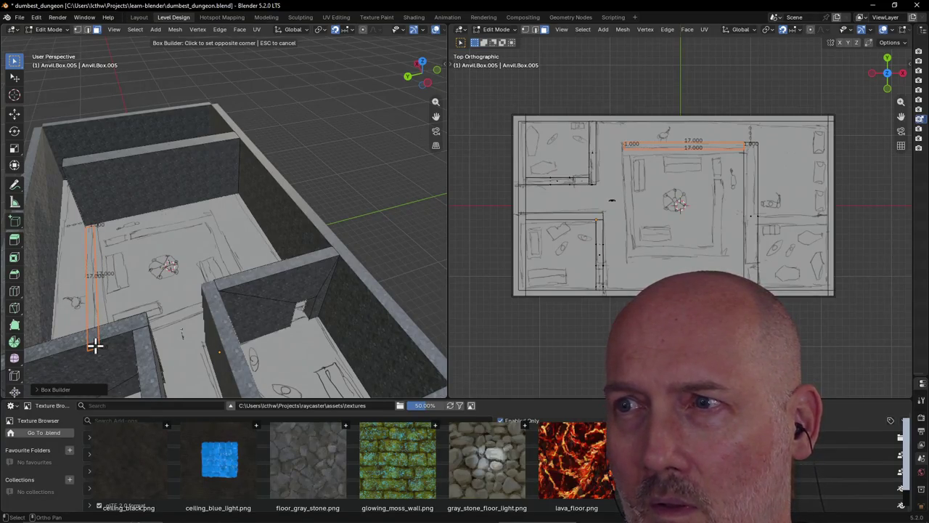
{"action": "left_click", "coordinate": [94, 347]}
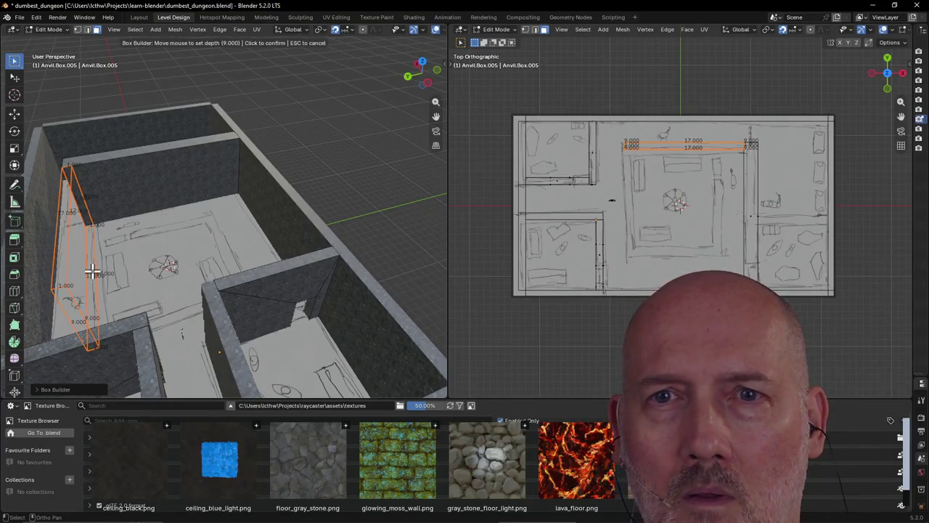
{"action": "left_click", "coordinate": [92, 272]}
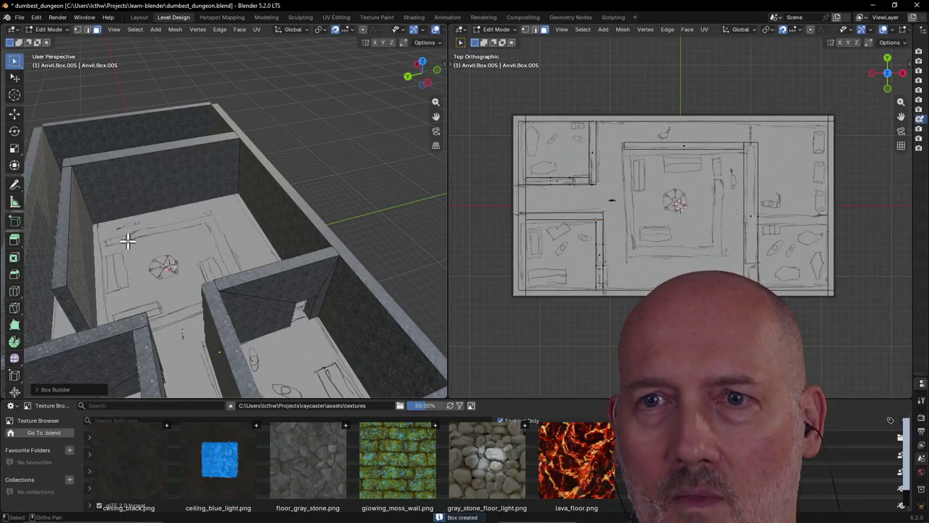
{"action": "mouse_move", "coordinate": [127, 241]}
{"action": "middle_mouse_down"}
{"action": "mouse_move", "coordinate": [116, 247]}
{"action": "mouse_move", "coordinate": [204, 237]}
{"action": "mouse_move", "coordinate": [195, 242]}
{"action": "middle_mouse_up"}
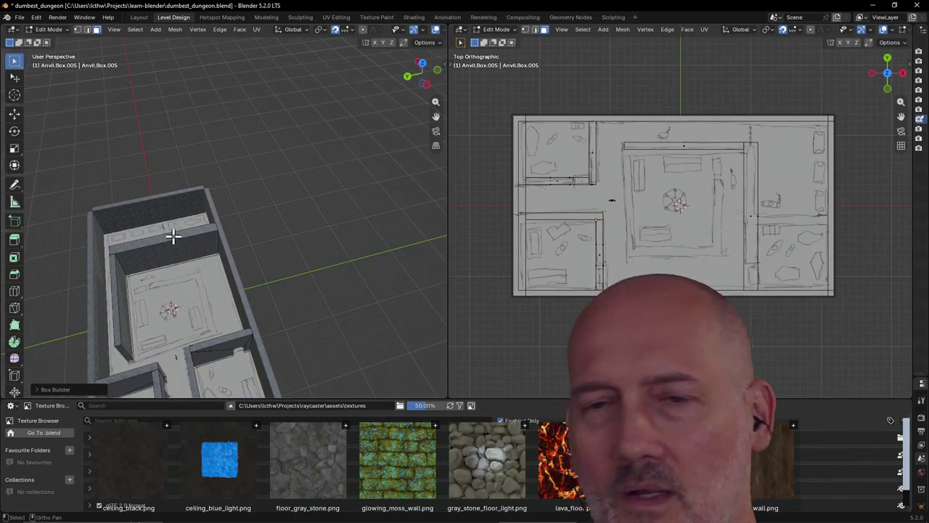
{"action": "scroll", "coordinate": [171, 236], "scroll_direction": "up", "scroll_amount": 5}
{"action": "middle_click_drag", "start_coordinate": [174, 251], "coordinate": [172, 238]}
{"action": "scroll", "coordinate": [172, 236], "scroll_direction": "down", "scroll_amount": 3}
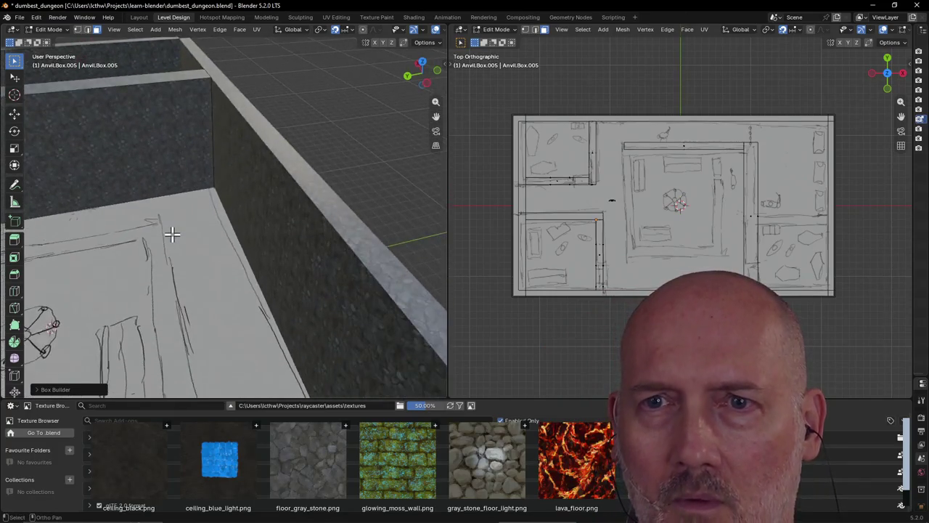
{"action": "scroll", "coordinate": [172, 233], "scroll_direction": "down", "scroll_amount": 2}
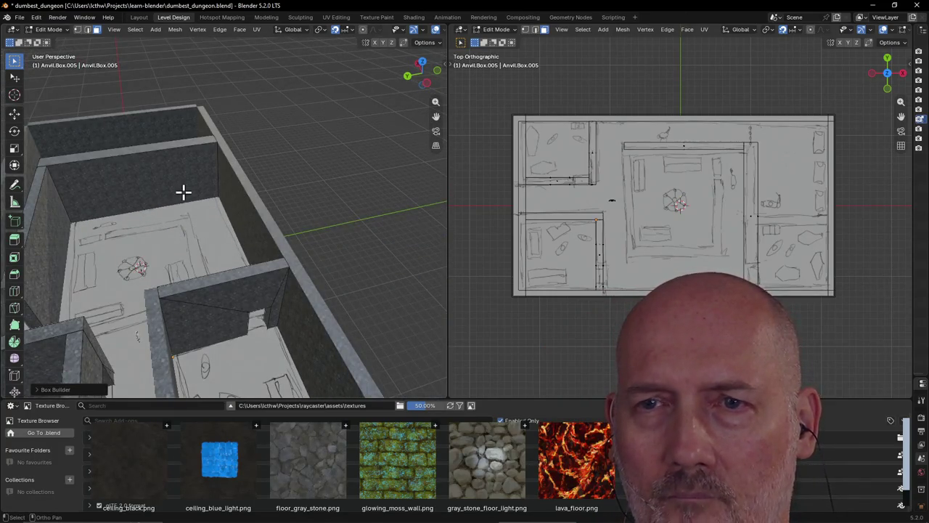
{"action": "key", "text": "Tab"}
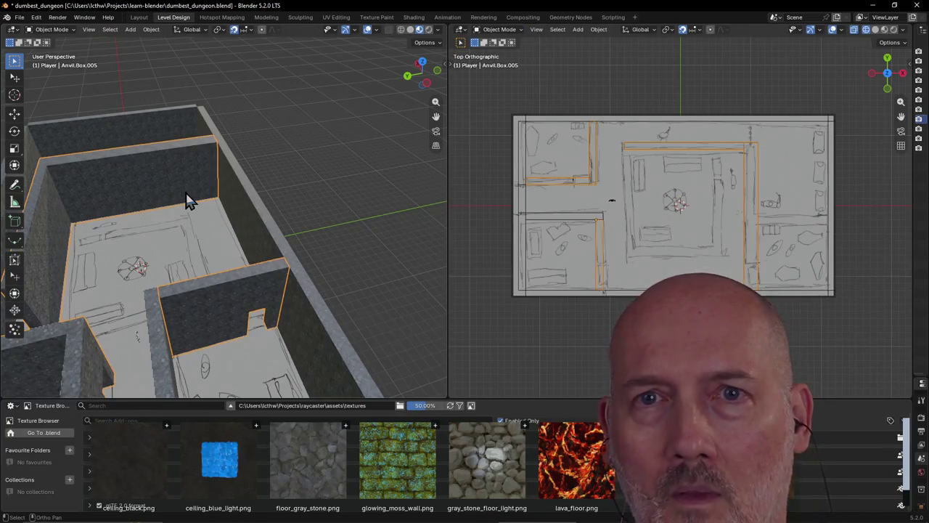
{"action": "key", "text": "Tab"}
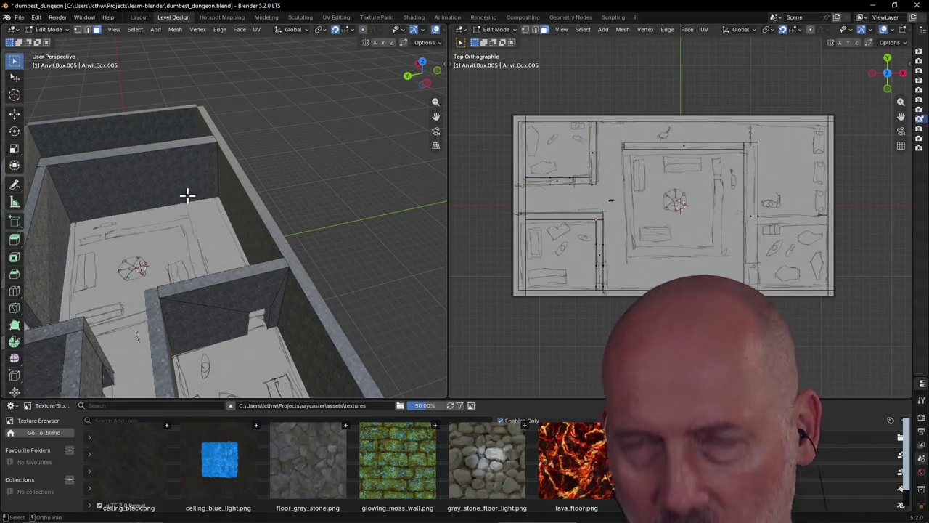
{"action": "key", "text": "ctrl+shift+c"}
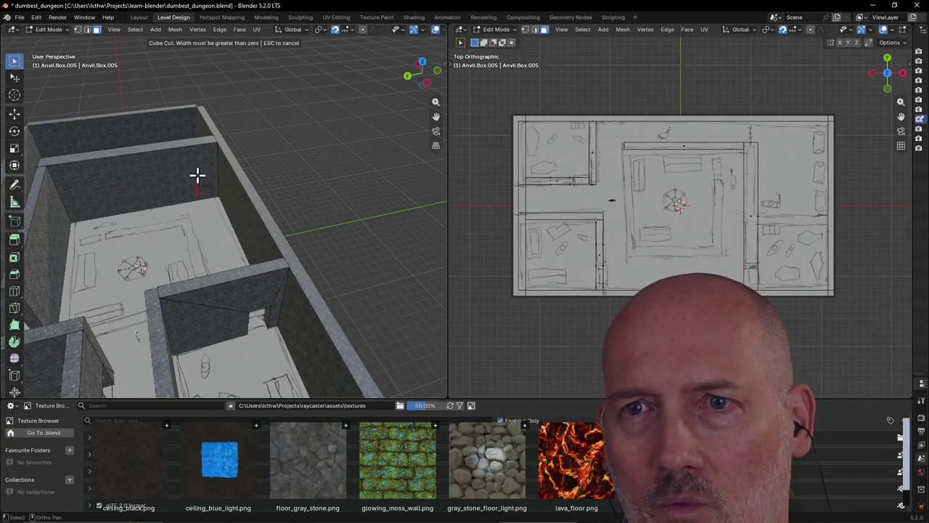
{"action": "key", "text": "Escape"}
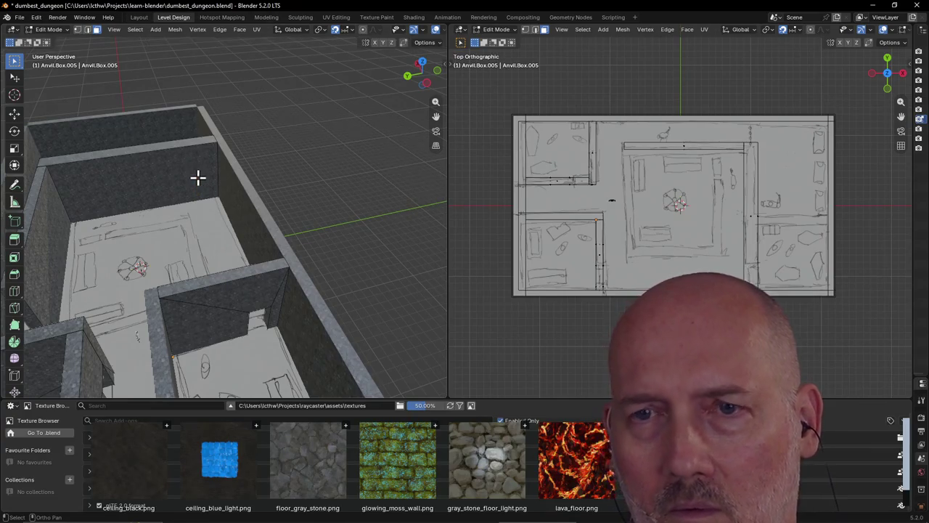
{"action": "key", "text": "shift+grave"}
{"action": "key", "text": "l"}
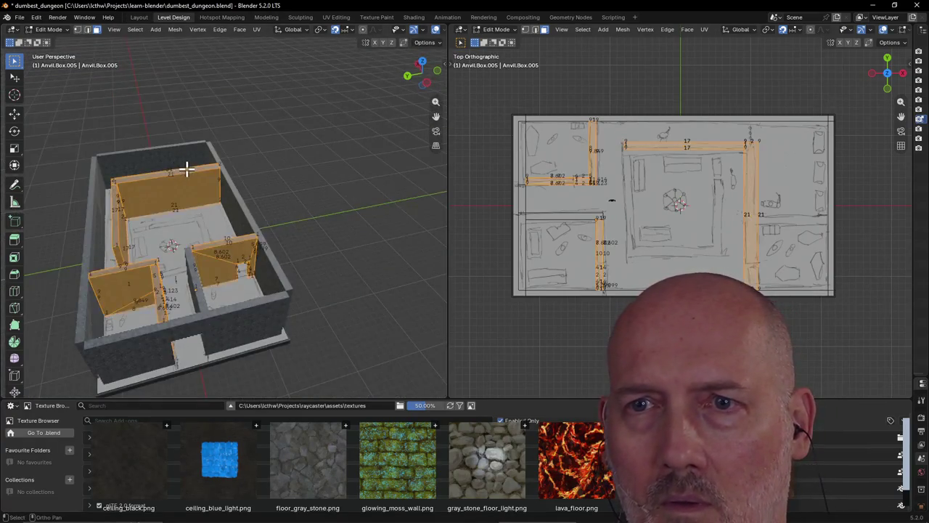
{"action": "scroll", "coordinate": [178, 169], "scroll_direction": "up", "scroll_amount": 5}
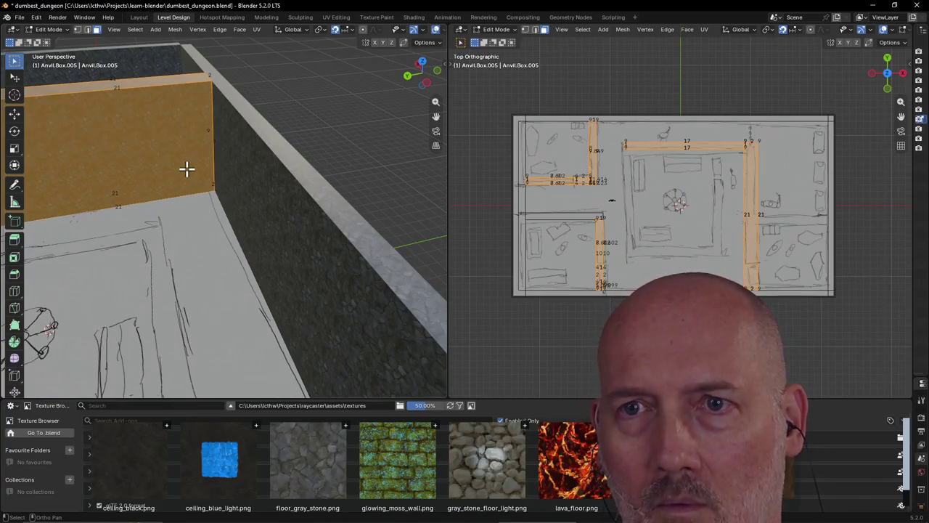
{"action": "key", "text": "alt+a"}
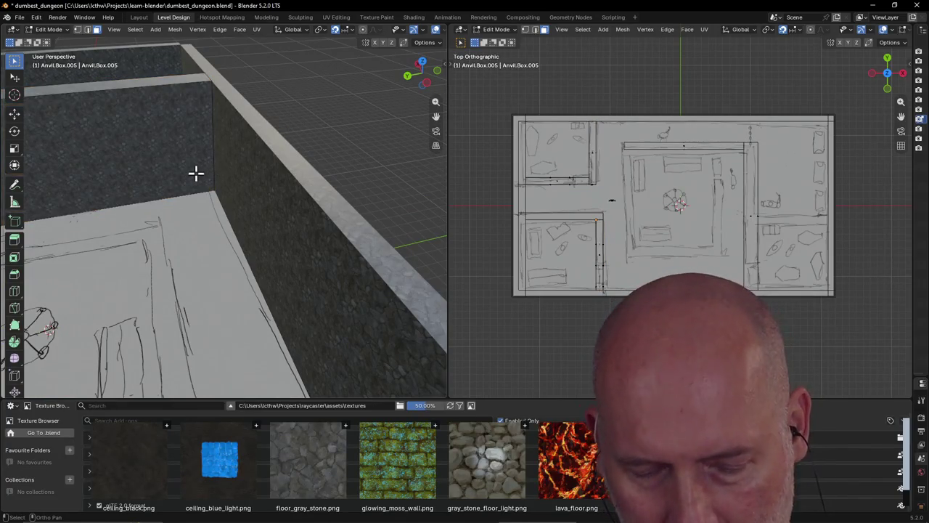
{"action": "key", "text": "shift+grave"}
{"action": "key", "text": "w"}
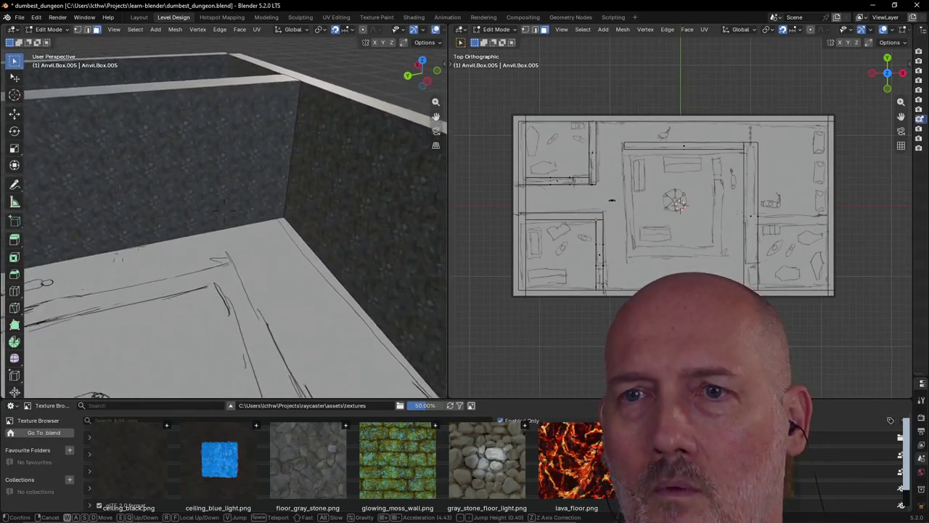
Step: Cube-cut a narrow doorway near the room corner and open it into a 1.000-deep corridor
{"action": "left_click", "coordinate": [196, 172]}
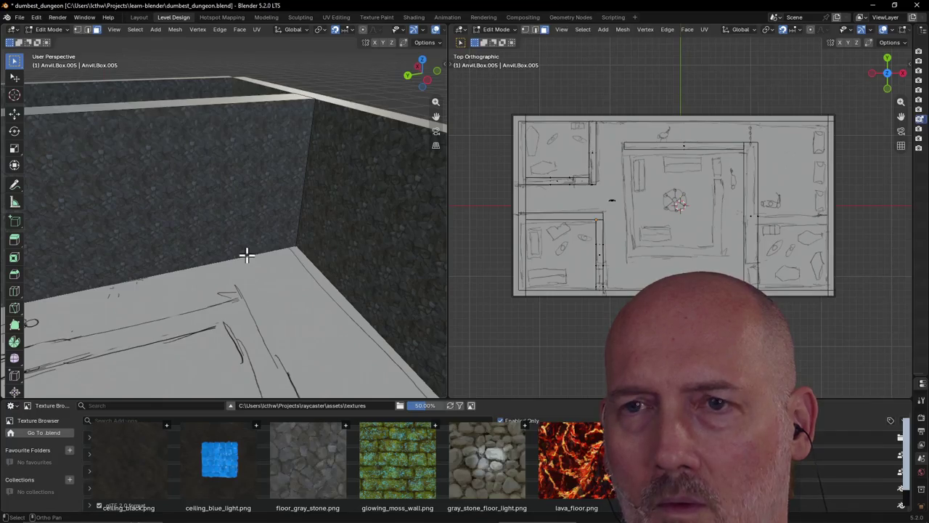
{"action": "key", "text": "c"}
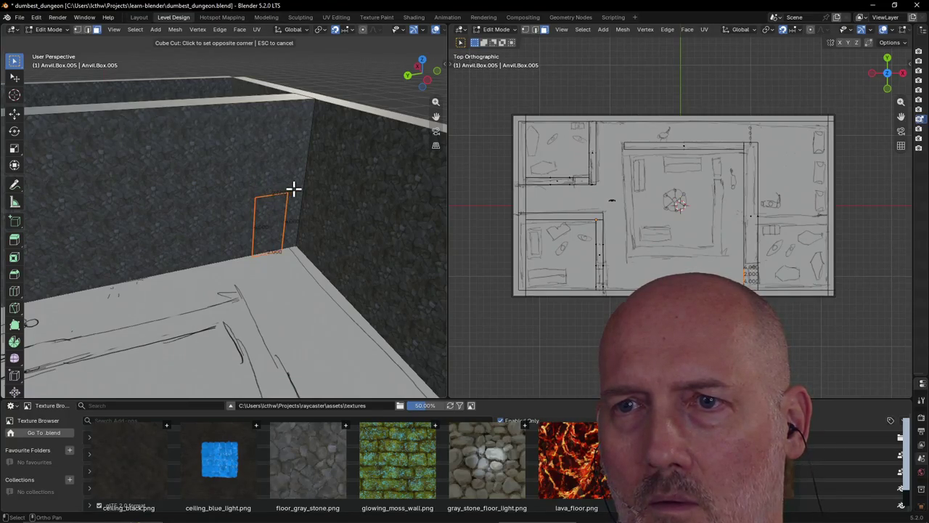
{"action": "key", "text": "Escape"}
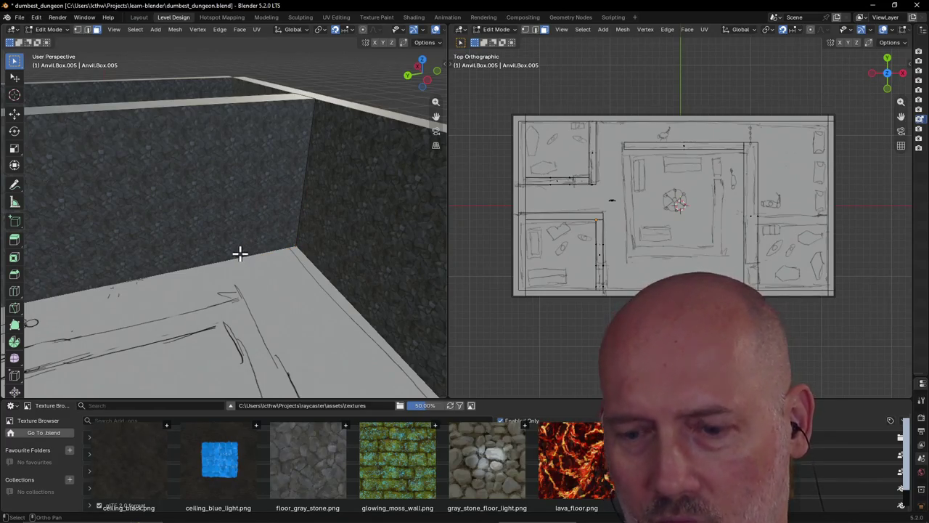
{"action": "key", "text": "c"}
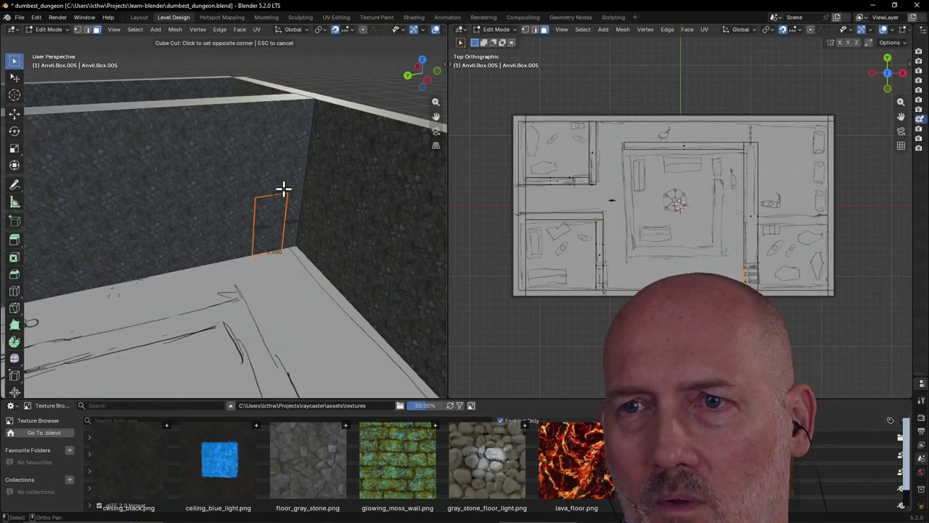
{"action": "left_click", "coordinate": [283, 189]}
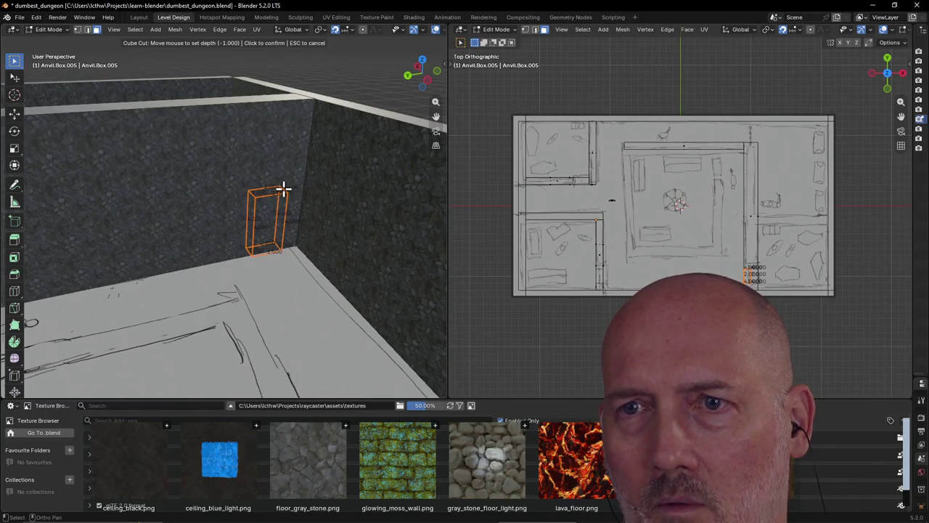
{"action": "left_click", "coordinate": [283, 189]}
{"action": "left_click", "coordinate": [283, 189]}
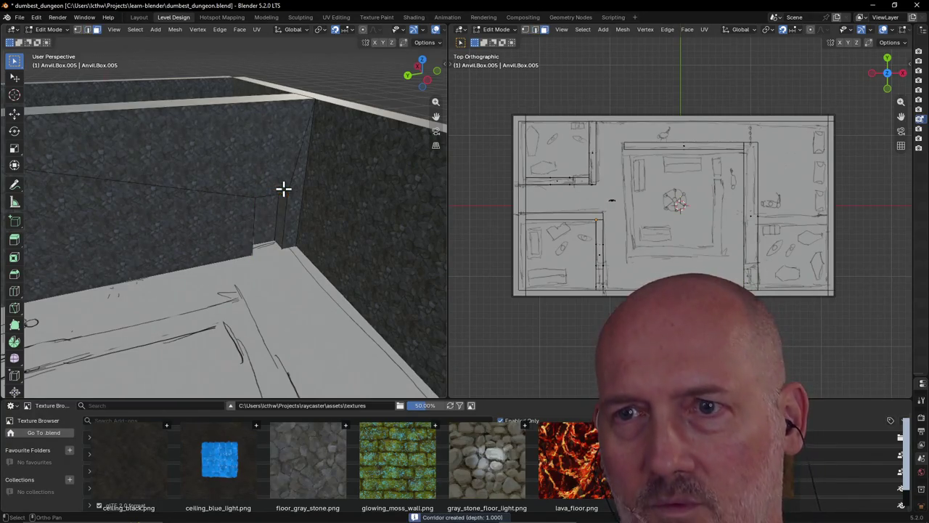
{"action": "scroll", "coordinate": [266, 211], "scroll_direction": "up", "scroll_amount": 3}
{"action": "scroll", "coordinate": [267, 211], "scroll_direction": "down", "scroll_amount": 3}
{"action": "mouse_move", "coordinate": [266, 210]}
{"action": "middle_mouse_down"}
{"action": "mouse_move", "coordinate": [342, 250]}
{"action": "mouse_move", "coordinate": [266, 235]}
{"action": "middle_mouse_up"}
{"action": "scroll", "coordinate": [249, 243], "scroll_direction": "up", "scroll_amount": 3}
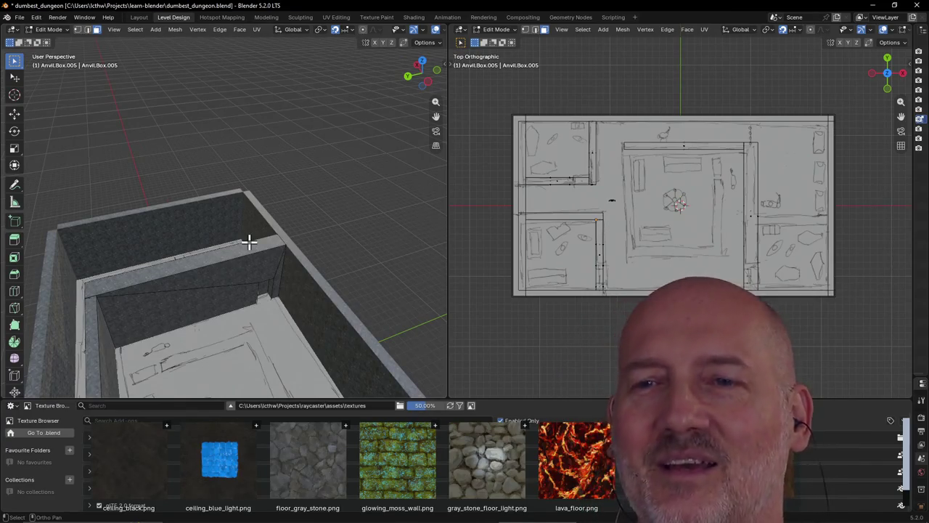
{"action": "left_click", "coordinate": [249, 243], "text": "ctrl"}
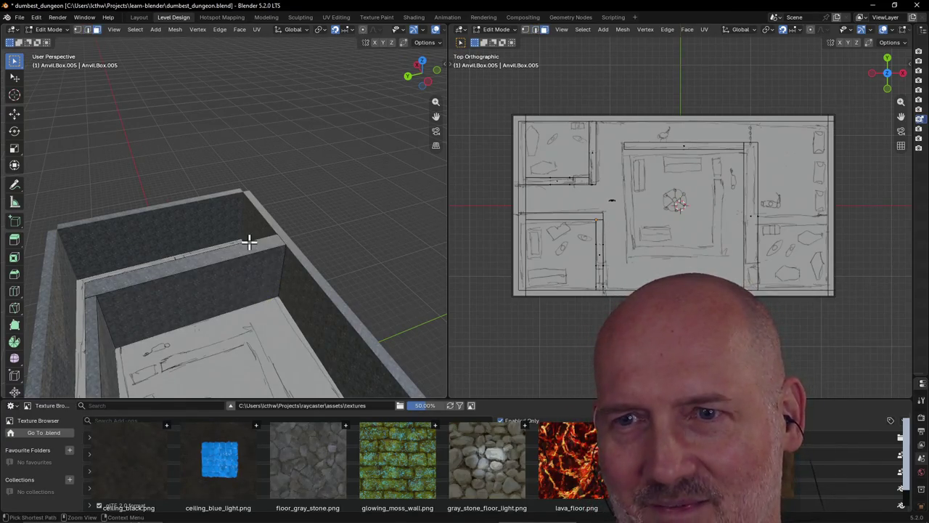
{"action": "scroll", "coordinate": [250, 269], "scroll_direction": "up", "scroll_amount": 2}
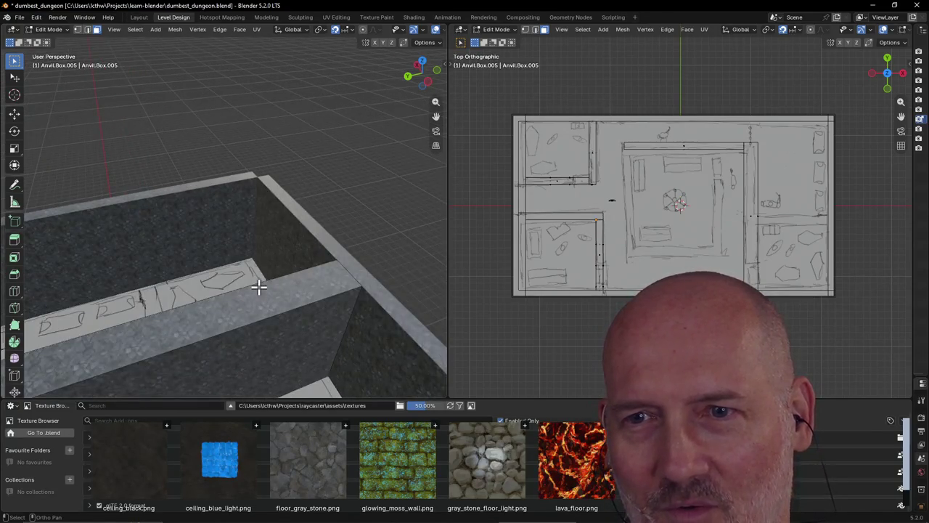
{"action": "scroll", "coordinate": [259, 287], "scroll_direction": "down", "scroll_amount": 3}
{"action": "left_click", "coordinate": [229, 257]}
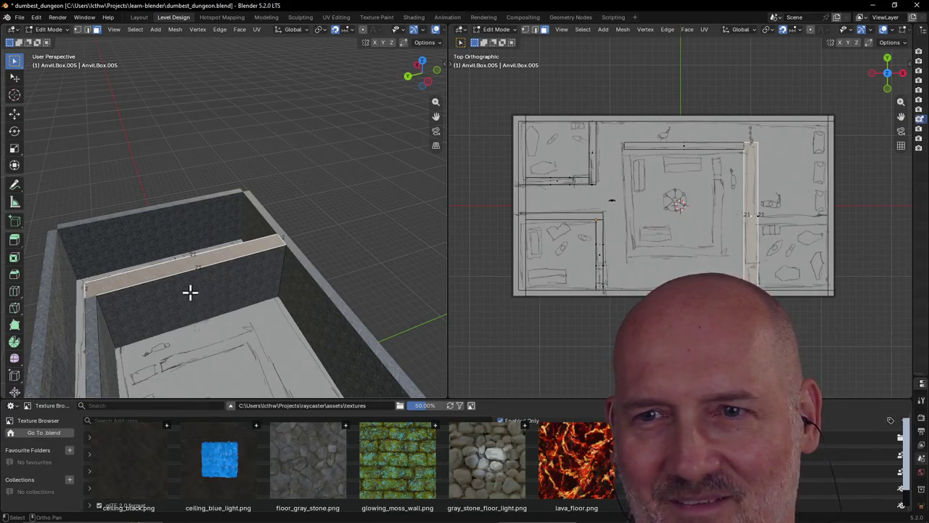
{"action": "mouse_move", "coordinate": [184, 281]}
{"action": "middle_mouse_down"}
{"action": "mouse_move", "coordinate": [369, 283]}
{"action": "mouse_move", "coordinate": [413, 274]}
{"action": "mouse_move", "coordinate": [211, 281]}
{"action": "mouse_move", "coordinate": [164, 274]}
{"action": "mouse_move", "coordinate": [191, 280]}
{"action": "middle_mouse_up"}
{"action": "key", "text": "grave"}
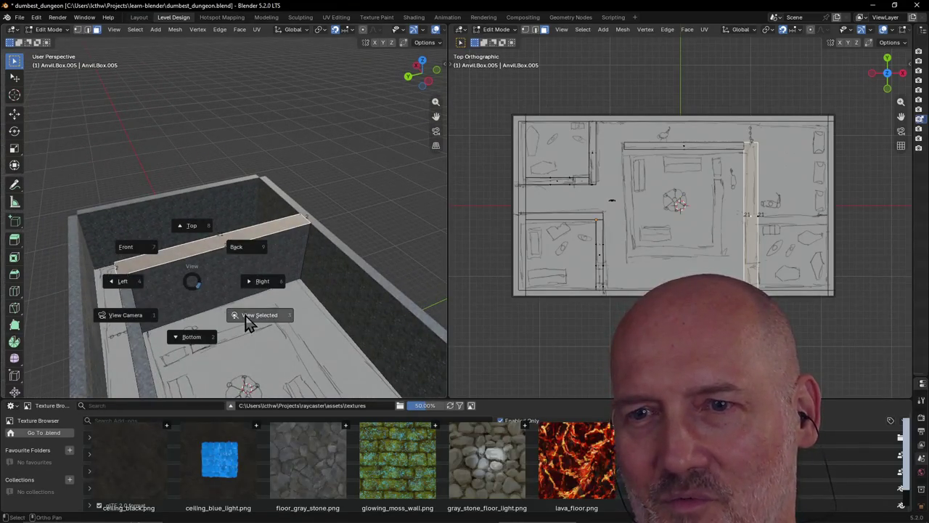
{"action": "left_click", "coordinate": [249, 317]}
{"action": "mouse_move", "coordinate": [250, 306]}
{"action": "middle_mouse_down"}
{"action": "mouse_move", "coordinate": [374, 325]}
{"action": "mouse_move", "coordinate": [211, 167]}
{"action": "middle_mouse_up"}
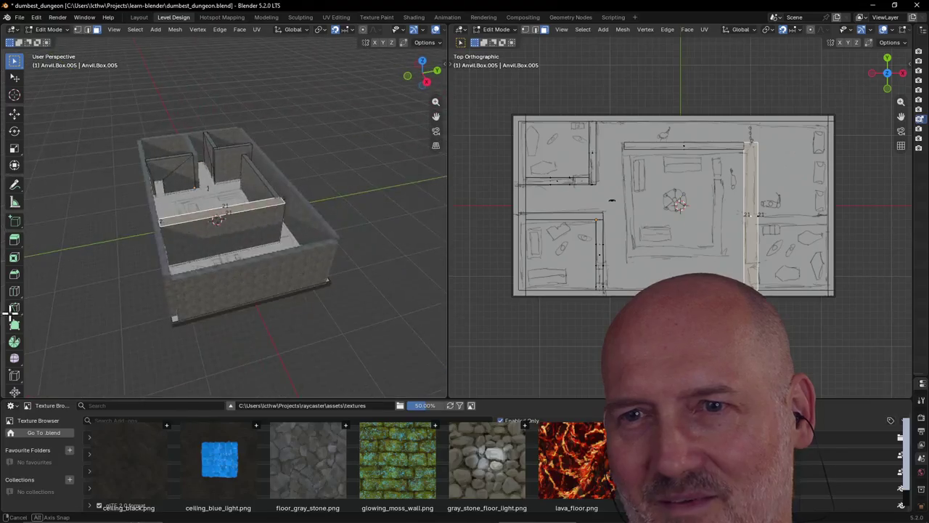
{"action": "scroll", "coordinate": [233, 242], "scroll_direction": "up", "scroll_amount": 3}
{"action": "left_click", "coordinate": [233, 242]}
{"action": "mouse_move", "coordinate": [235, 242]}
{"action": "middle_mouse_down"}
{"action": "mouse_move", "coordinate": [178, 265]}
{"action": "mouse_move", "coordinate": [170, 252]}
{"action": "middle_mouse_up"}
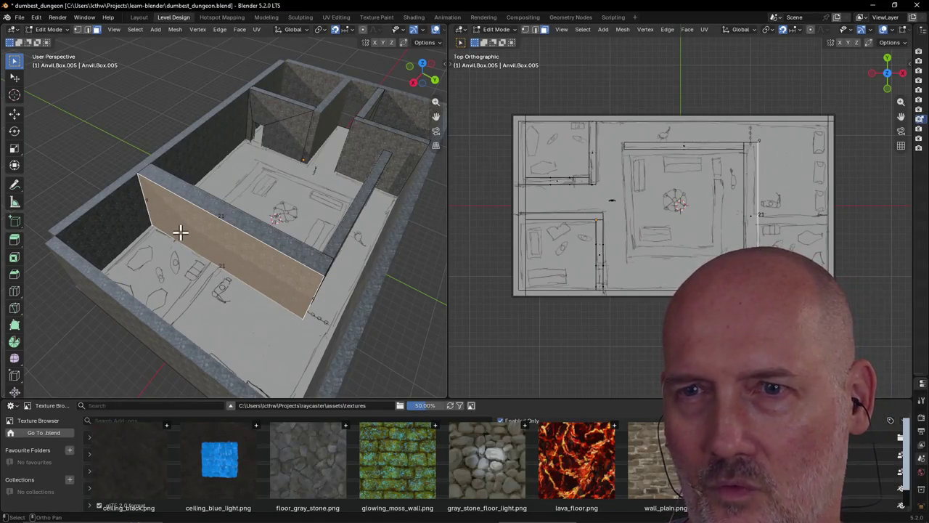
Step: Move the long wall face along X to its new spot, then zoom into a low room view
{"action": "key", "text": "g"}
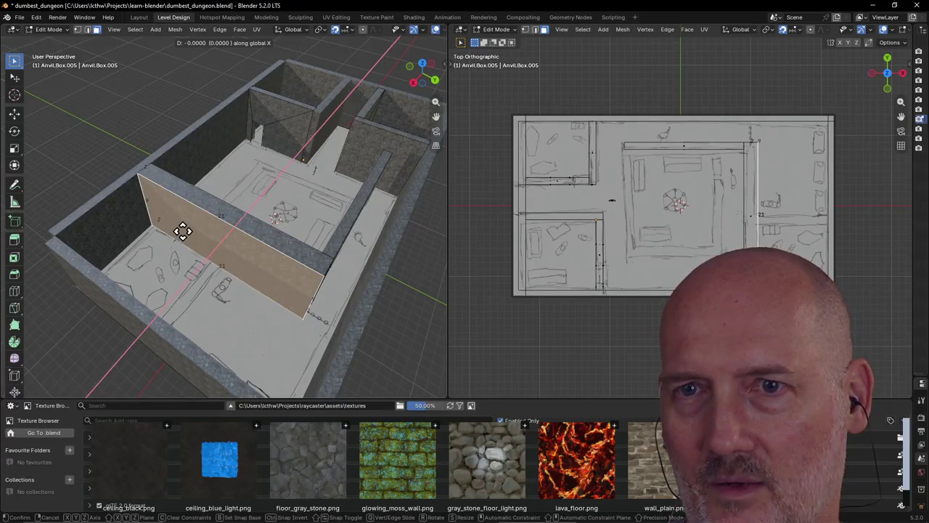
{"action": "left_click", "coordinate": [186, 228]}
{"action": "scroll", "coordinate": [267, 174], "scroll_direction": "up", "scroll_amount": 3}
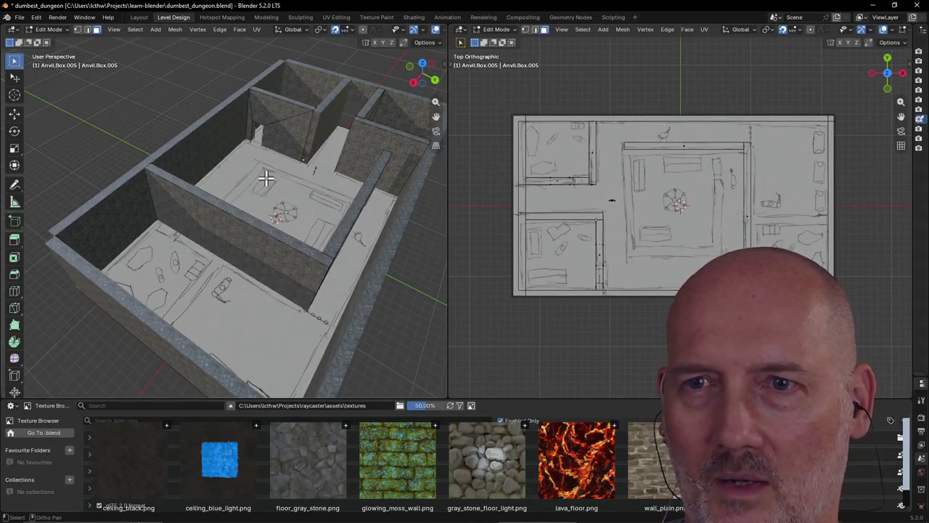
{"action": "middle_click_drag", "start_coordinate": [266, 176], "coordinate": [223, 230]}
{"action": "scroll", "coordinate": [239, 238], "scroll_direction": "up", "scroll_amount": 1}
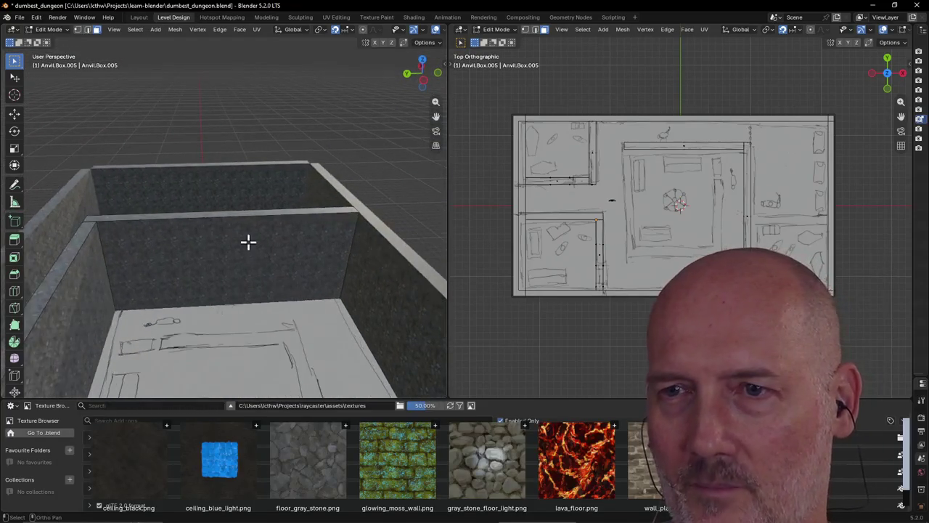
{"action": "key", "text": "ctrl+shift+c"}
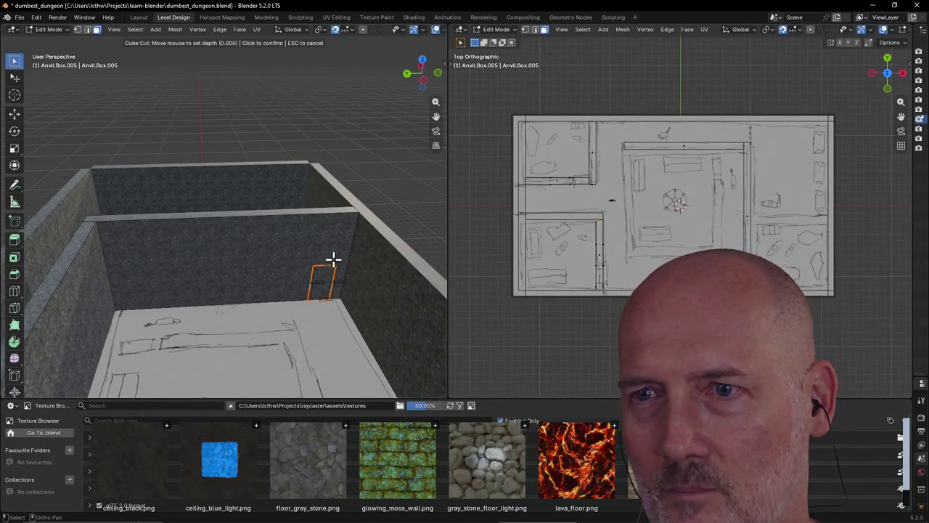
Step: Set the doorway cut depth at the back wall's right corner and weld away the leftover face
{"action": "left_click", "coordinate": [330, 254]}
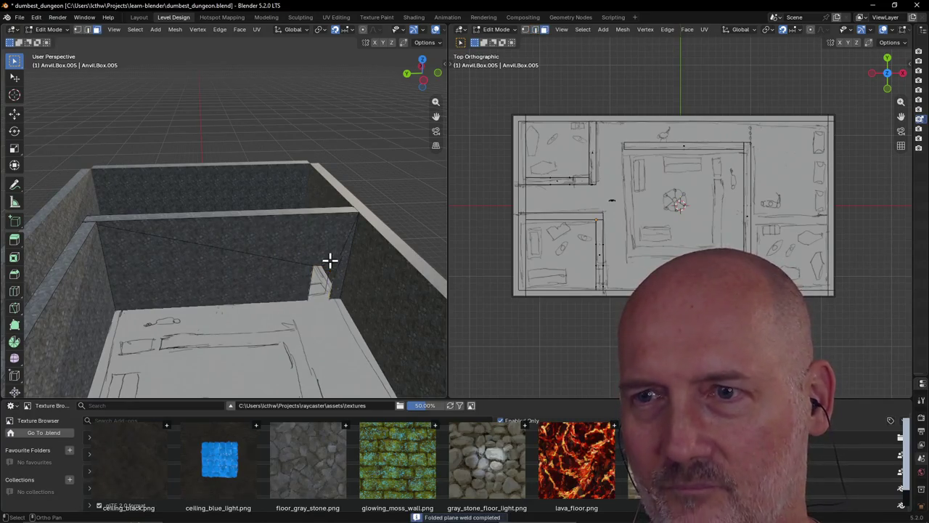
{"action": "mouse_move", "coordinate": [321, 296]}
{"action": "middle_mouse_down"}
{"action": "mouse_move", "coordinate": [48, 298]}
{"action": "mouse_move", "coordinate": [92, 274]}
{"action": "middle_mouse_up"}
{"action": "scroll", "coordinate": [392, 255], "scroll_direction": "up", "scroll_amount": 5}
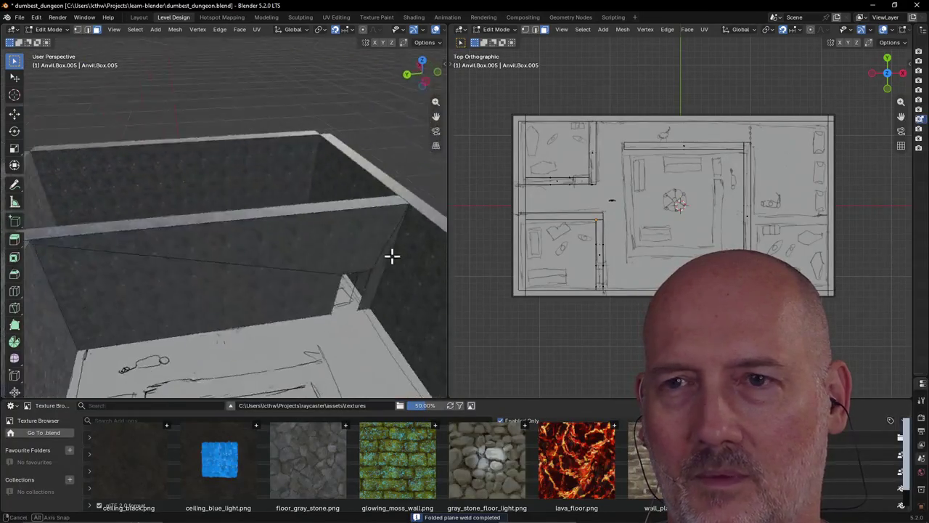
{"action": "middle_click_drag", "start_coordinate": [392, 255], "coordinate": [383, 330]}
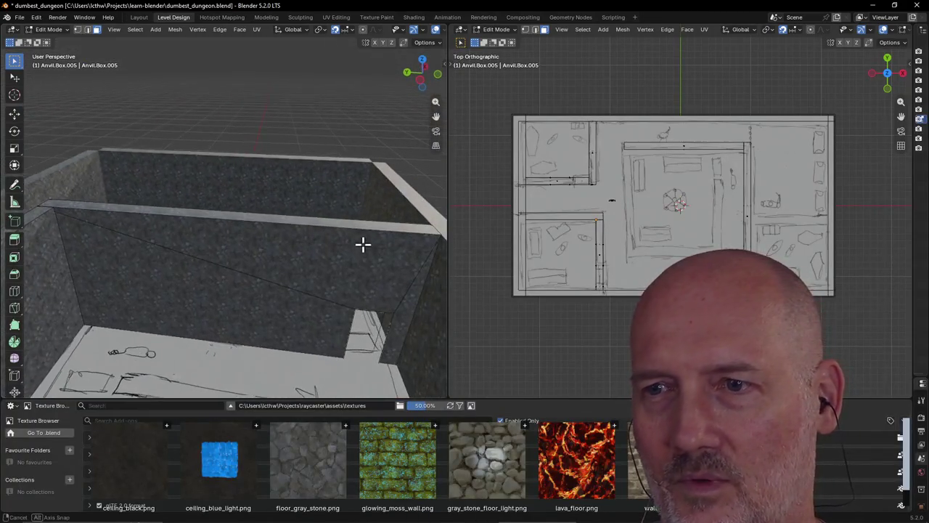
{"action": "left_click", "coordinate": [383, 330]}
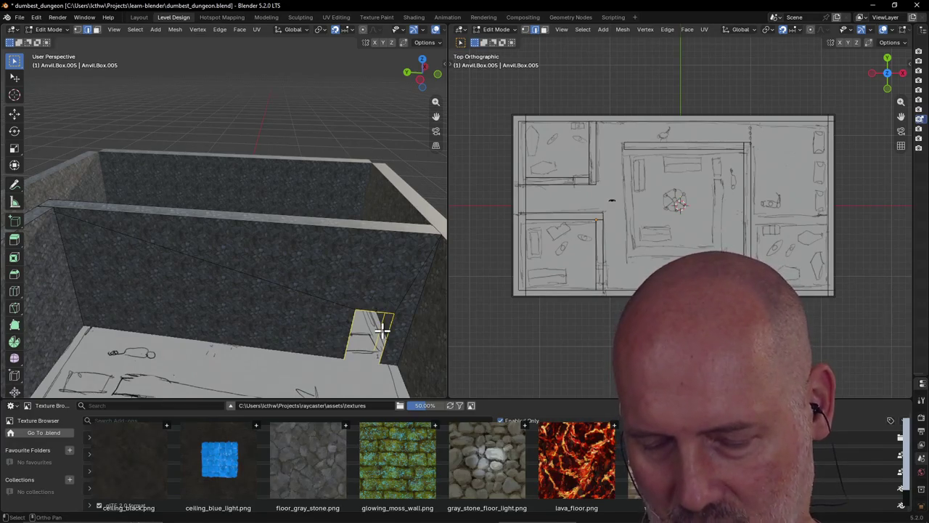
{"action": "key", "text": "ctrl+w"}
{"action": "mouse_move", "coordinate": [381, 330]}
{"action": "middle_mouse_down"}
{"action": "mouse_move", "coordinate": [376, 344]}
{"action": "mouse_move", "coordinate": [327, 315]}
{"action": "middle_mouse_up"}
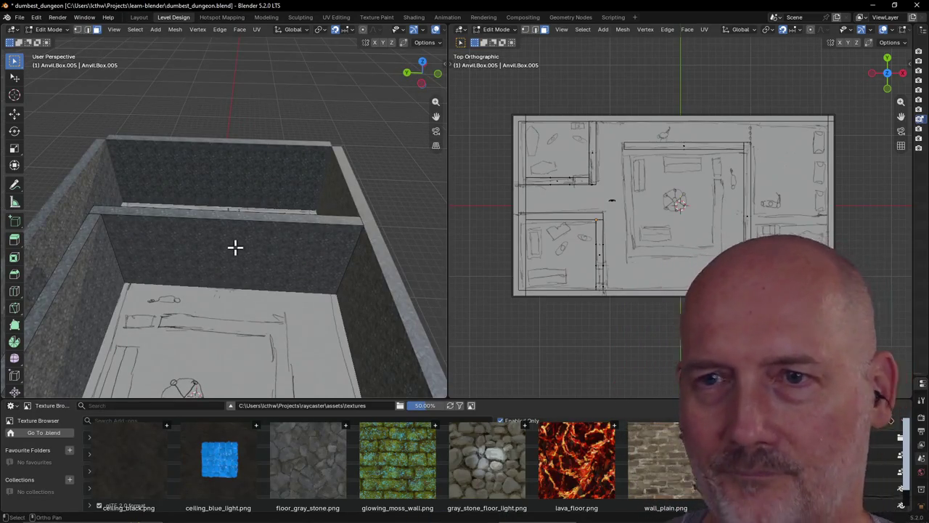
Step: Select the interior and front wall faces of the dungeon mesh, then deselect
{"action": "left_click", "coordinate": [233, 246]}
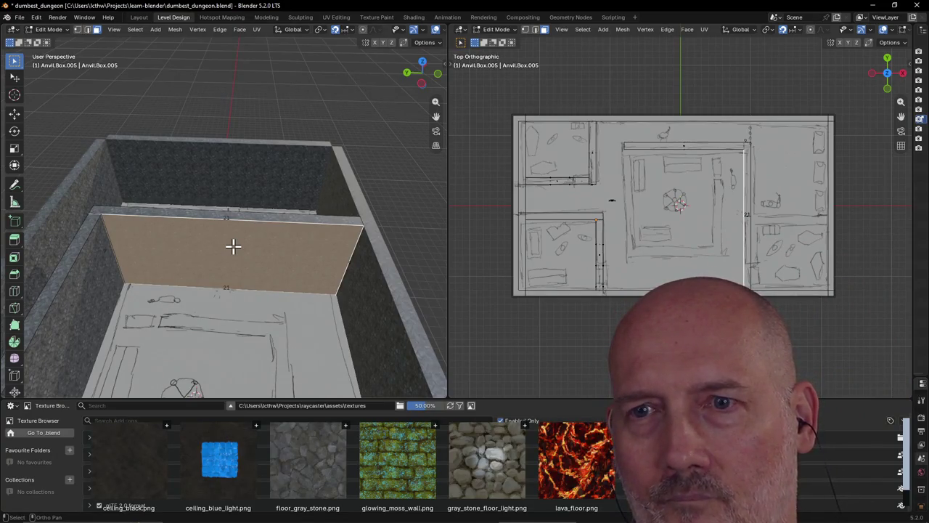
{"action": "mouse_move", "coordinate": [233, 246]}
{"action": "middle_mouse_down"}
{"action": "mouse_move", "coordinate": [266, 255]}
{"action": "mouse_move", "coordinate": [409, 236]}
{"action": "mouse_move", "coordinate": [437, 242]}
{"action": "mouse_move", "coordinate": [368, 250]}
{"action": "middle_mouse_up"}
{"action": "left_click", "coordinate": [142, 245]}
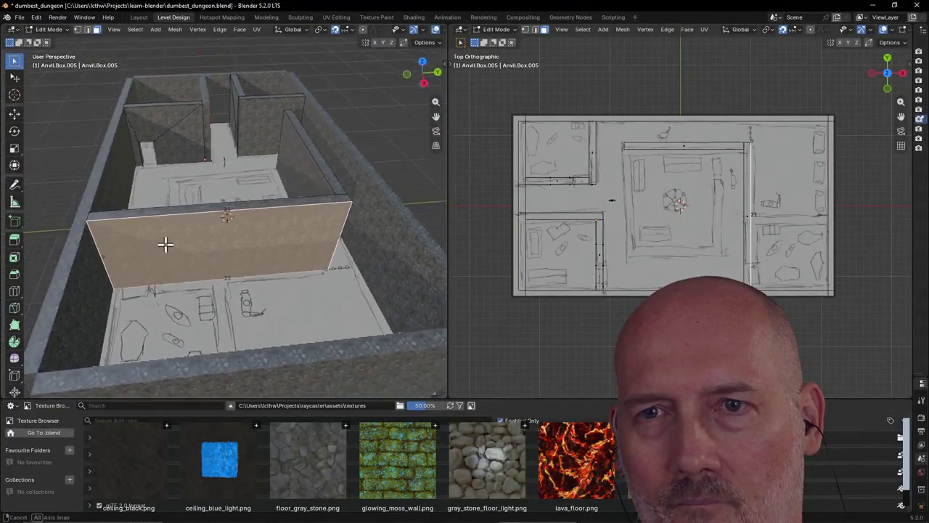
{"action": "scroll", "coordinate": [141, 245], "scroll_direction": "up", "scroll_amount": 2}
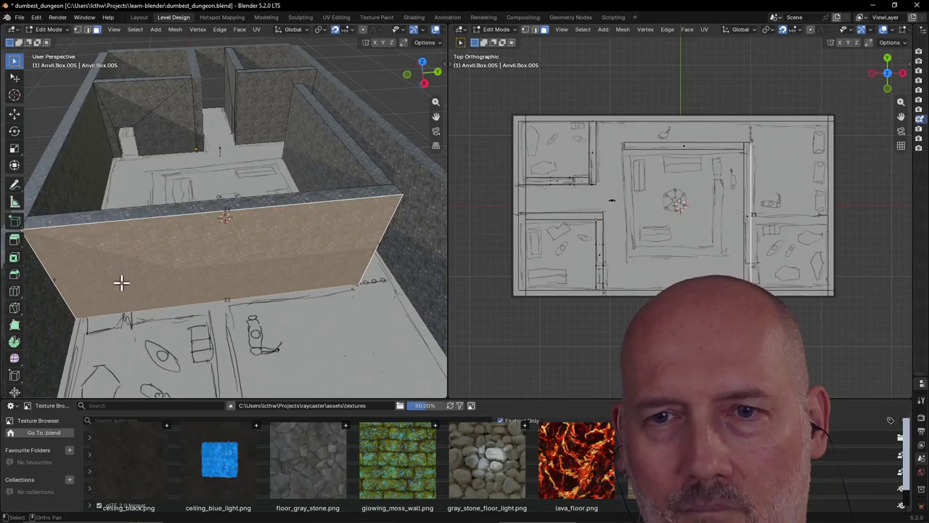
{"action": "scroll", "coordinate": [121, 283], "scroll_direction": "down", "scroll_amount": 1}
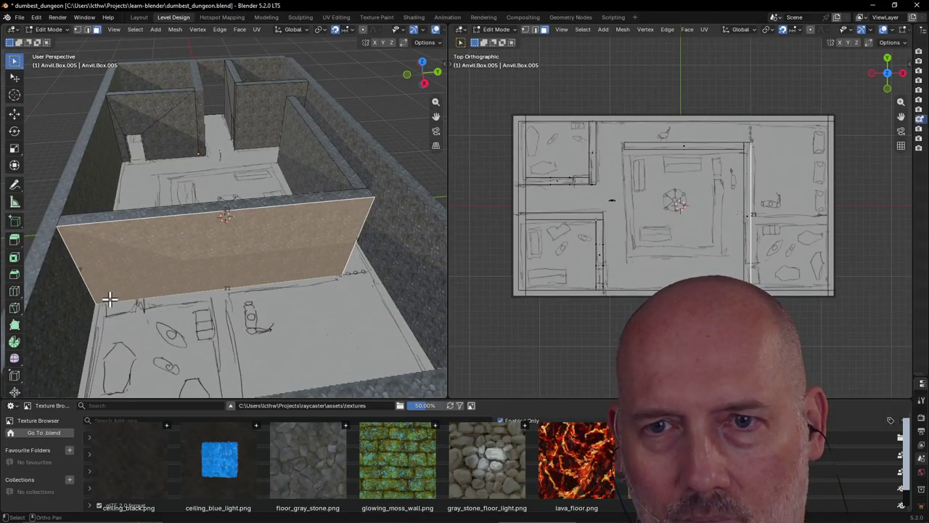
{"action": "mouse_move", "coordinate": [153, 249]}
{"action": "middle_mouse_down"}
{"action": "mouse_move", "coordinate": [120, 271]}
{"action": "mouse_move", "coordinate": [147, 242]}
{"action": "middle_mouse_up"}
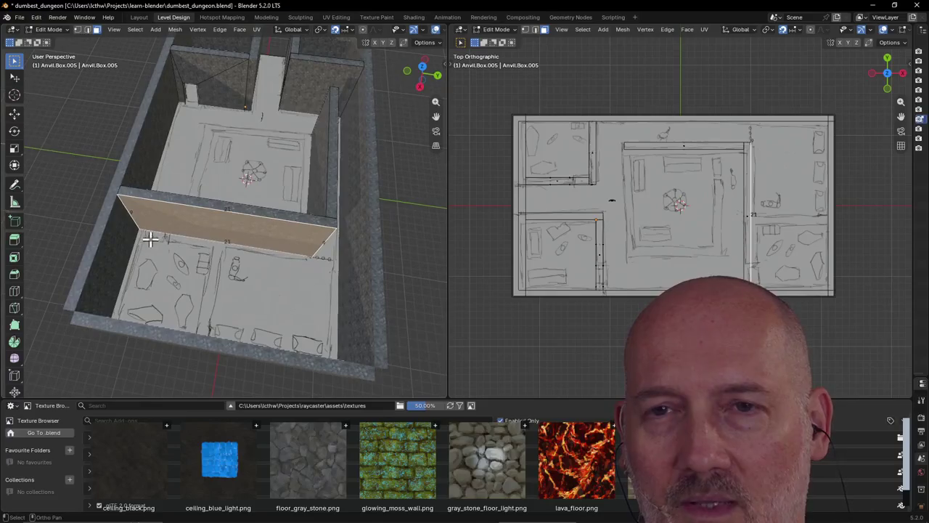
{"action": "left_click", "coordinate": [195, 202], "text": "shift"}
Step: Undo the recent wall edits with Ctrl+Z until the cross wall is gone
{"action": "key", "text": "ctrl+z"}
{"action": "key", "text": "ctrl+z"}
{"action": "key", "text": "ctrl+z"}
{"action": "key", "text": "ctrl+z"}
{"action": "key", "text": "ctrl+z"}
{"action": "key", "text": "ctrl+z"}
{"action": "key", "text": "ctrl+z"}
{"action": "key", "text": "ctrl+z"}
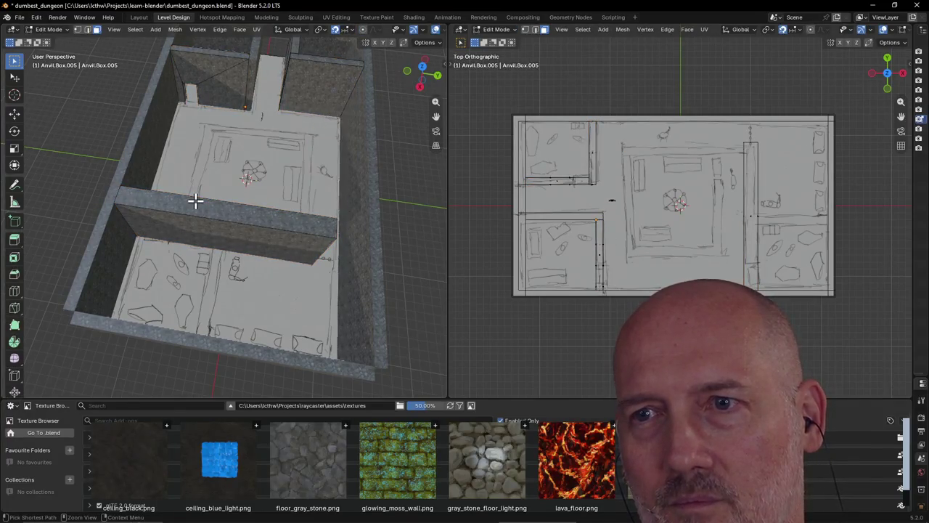
{"action": "key", "text": "ctrl+z"}
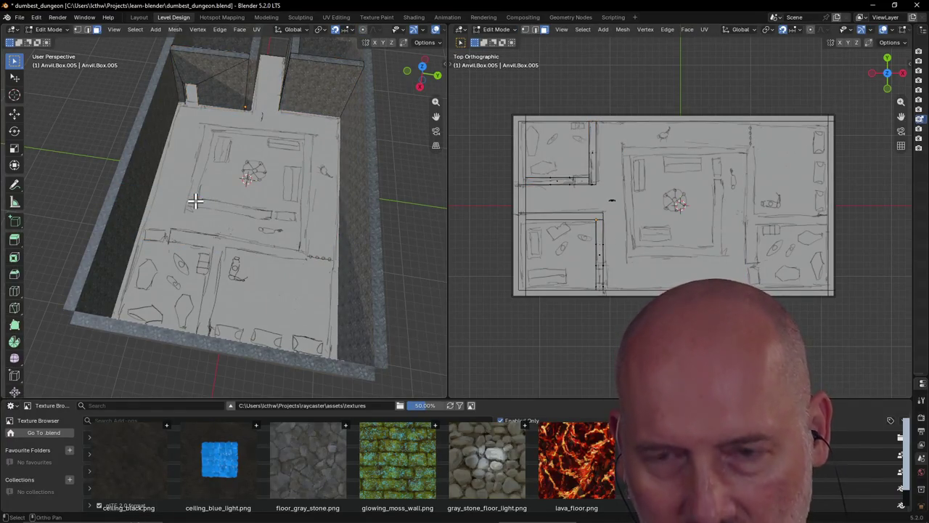
{"action": "key", "text": "ctrl+z"}
{"action": "scroll", "coordinate": [208, 266], "scroll_direction": "up", "scroll_amount": 3}
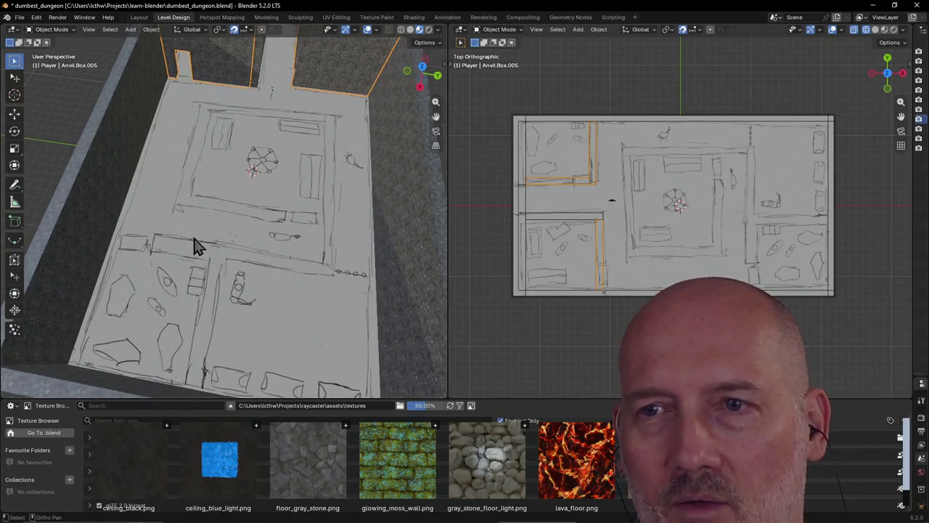
Step: Build a new wall box on the Map along the sketched room divider
{"action": "left_click", "coordinate": [138, 257]}
{"action": "key", "text": "b"}
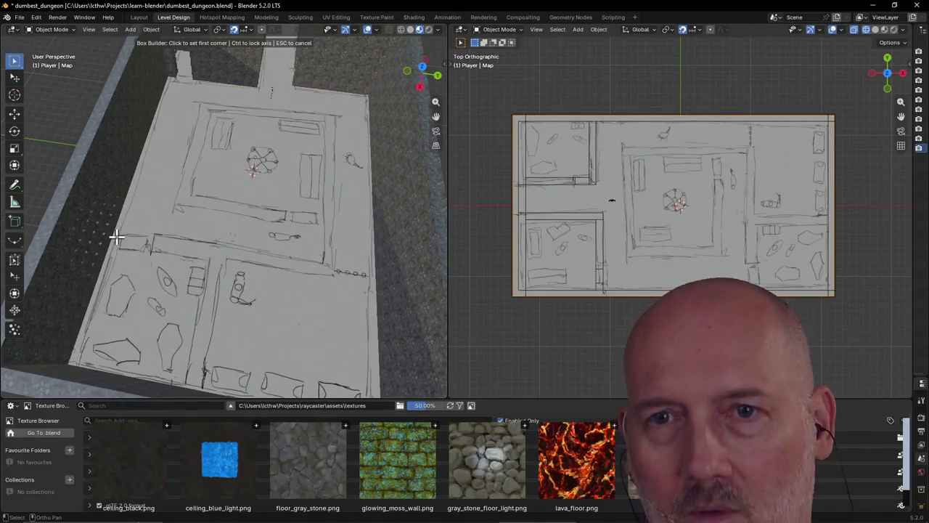
{"action": "left_click", "coordinate": [114, 236]}
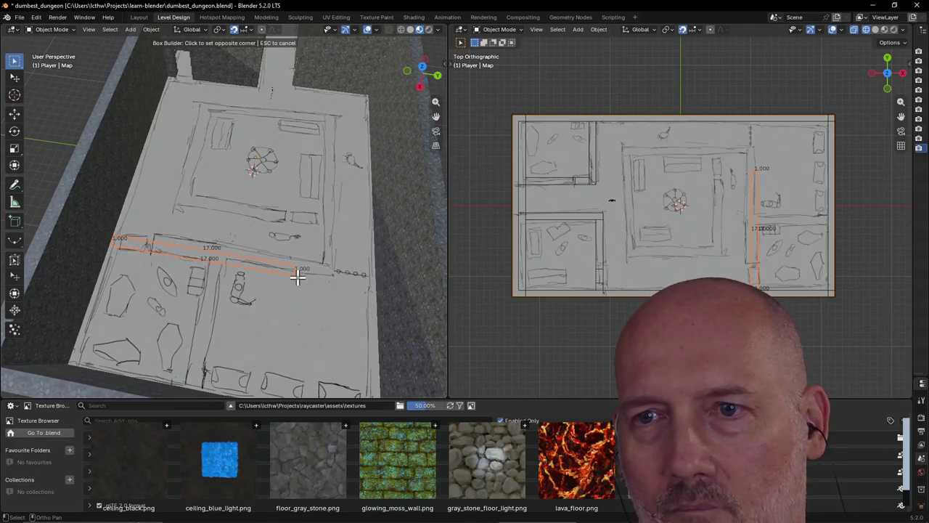
{"action": "left_click", "coordinate": [331, 281]}
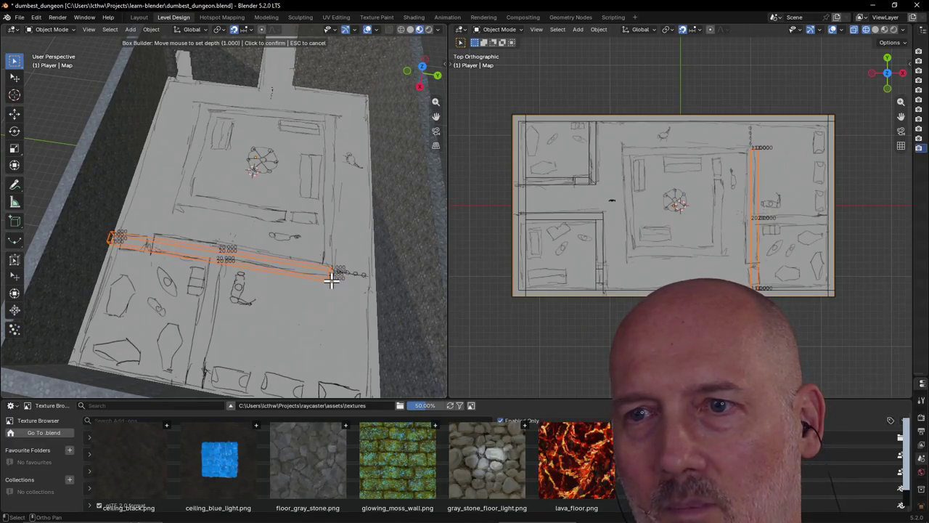
{"action": "left_click", "coordinate": [325, 204]}
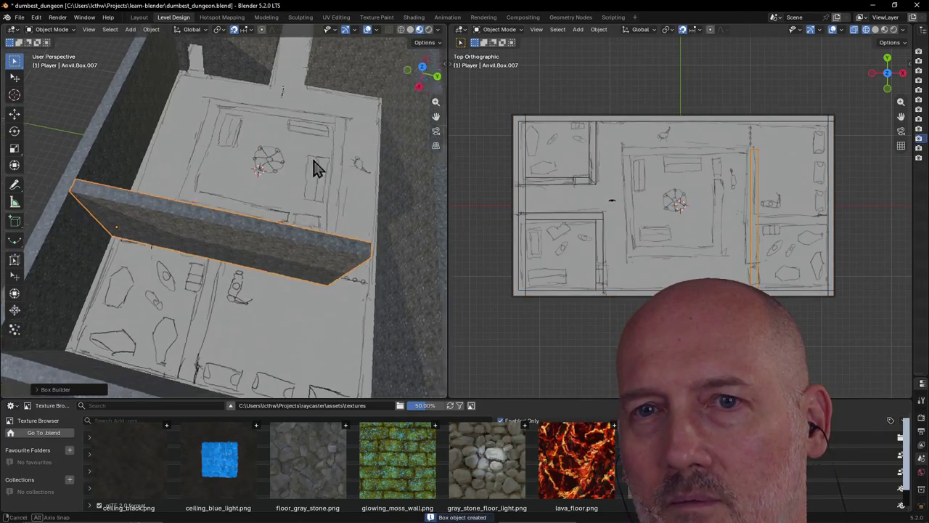
{"action": "mouse_move", "coordinate": [323, 166]}
{"action": "middle_mouse_down"}
{"action": "mouse_move", "coordinate": [259, 158]}
{"action": "mouse_move", "coordinate": [334, 138]}
{"action": "middle_mouse_up"}
{"action": "mouse_move", "coordinate": [178, 228]}
{"action": "middle_mouse_down"}
{"action": "mouse_move", "coordinate": [359, 238]}
{"action": "mouse_move", "coordinate": [405, 218]}
{"action": "mouse_move", "coordinate": [308, 285]}
{"action": "middle_mouse_up"}
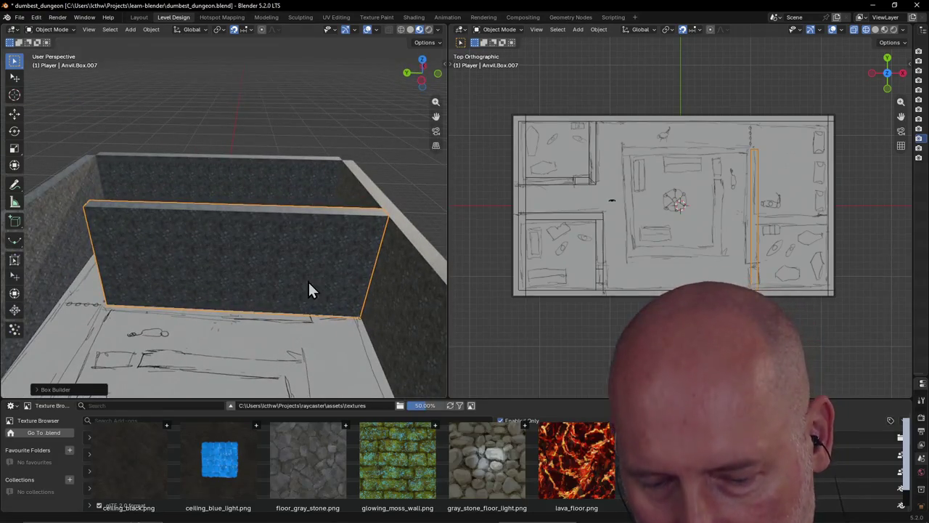
Step: Cube-cut a narrow floor-level doorway through the new wall near its right end
{"action": "key", "text": "Tab"}
{"action": "key", "text": "c"}
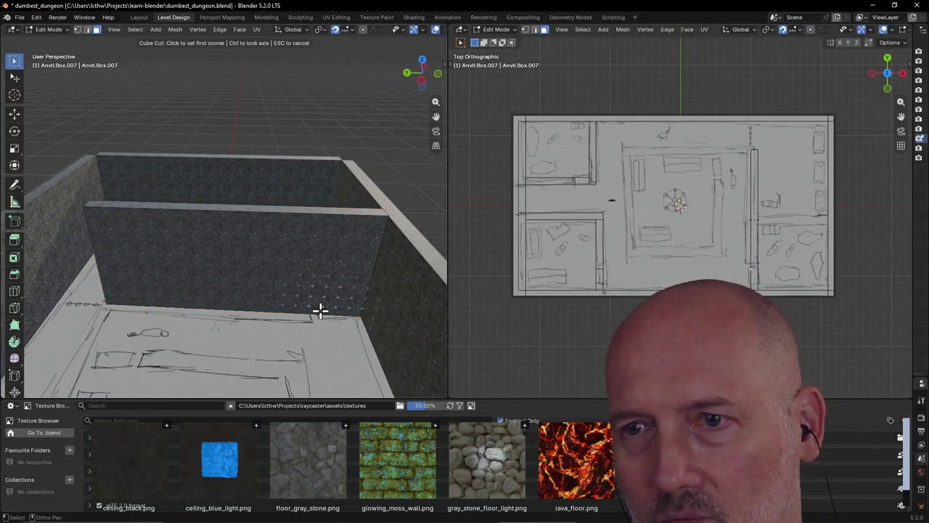
{"action": "left_click", "coordinate": [330, 277]}
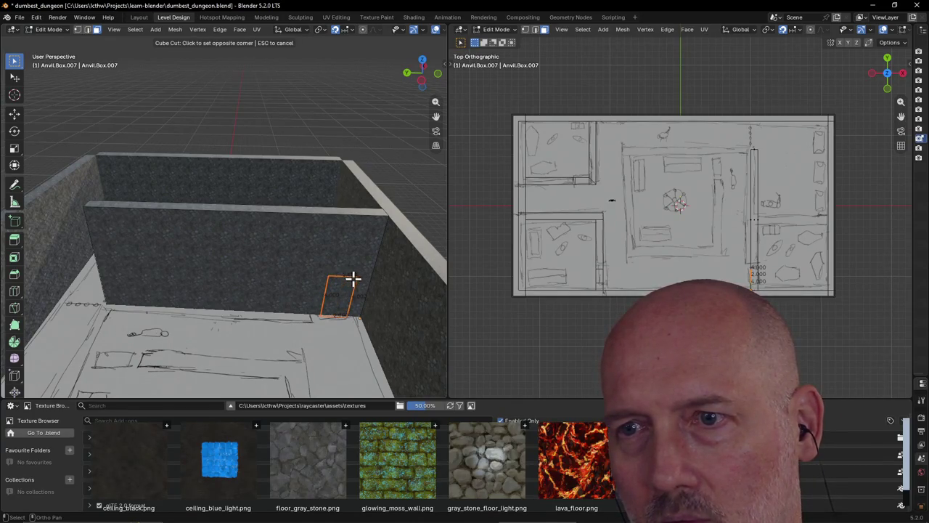
{"action": "left_click", "coordinate": [350, 274]}
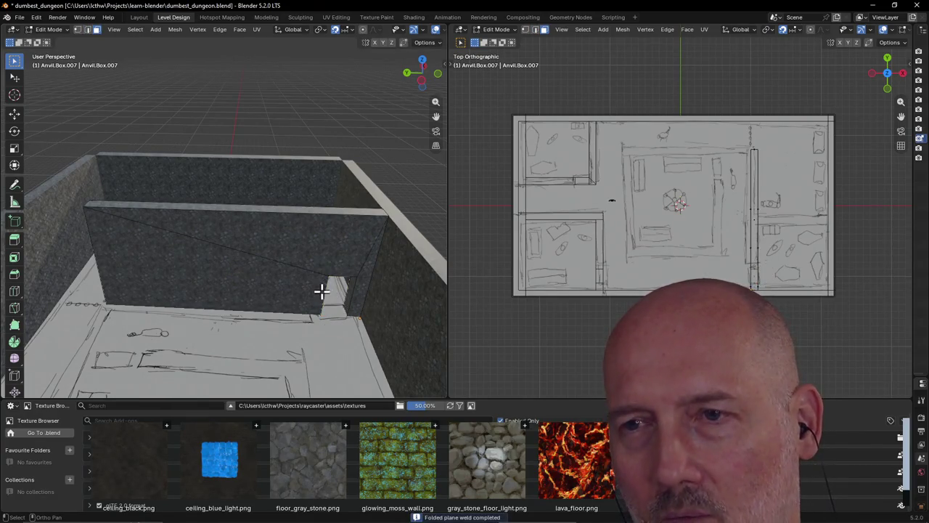
{"action": "scroll", "coordinate": [322, 291], "scroll_direction": "down", "scroll_amount": 3}
{"action": "key", "text": "Tab"}
{"action": "mouse_move", "coordinate": [269, 279]}
{"action": "middle_mouse_down"}
{"action": "mouse_move", "coordinate": [394, 307]}
{"action": "mouse_move", "coordinate": [414, 326]}
{"action": "mouse_move", "coordinate": [394, 326]}
{"action": "middle_mouse_up"}
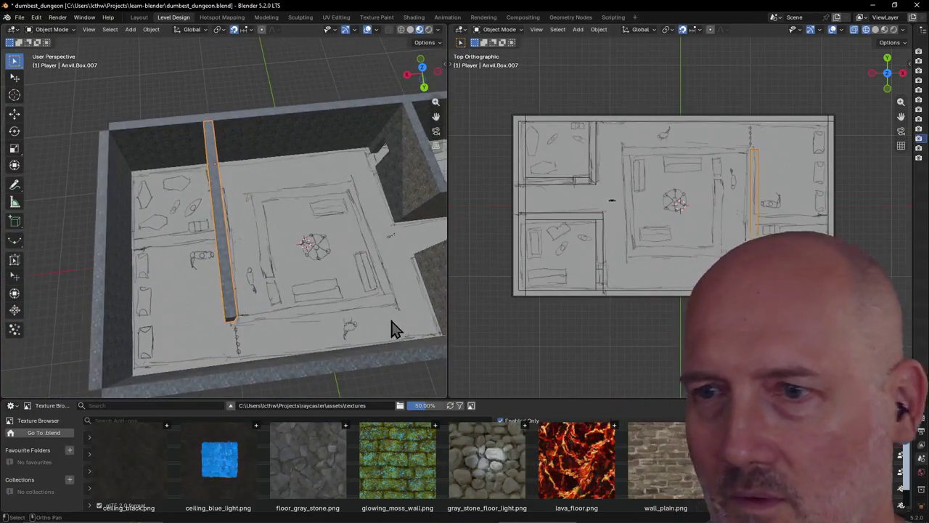
Step: Draw a wall box along one edge of the central room
{"action": "key", "text": "b"}
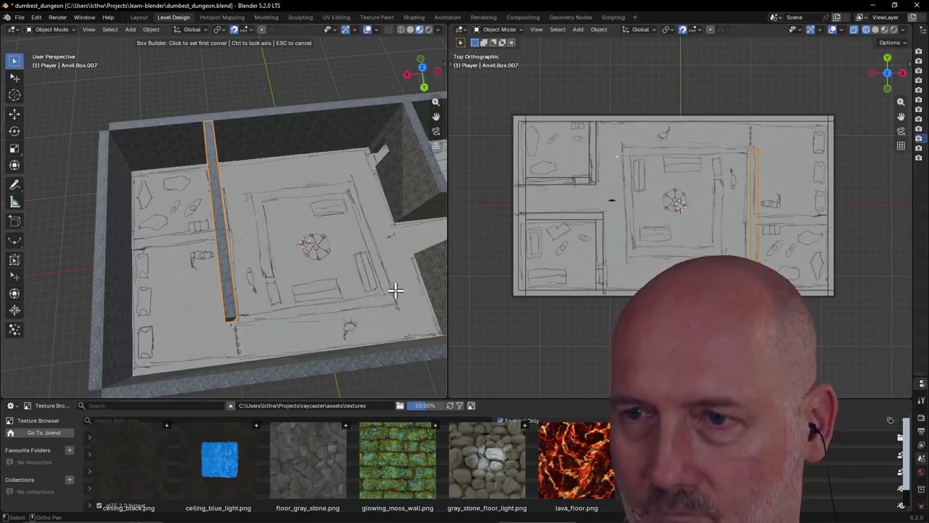
{"action": "left_click", "coordinate": [395, 291]}
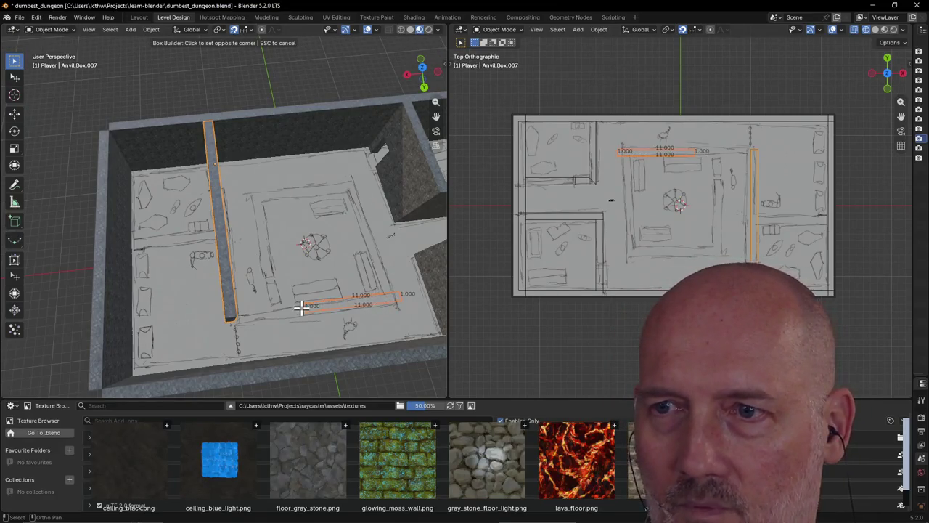
{"action": "left_click", "coordinate": [233, 317]}
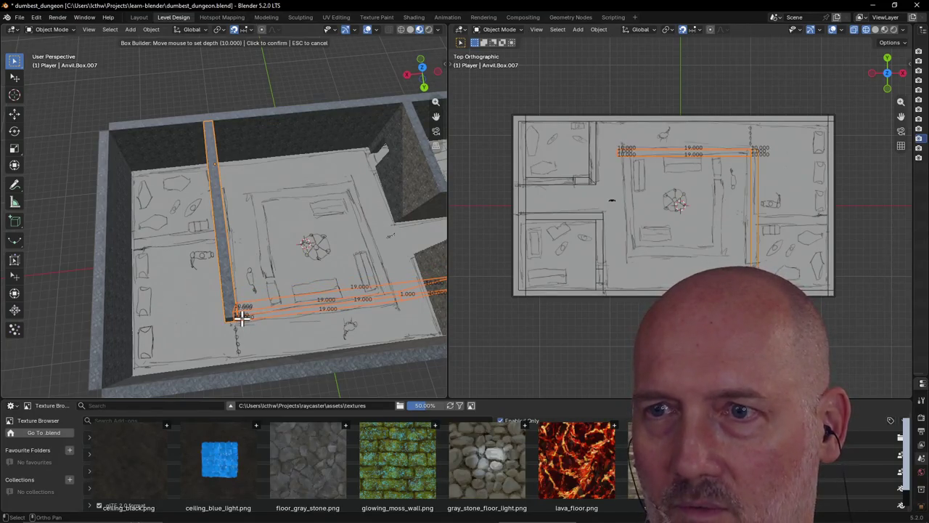
{"action": "left_click", "coordinate": [241, 317]}
{"action": "mouse_move", "coordinate": [270, 286]}
{"action": "middle_mouse_down"}
{"action": "mouse_move", "coordinate": [42, 258]}
{"action": "mouse_move", "coordinate": [39, 247]}
{"action": "middle_mouse_up"}
{"action": "key", "text": "shift+grave"}
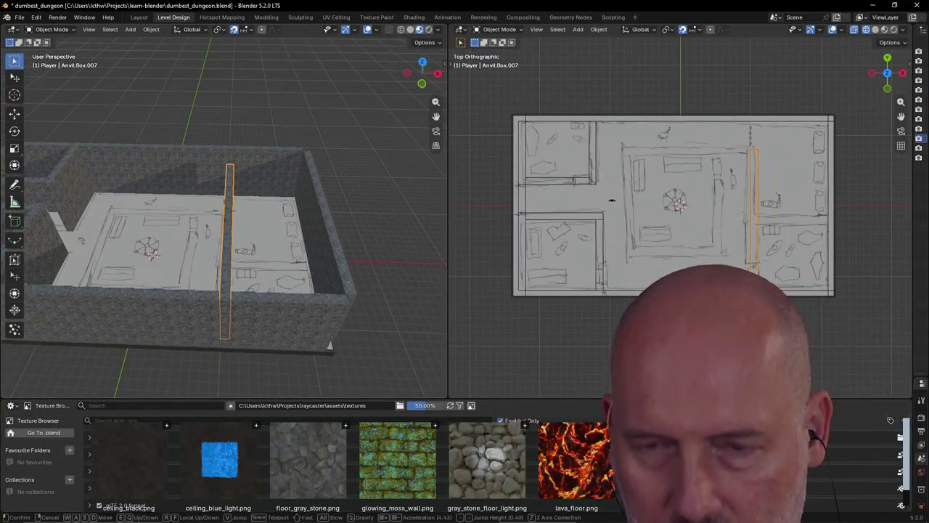
{"action": "key", "text": "w"}
{"action": "left_click", "coordinate": [22, 261]}
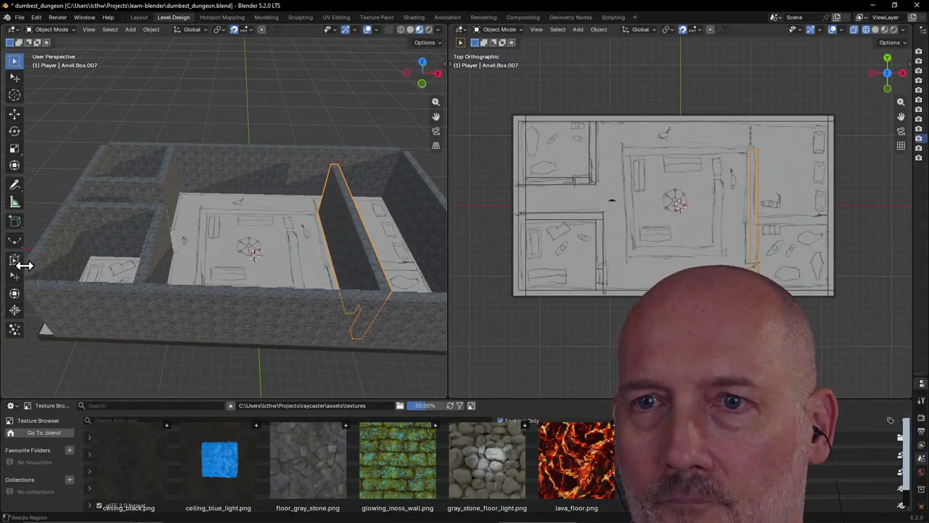
{"action": "scroll", "coordinate": [242, 226], "scroll_direction": "up", "scroll_amount": 3}
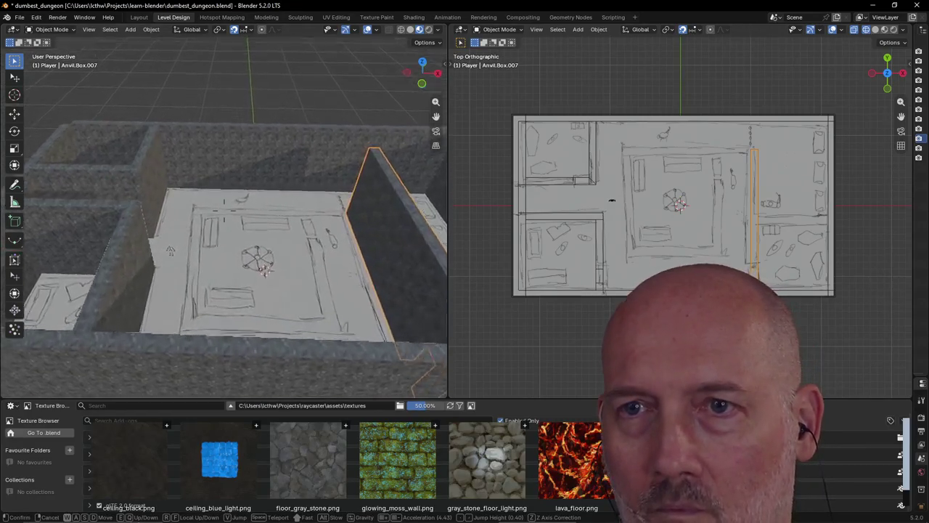
{"action": "scroll", "coordinate": [236, 223], "scroll_direction": "up", "scroll_amount": 2}
Step: Place the top inner wall box of the central room
{"action": "key", "text": "shift+b"}
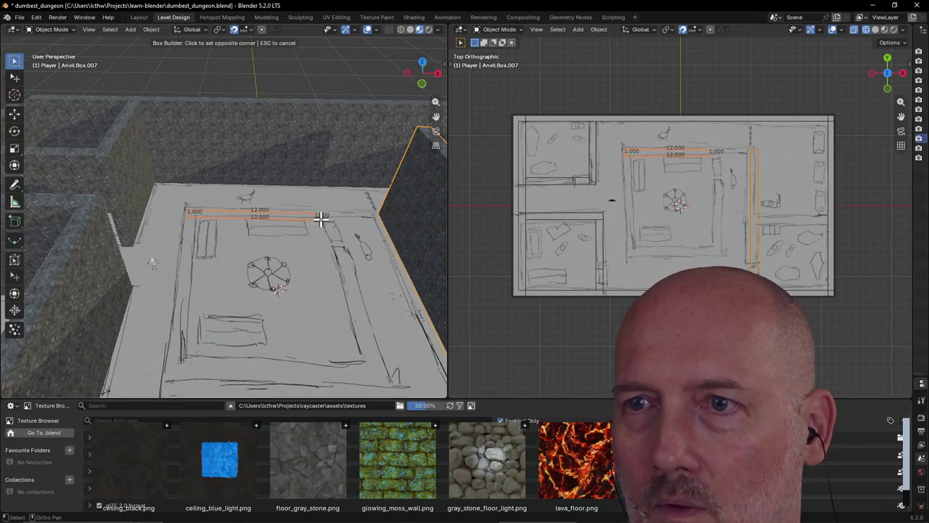
{"action": "left_click", "coordinate": [425, 137]}
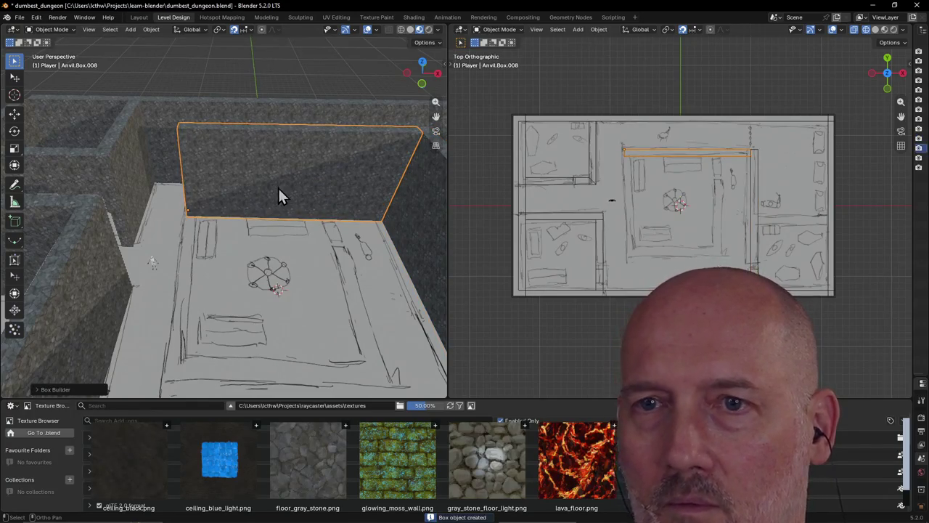
{"action": "key", "text": "shift+grave"}
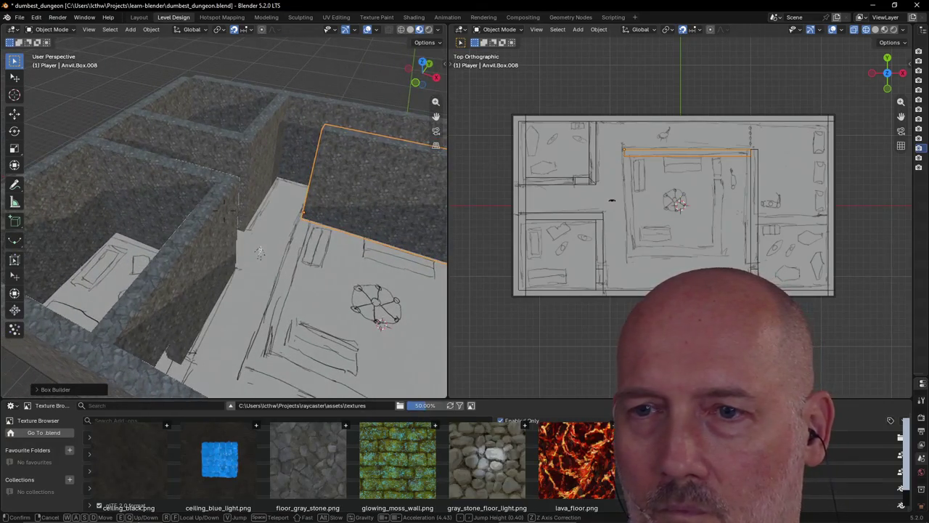
{"action": "key", "text": "Return"}
Step: Build a wall box along the central room's left edge
{"action": "key", "text": "shift+b"}
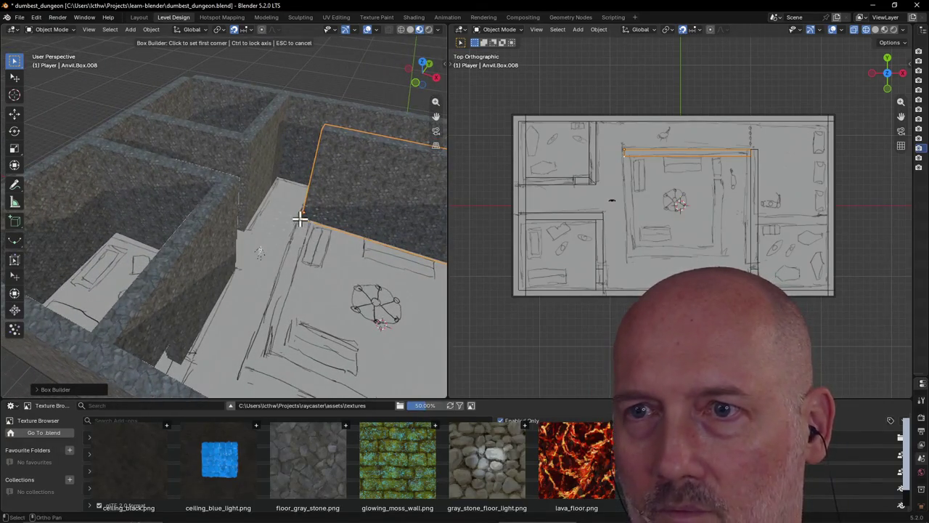
{"action": "left_click", "coordinate": [301, 219]}
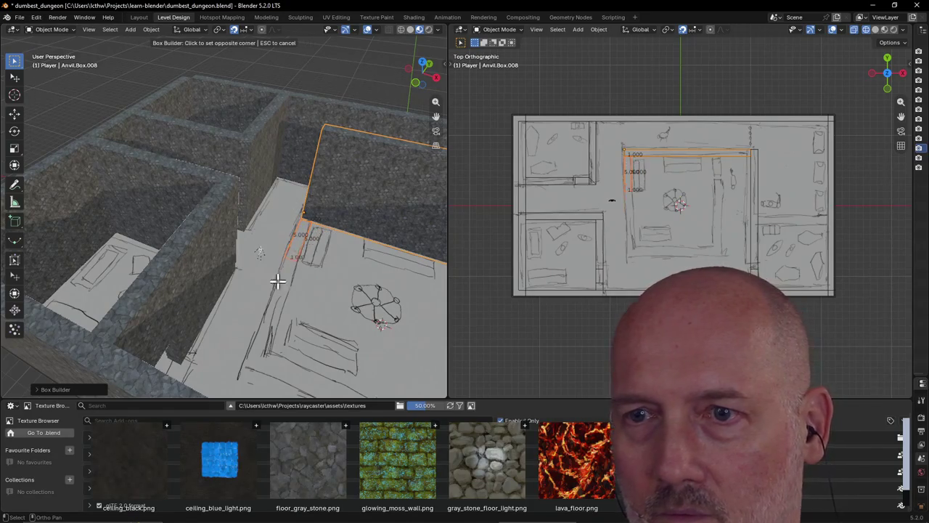
{"action": "left_click", "coordinate": [253, 364]}
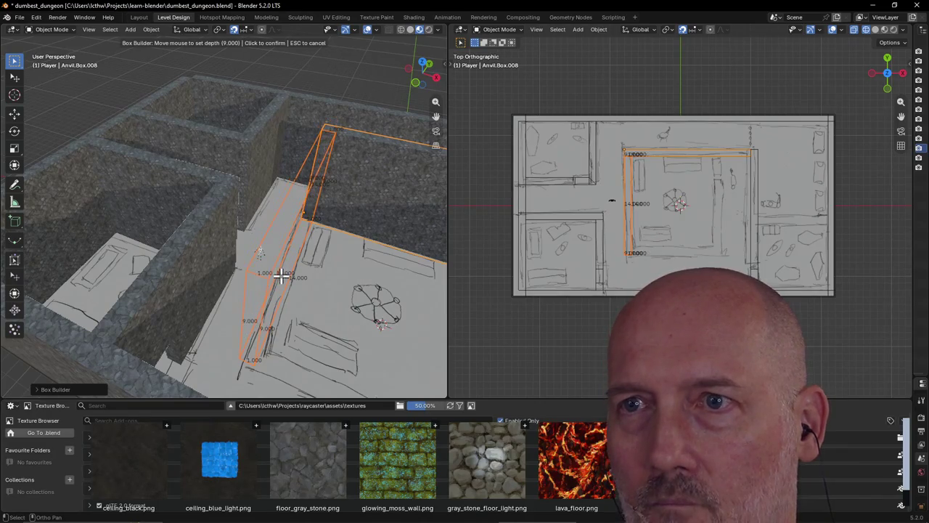
{"action": "left_click", "coordinate": [280, 275]}
{"action": "mouse_move", "coordinate": [286, 284]}
{"action": "middle_mouse_down"}
{"action": "mouse_move", "coordinate": [342, 304]}
{"action": "mouse_move", "coordinate": [242, 287]}
{"action": "middle_mouse_up"}
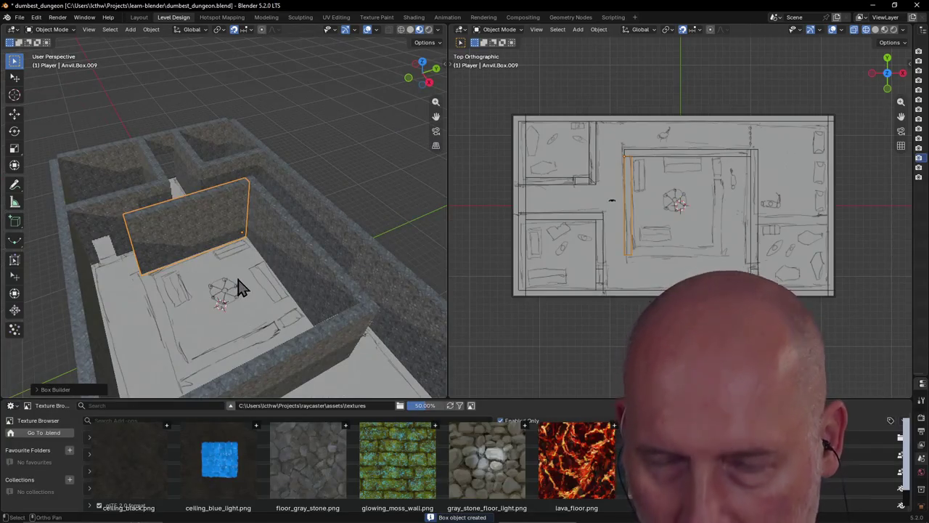
Step: Draw an extra wall box, then undo it as misplaced
{"action": "left_click", "coordinate": [153, 280]}
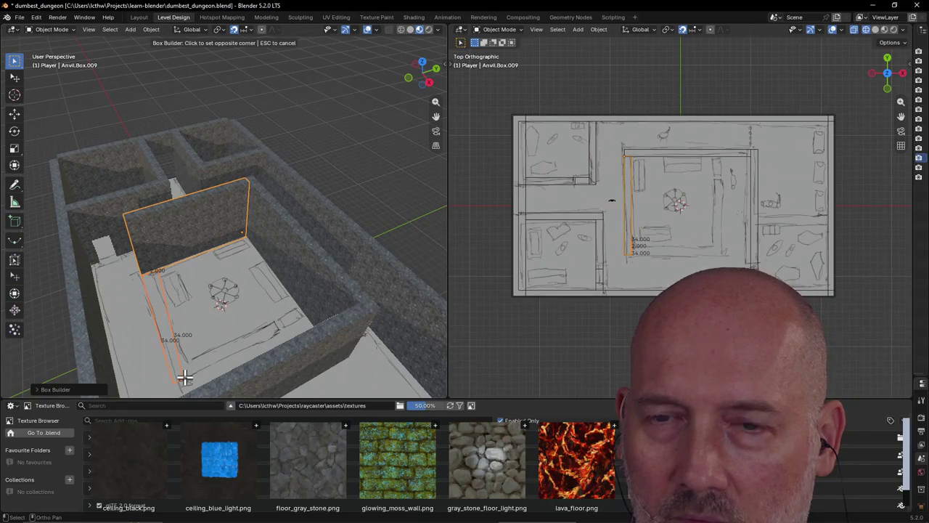
{"action": "left_click", "coordinate": [184, 376]}
{"action": "left_click", "coordinate": [183, 332]}
{"action": "mouse_move", "coordinate": [182, 332]}
{"action": "middle_mouse_down"}
{"action": "mouse_move", "coordinate": [131, 322]}
{"action": "mouse_move", "coordinate": [166, 326]}
{"action": "middle_mouse_up"}
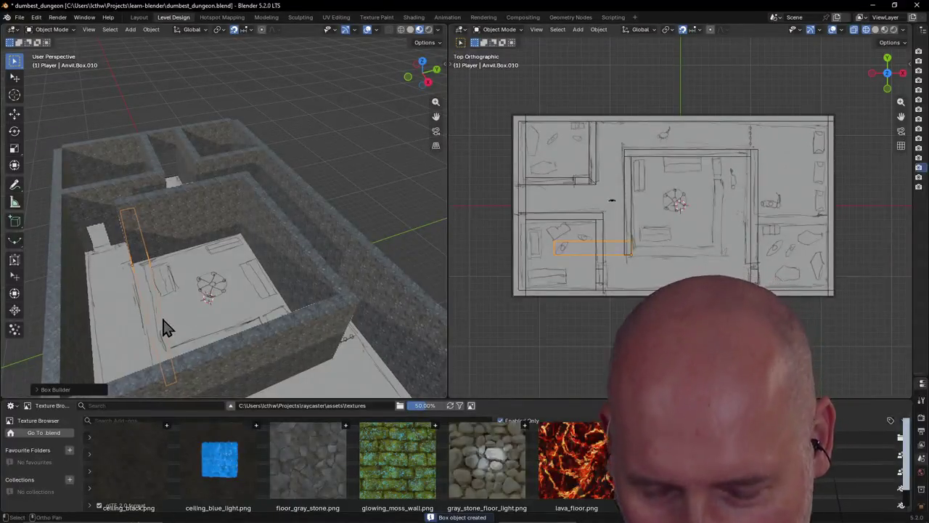
{"action": "key", "text": "ctrl+z"}
{"action": "mouse_move", "coordinate": [164, 278]}
{"action": "middle_mouse_down"}
{"action": "mouse_move", "coordinate": [208, 273]}
{"action": "mouse_move", "coordinate": [205, 335]}
{"action": "mouse_move", "coordinate": [178, 341]}
{"action": "mouse_move", "coordinate": [123, 318]}
{"action": "middle_mouse_up"}
{"action": "left_click", "coordinate": [203, 334]}
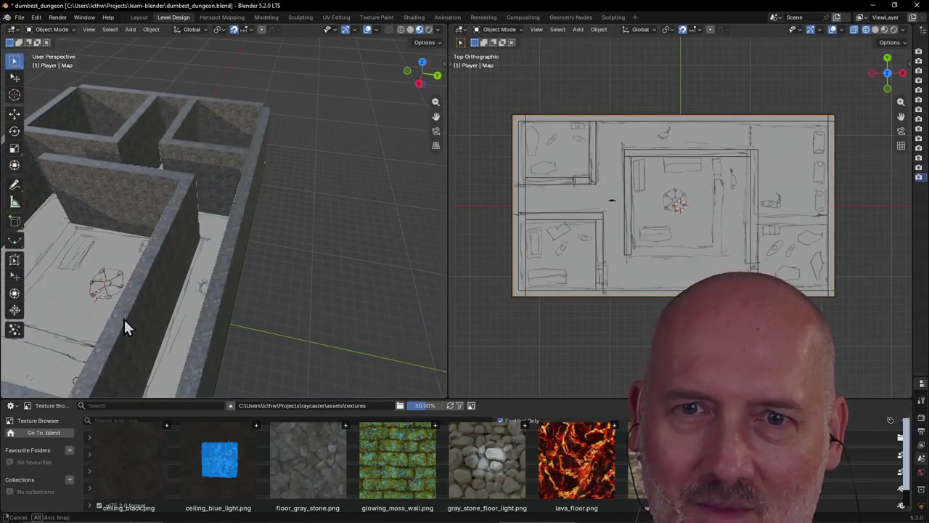
{"action": "key", "text": "shift+grave"}
{"action": "key", "text": "s"}
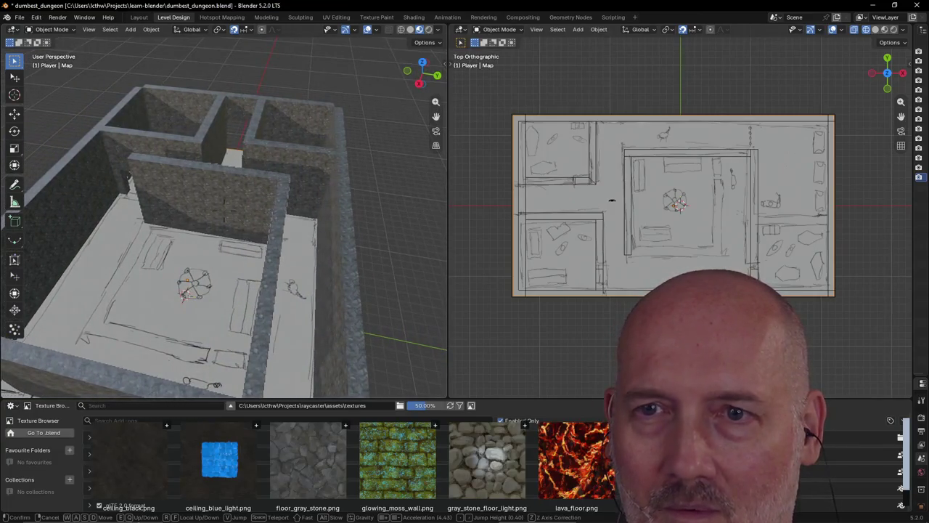
{"action": "key", "text": "w"}
{"action": "key", "text": "d"}
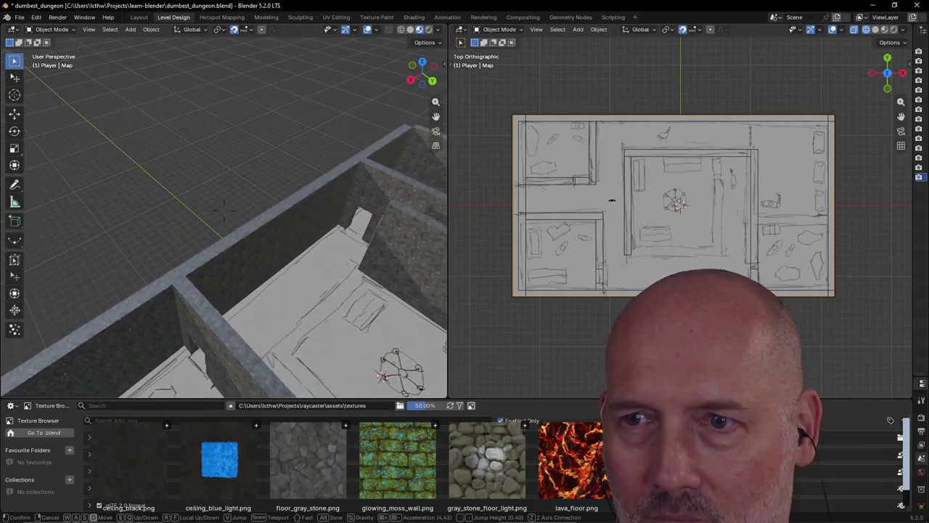
{"action": "left_click", "coordinate": [211, 347]}
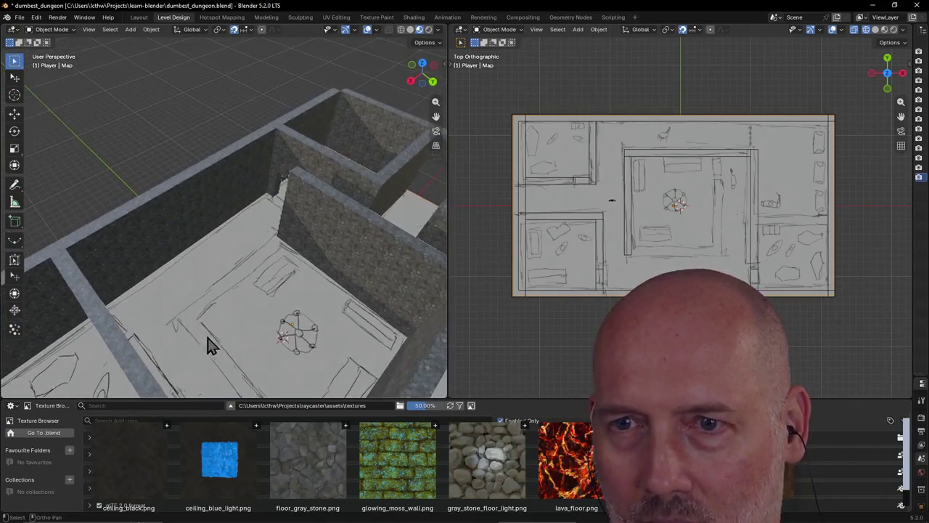
Step: Add a wall box along the central room's bottom edge
{"action": "key", "text": "b"}
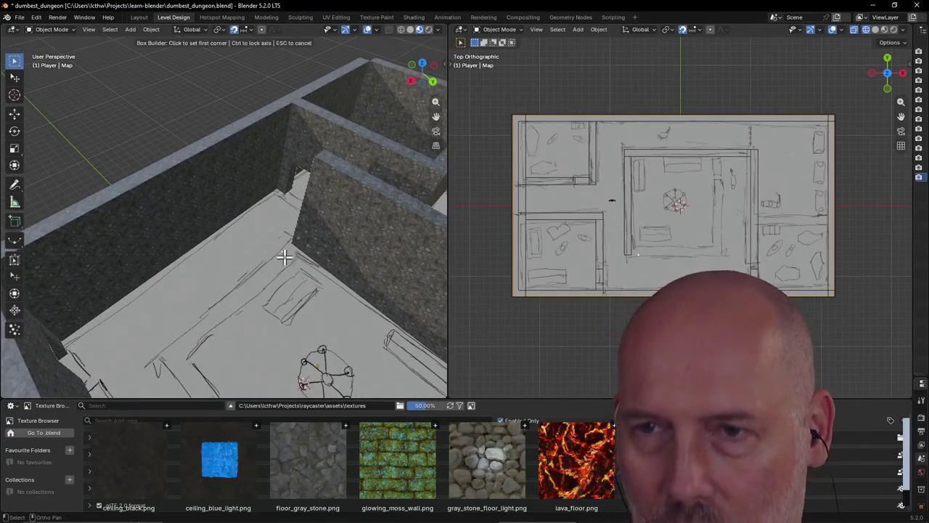
{"action": "left_click", "coordinate": [290, 247]}
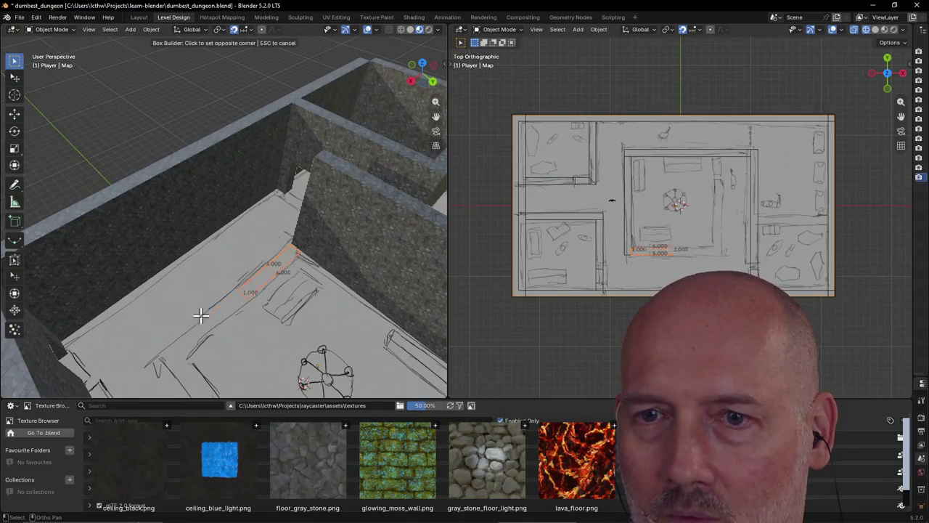
{"action": "left_click", "coordinate": [227, 267]}
{"action": "scroll", "coordinate": [226, 303], "scroll_direction": "down", "scroll_amount": 3}
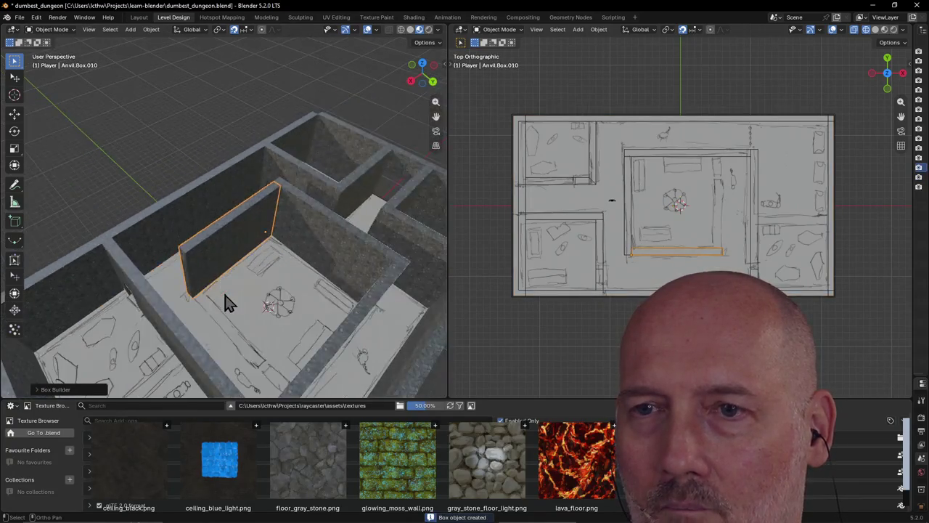
{"action": "mouse_move", "coordinate": [226, 304]}
{"action": "middle_mouse_down"}
{"action": "mouse_move", "coordinate": [307, 327]}
{"action": "mouse_move", "coordinate": [185, 298]}
{"action": "mouse_move", "coordinate": [182, 307]}
{"action": "mouse_move", "coordinate": [193, 321]}
{"action": "mouse_move", "coordinate": [201, 307]}
{"action": "middle_mouse_up"}
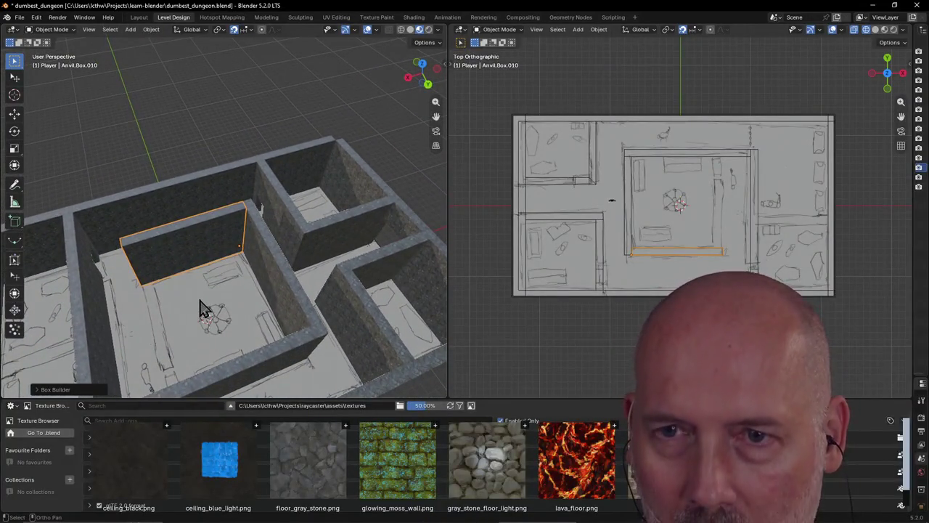
Step: Add the right-side wall box, 13 by 1 and 9 deep
{"action": "key", "text": "shift+r"}
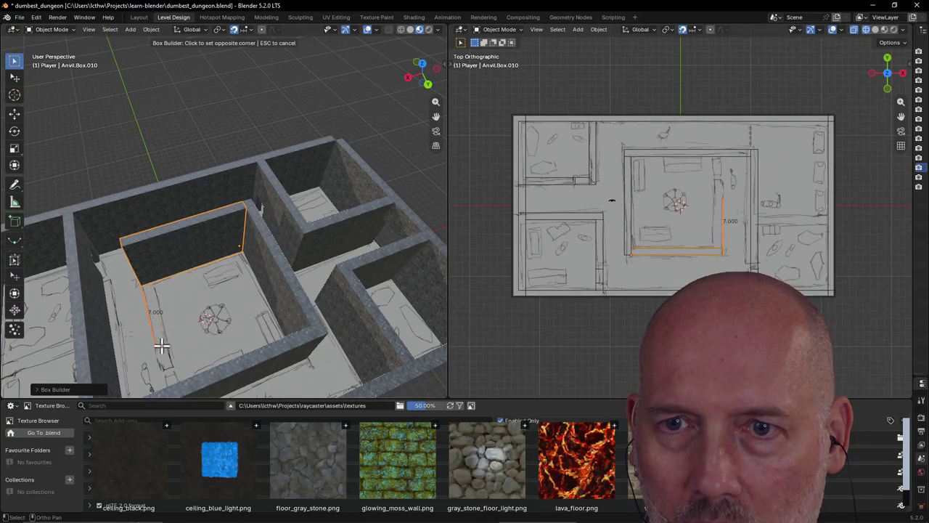
{"action": "left_click", "coordinate": [175, 398]}
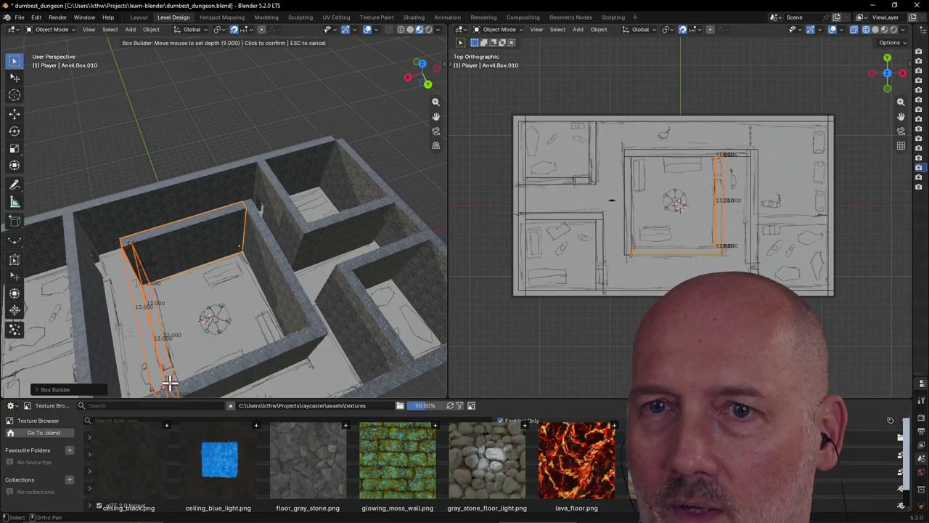
{"action": "left_click", "coordinate": [172, 390]}
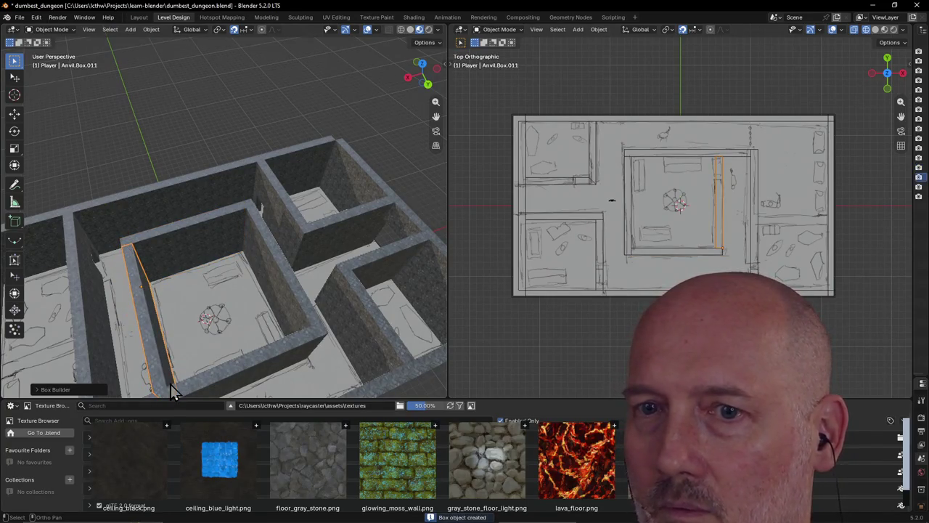
{"action": "mouse_move", "coordinate": [181, 337]}
{"action": "middle_mouse_down"}
{"action": "mouse_move", "coordinate": [156, 299]}
{"action": "mouse_move", "coordinate": [269, 296]}
{"action": "middle_mouse_up"}
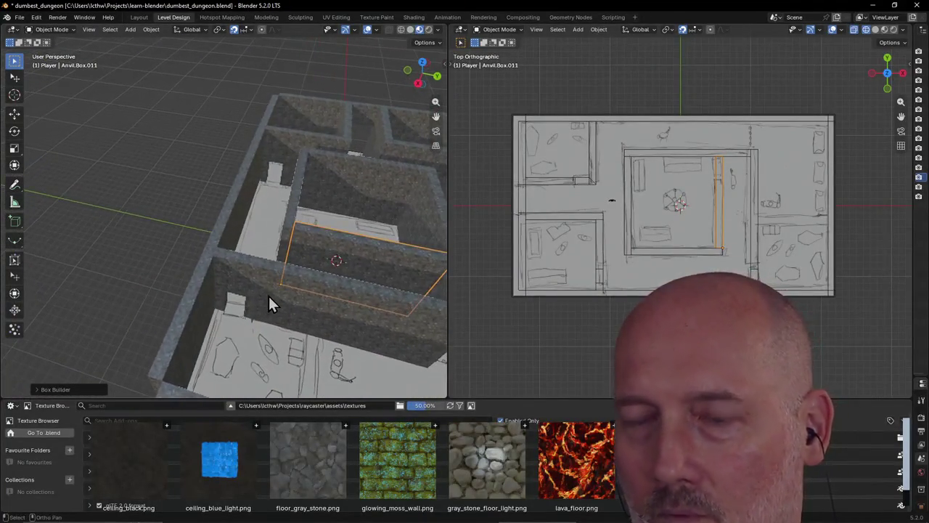
Step: Back off for a wider view and put the right wall into Edit Mode
{"action": "key", "text": "shift+grave"}
{"action": "key", "text": "s"}
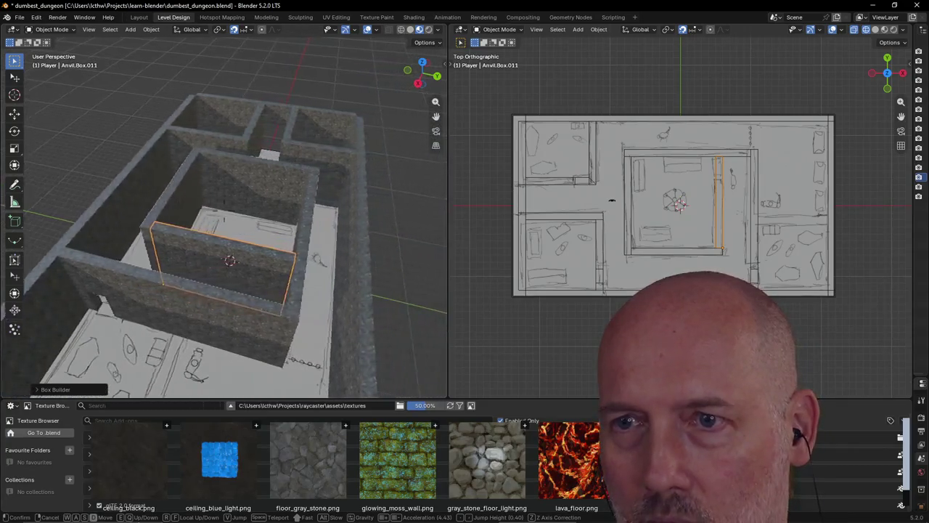
{"action": "left_click", "coordinate": [268, 303]}
{"action": "scroll", "coordinate": [269, 298], "scroll_direction": "up", "scroll_amount": 1}
{"action": "scroll", "coordinate": [268, 297], "scroll_direction": "up", "scroll_amount": 2}
{"action": "scroll", "coordinate": [269, 297], "scroll_direction": "down", "scroll_amount": 1}
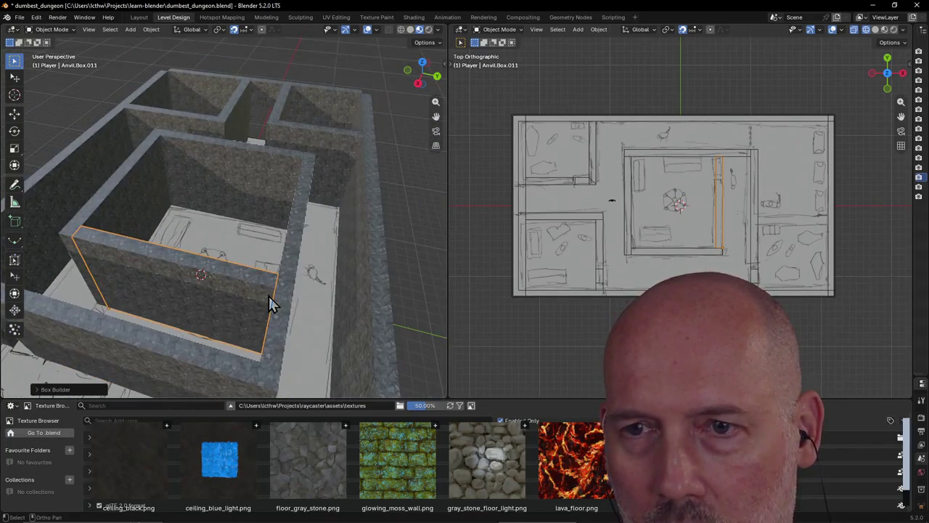
{"action": "key", "text": "c"}
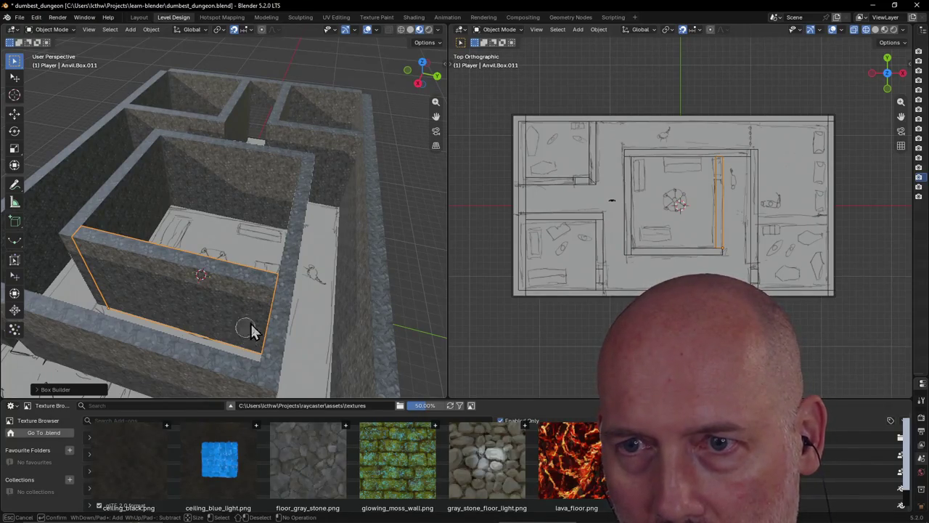
{"action": "key", "text": "Escape"}
{"action": "key", "text": "Tab"}
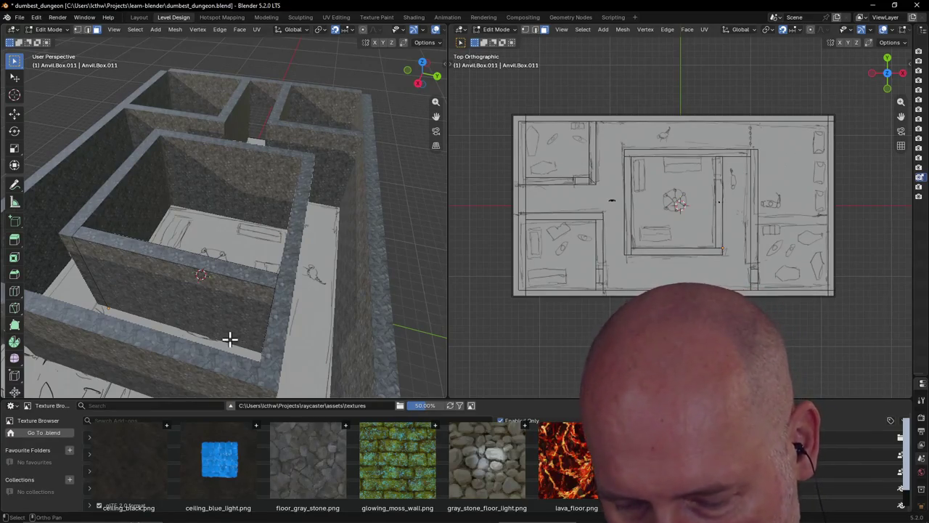
Step: Cube-cut a doorway-sized opening at floor level near the right wall's end
{"action": "key", "text": "ctrl+shift+x"}
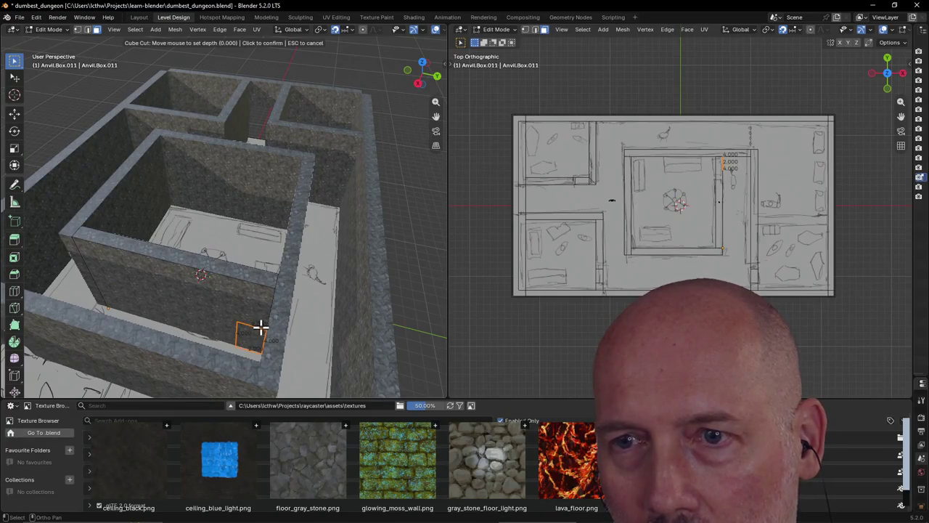
{"action": "left_click", "coordinate": [263, 320]}
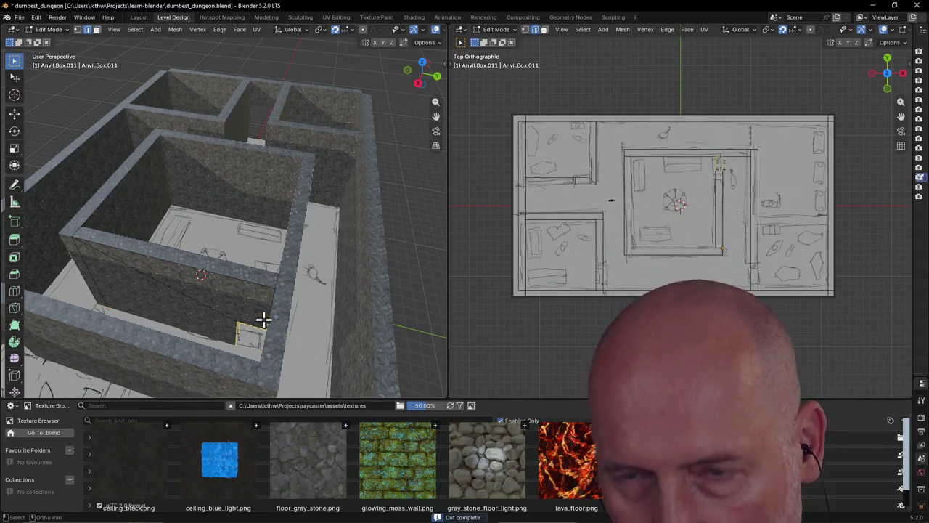
{"action": "scroll", "coordinate": [257, 304], "scroll_direction": "down", "scroll_amount": 3}
{"action": "mouse_move", "coordinate": [251, 259]}
{"action": "middle_mouse_down"}
{"action": "mouse_move", "coordinate": [365, 283]}
{"action": "mouse_move", "coordinate": [233, 274]}
{"action": "mouse_move", "coordinate": [216, 286]}
{"action": "mouse_move", "coordinate": [311, 272]}
{"action": "mouse_move", "coordinate": [342, 284]}
{"action": "mouse_move", "coordinate": [310, 271]}
{"action": "mouse_move", "coordinate": [363, 291]}
{"action": "mouse_move", "coordinate": [272, 271]}
{"action": "mouse_move", "coordinate": [358, 288]}
{"action": "mouse_move", "coordinate": [333, 278]}
{"action": "middle_mouse_up"}
{"action": "scroll", "coordinate": [338, 267], "scroll_direction": "down", "scroll_amount": 2}
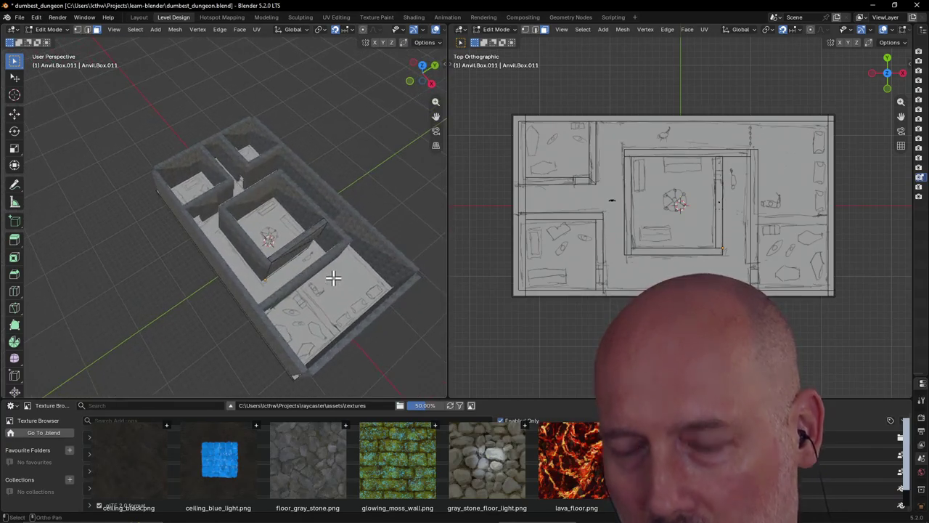
Step: In Object Mode, draw a new wall box on the floor across the right-hand room
{"action": "key", "text": "b"}
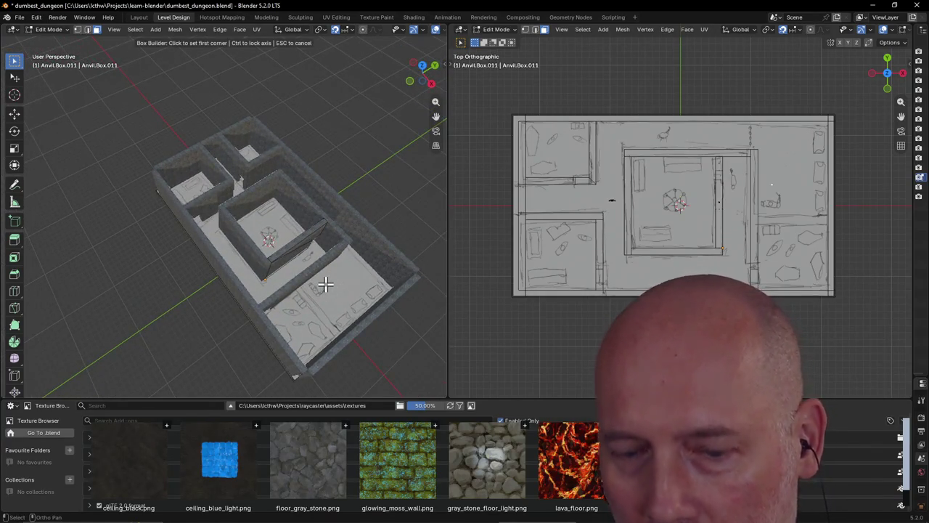
{"action": "key", "text": "Escape"}
{"action": "key", "text": "Tab"}
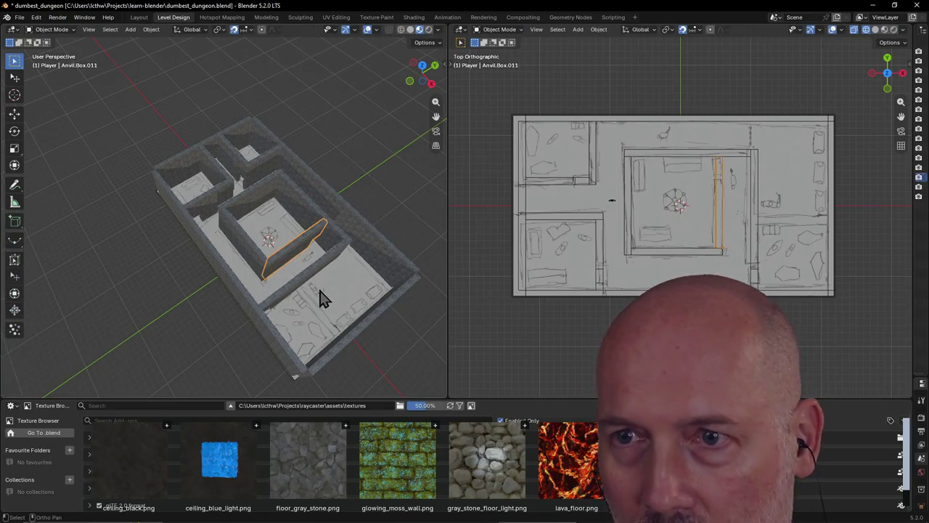
{"action": "left_click", "coordinate": [316, 319]}
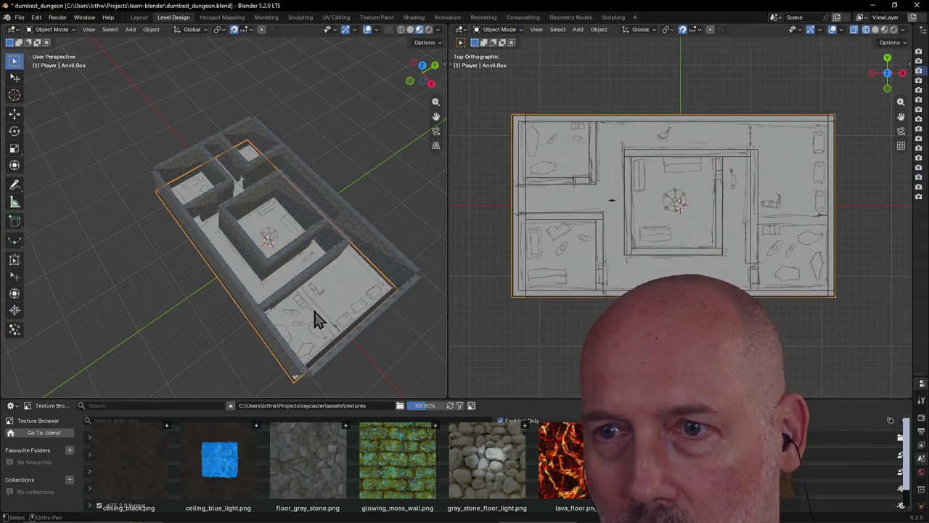
{"action": "key", "text": "b"}
{"action": "left_click", "coordinate": [296, 290]}
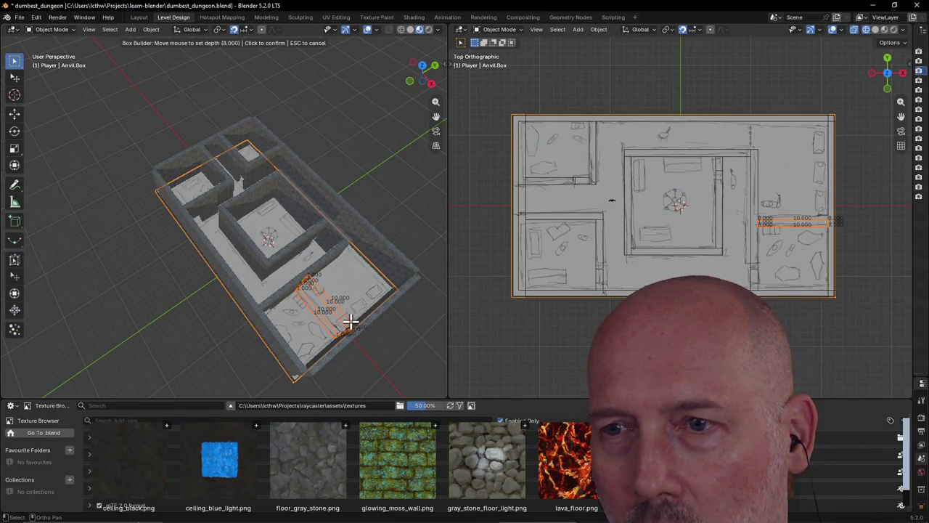
{"action": "left_click", "coordinate": [350, 322]}
{"action": "mouse_move", "coordinate": [374, 276]}
{"action": "middle_mouse_down"}
{"action": "mouse_move", "coordinate": [385, 218]}
{"action": "mouse_move", "coordinate": [373, 234]}
{"action": "mouse_move", "coordinate": [357, 230]}
{"action": "middle_mouse_up"}
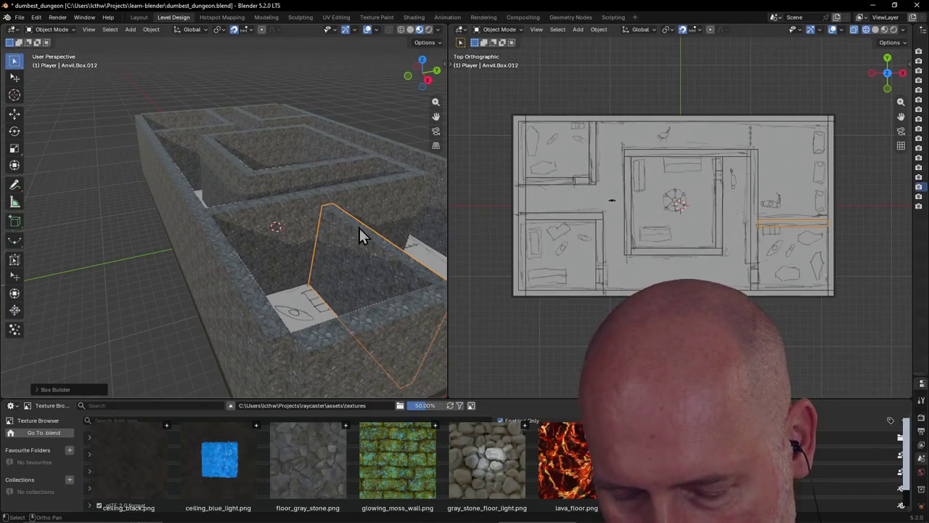
Step: Reselect the map plane and start another wall box after two cancelled attempts
{"action": "left_click", "coordinate": [359, 236], "text": "ctrl"}
{"action": "left_click", "coordinate": [322, 298]}
{"action": "key", "text": "b"}
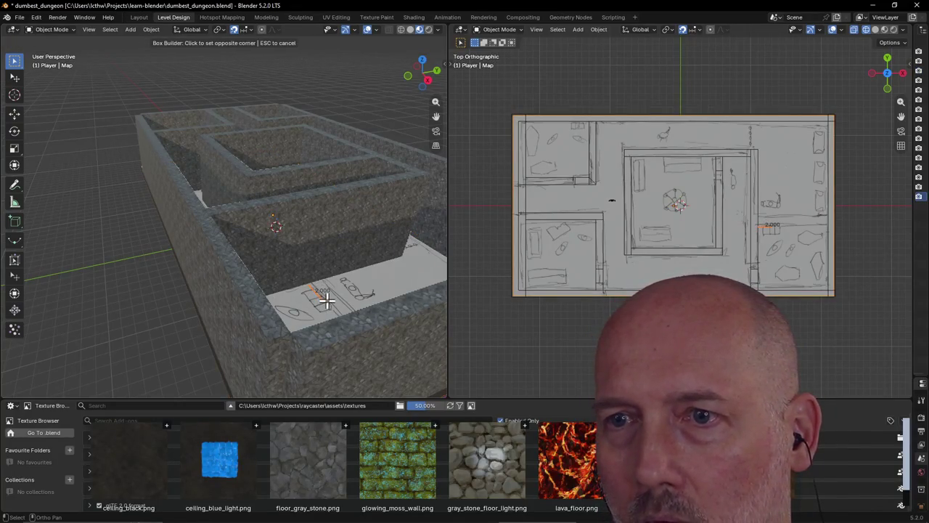
{"action": "key", "text": "Escape"}
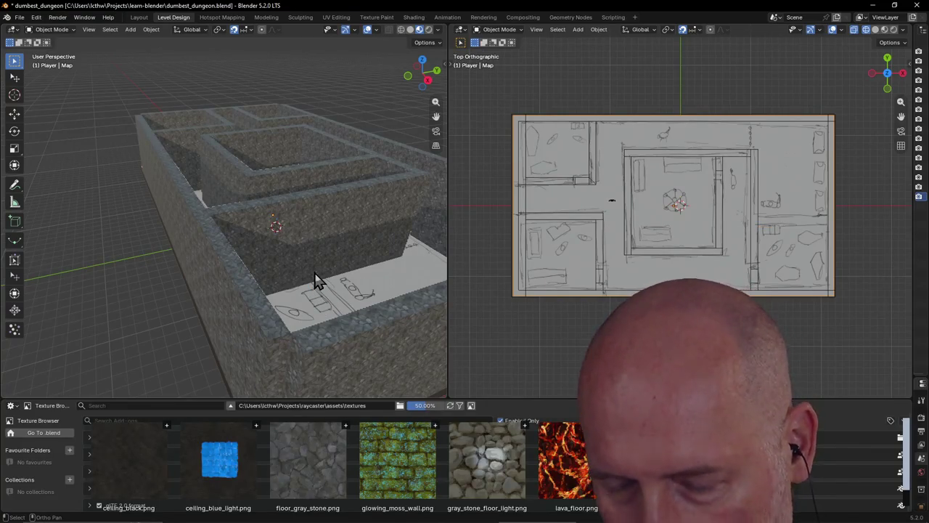
{"action": "key", "text": "b"}
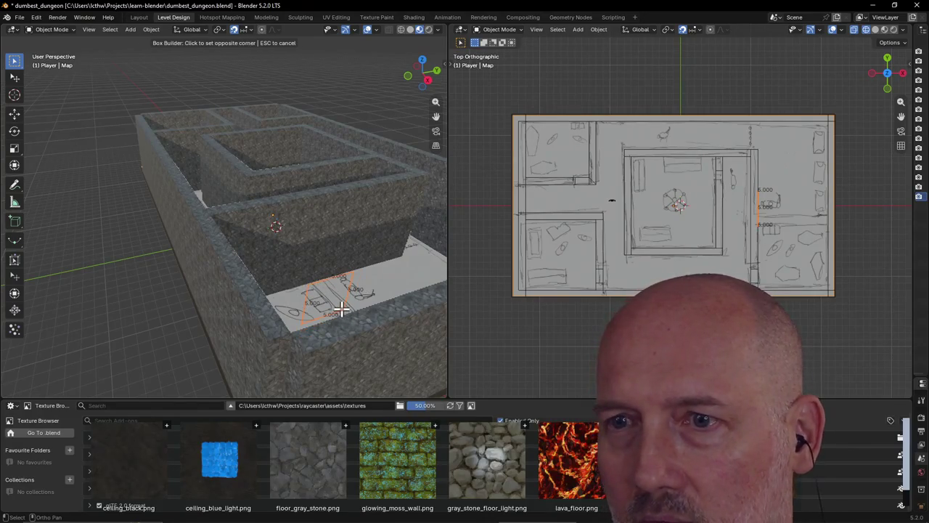
{"action": "key", "text": "Escape"}
{"action": "mouse_move", "coordinate": [321, 290]}
{"action": "middle_mouse_down"}
{"action": "mouse_move", "coordinate": [314, 302]}
{"action": "mouse_move", "coordinate": [302, 297]}
{"action": "middle_mouse_up"}
{"action": "key", "text": "shift+grave"}
{"action": "key", "text": "Return"}
{"action": "scroll", "coordinate": [283, 301], "scroll_direction": "up", "scroll_amount": 2}
{"action": "scroll", "coordinate": [283, 304], "scroll_direction": "down", "scroll_amount": 2}
{"action": "key", "text": "shift+b"}
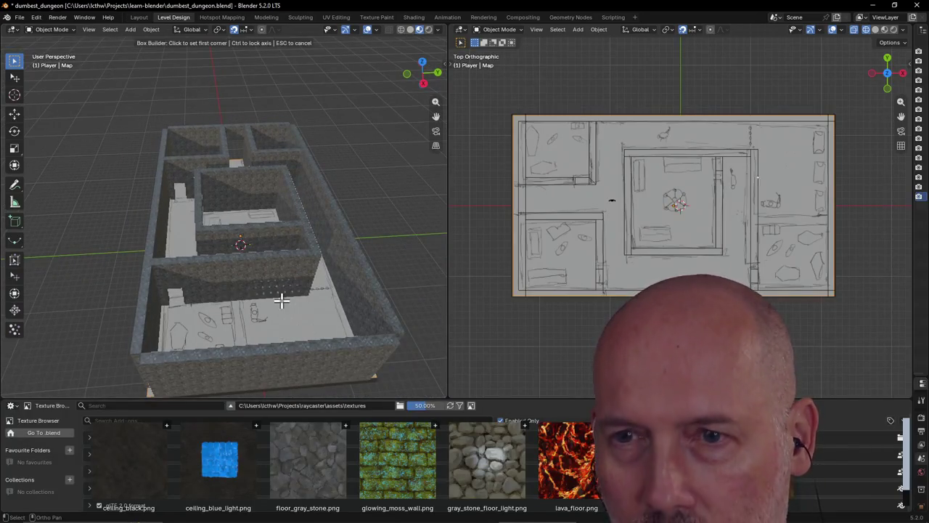
{"action": "left_click", "coordinate": [231, 298]}
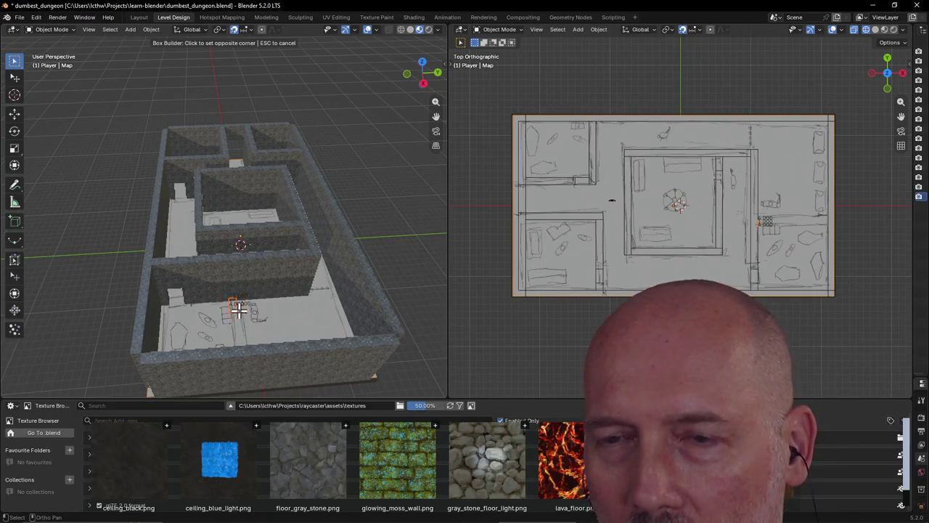
{"action": "key", "text": "Escape"}
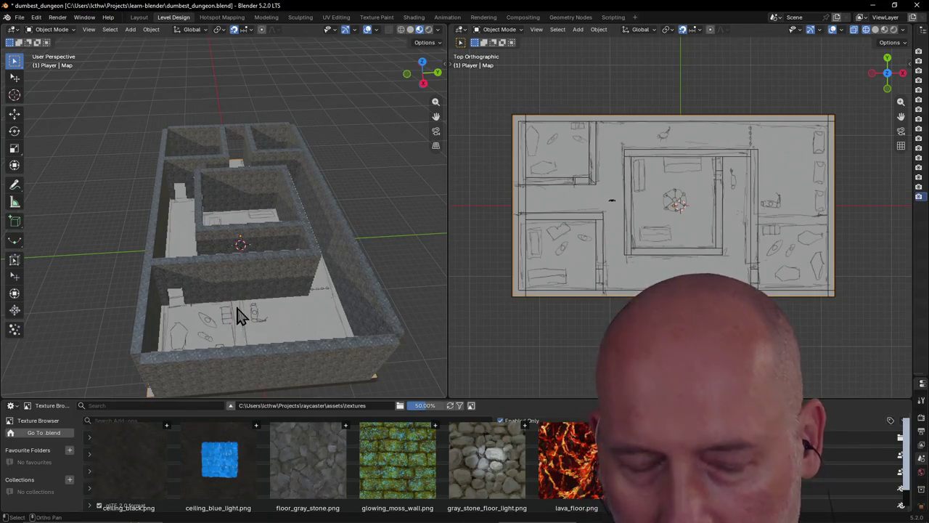
{"action": "middle_click_drag", "start_coordinate": [234, 340], "coordinate": [236, 343]}
{"action": "scroll", "coordinate": [240, 343], "scroll_direction": "up", "scroll_amount": 1}
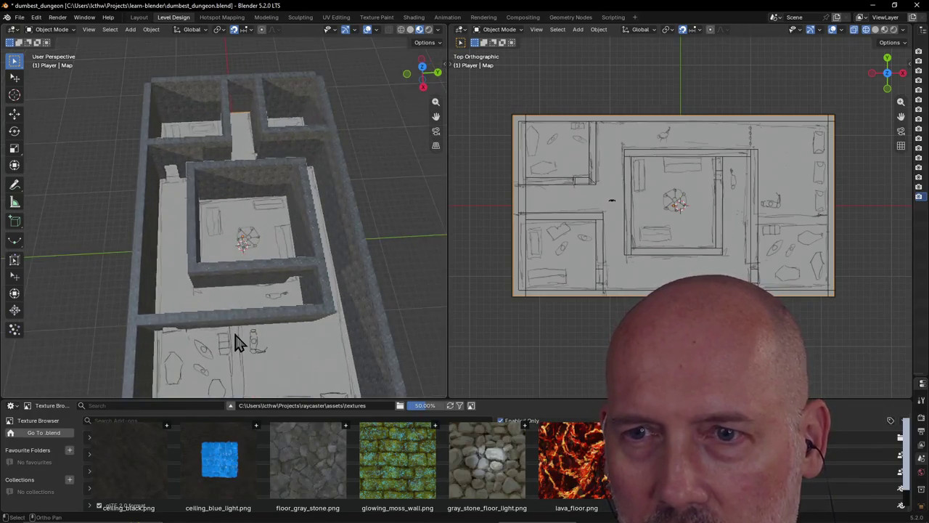
{"action": "scroll", "coordinate": [236, 341], "scroll_direction": "up", "scroll_amount": 1}
{"action": "scroll", "coordinate": [234, 340], "scroll_direction": "up", "scroll_amount": 1}
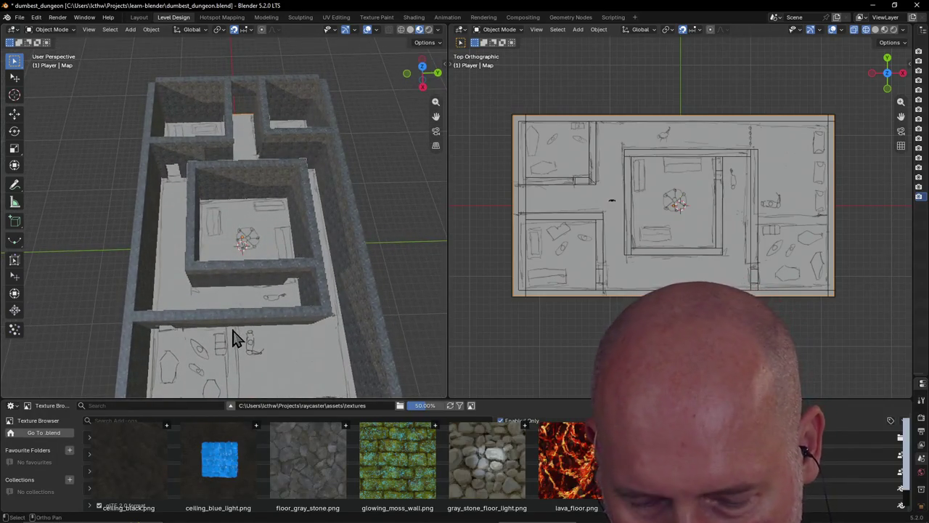
{"action": "key", "text": "g"}
{"action": "left_click", "coordinate": [233, 330]}
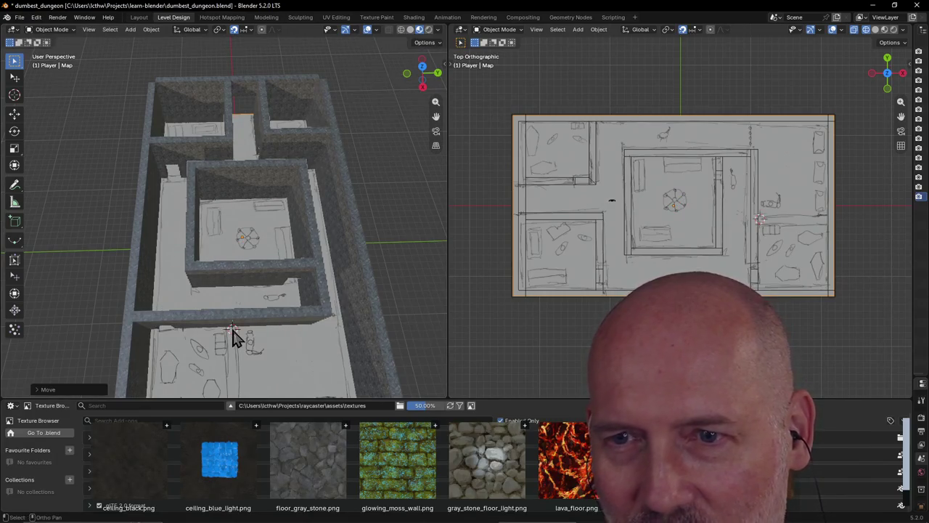
{"action": "left_click", "coordinate": [245, 356]}
{"action": "right_click", "coordinate": [391, 260], "text": "shift"}
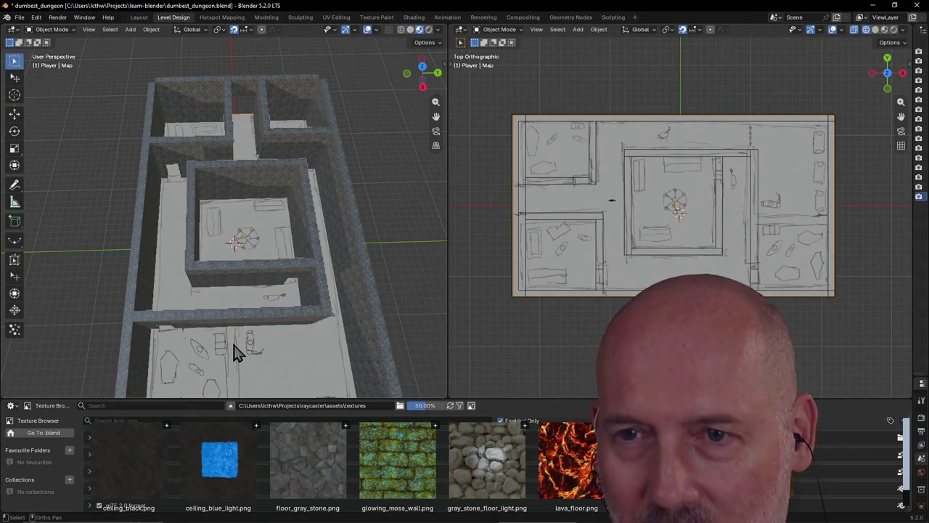
{"action": "key", "text": "shift+grave"}
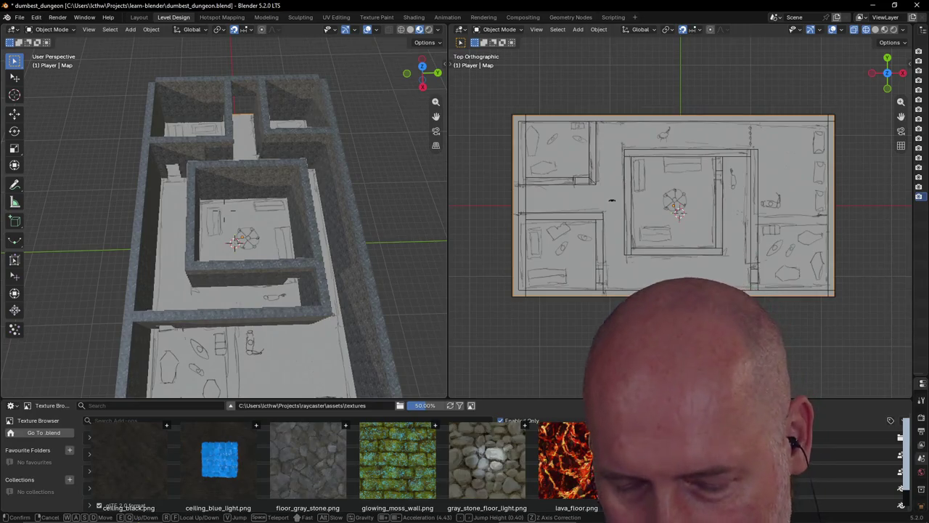
{"action": "key", "text": "s"}
{"action": "left_click", "coordinate": [238, 356]}
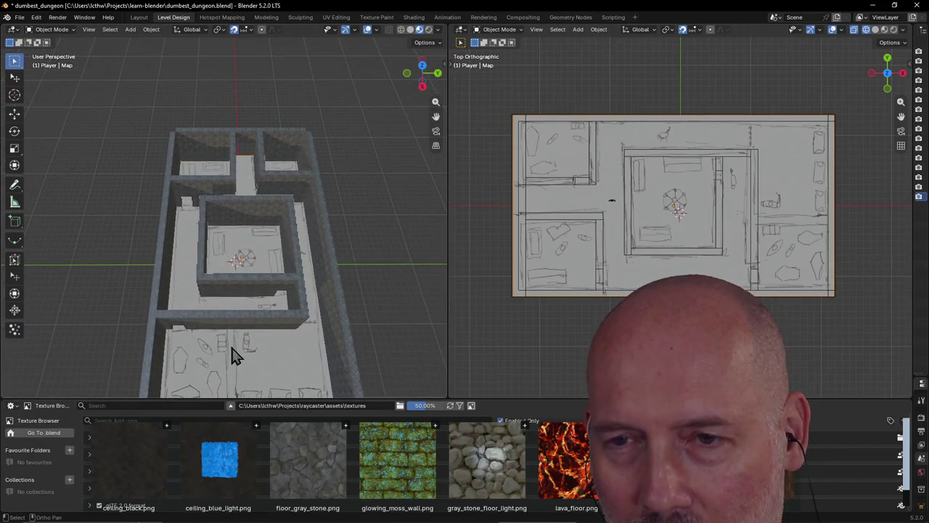
{"action": "scroll", "coordinate": [232, 355], "scroll_direction": "down", "scroll_amount": 1}
{"action": "key", "text": "b"}
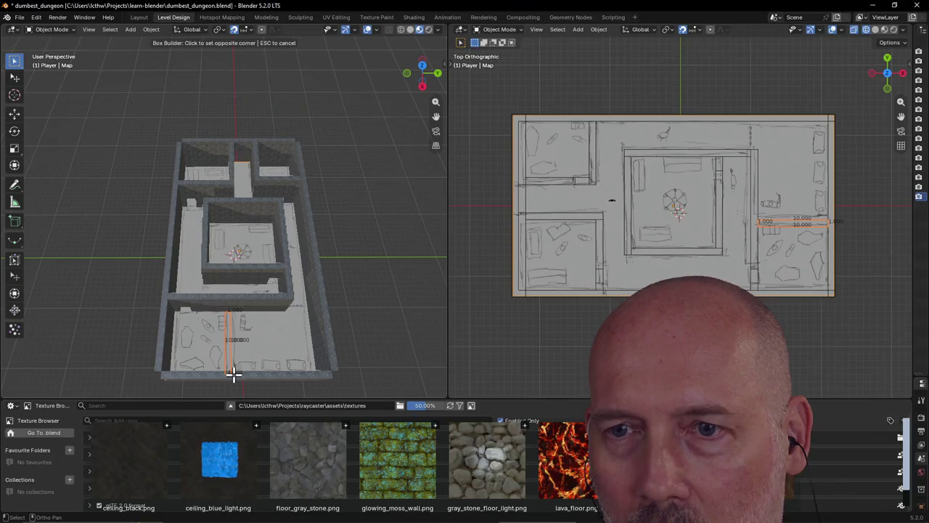
Step: Set the base and height of the dividing wall across the side room, then inspect it from above
{"action": "left_click", "coordinate": [233, 374]}
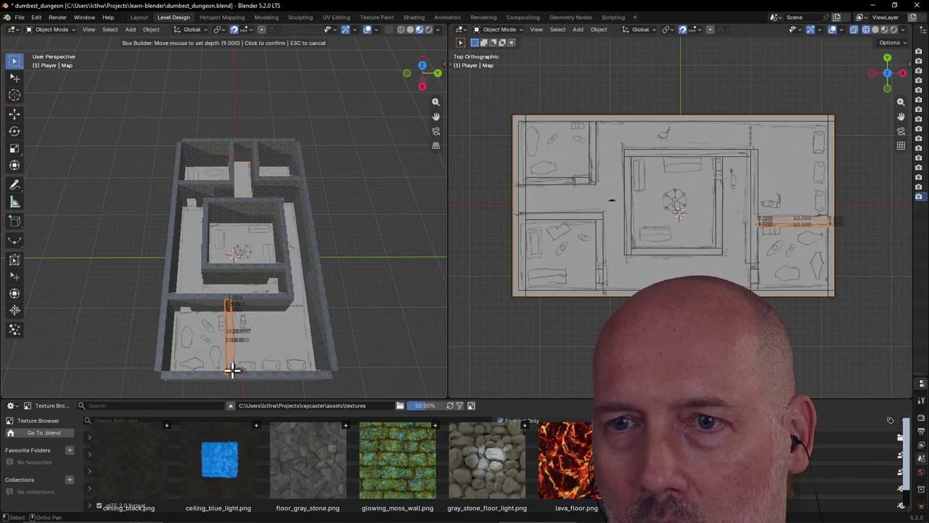
{"action": "left_click", "coordinate": [232, 370]}
{"action": "mouse_move", "coordinate": [255, 315]}
{"action": "middle_mouse_down"}
{"action": "mouse_move", "coordinate": [342, 281]}
{"action": "mouse_move", "coordinate": [266, 280]}
{"action": "mouse_move", "coordinate": [244, 301]}
{"action": "middle_mouse_up"}
{"action": "mouse_move", "coordinate": [401, 257]}
{"action": "middle_mouse_down"}
{"action": "mouse_move", "coordinate": [100, 256]}
{"action": "mouse_move", "coordinate": [393, 240]}
{"action": "mouse_move", "coordinate": [340, 264]}
{"action": "mouse_move", "coordinate": [415, 215]}
{"action": "middle_mouse_up"}
{"action": "mouse_move", "coordinate": [155, 230]}
{"action": "middle_mouse_down"}
{"action": "mouse_move", "coordinate": [296, 237]}
{"action": "mouse_move", "coordinate": [279, 248]}
{"action": "mouse_move", "coordinate": [274, 232]}
{"action": "middle_mouse_up"}
{"action": "mouse_move", "coordinate": [216, 298]}
{"action": "middle_mouse_down"}
{"action": "mouse_move", "coordinate": [256, 294]}
{"action": "mouse_move", "coordinate": [224, 298]}
{"action": "middle_mouse_up"}
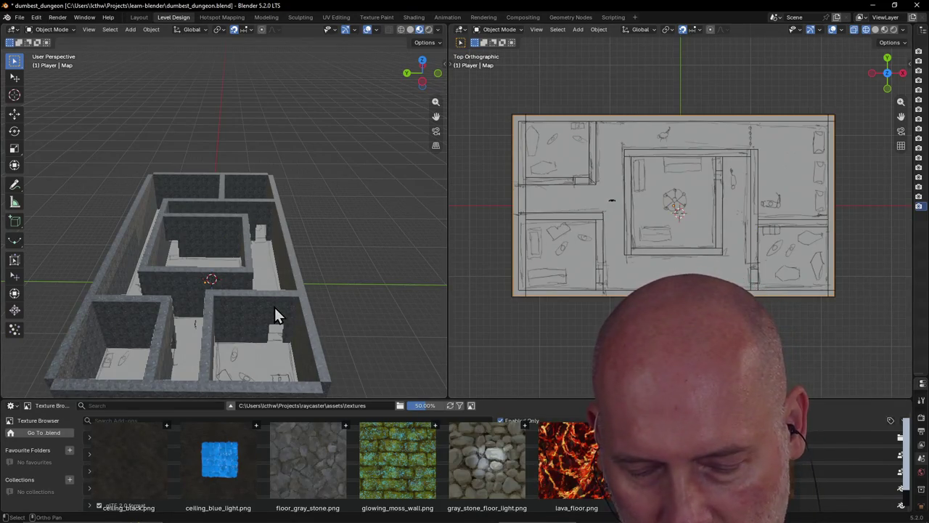
Step: Hide all but the map, unhide everything, deselect all, and switch to the Layout workspace
{"action": "key", "text": "shift+h"}
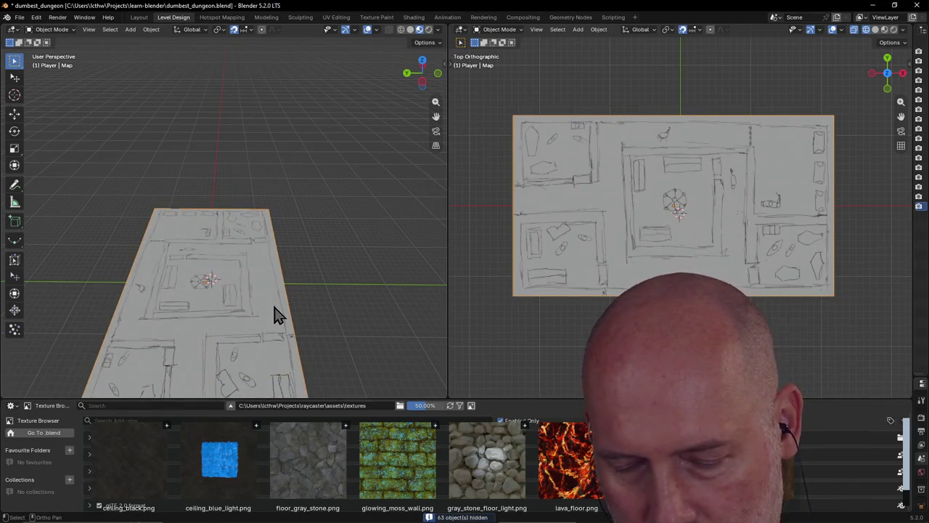
{"action": "key", "text": "alt+h"}
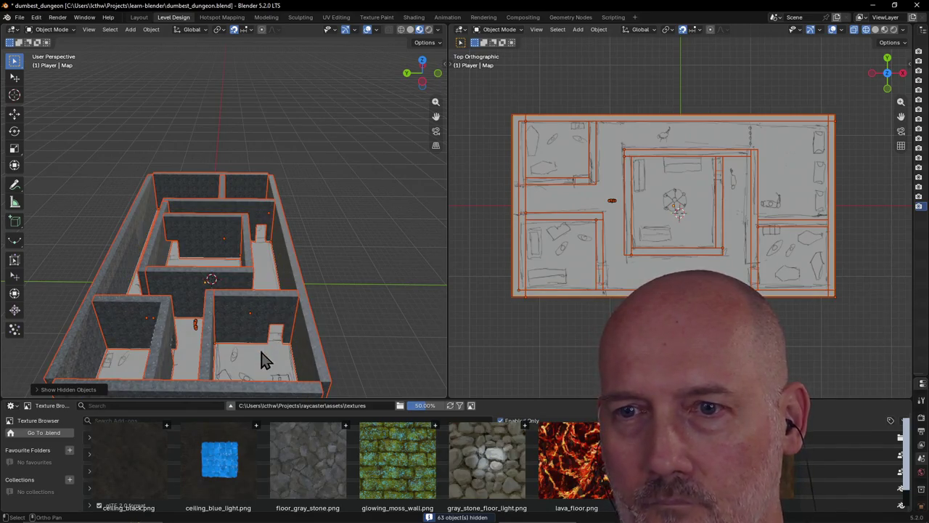
{"action": "key", "text": "alt+a"}
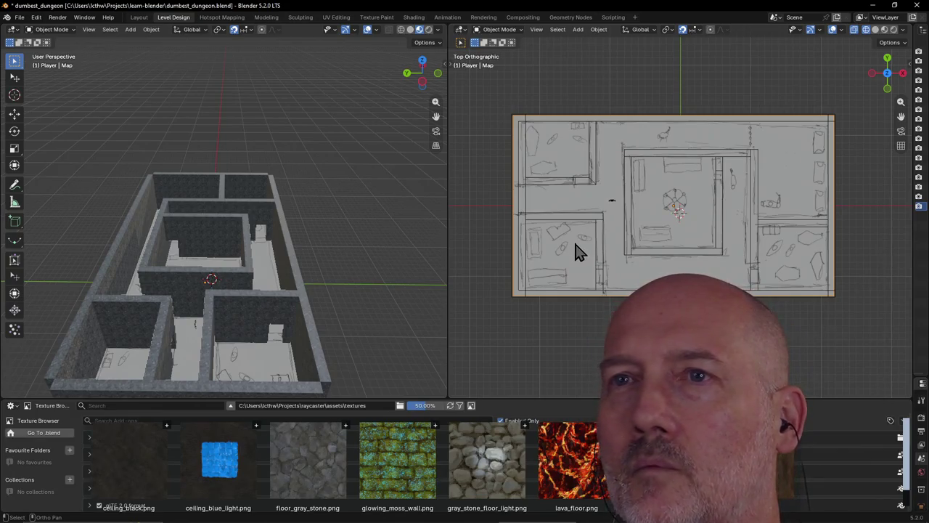
{"action": "left_click", "coordinate": [138, 17]}
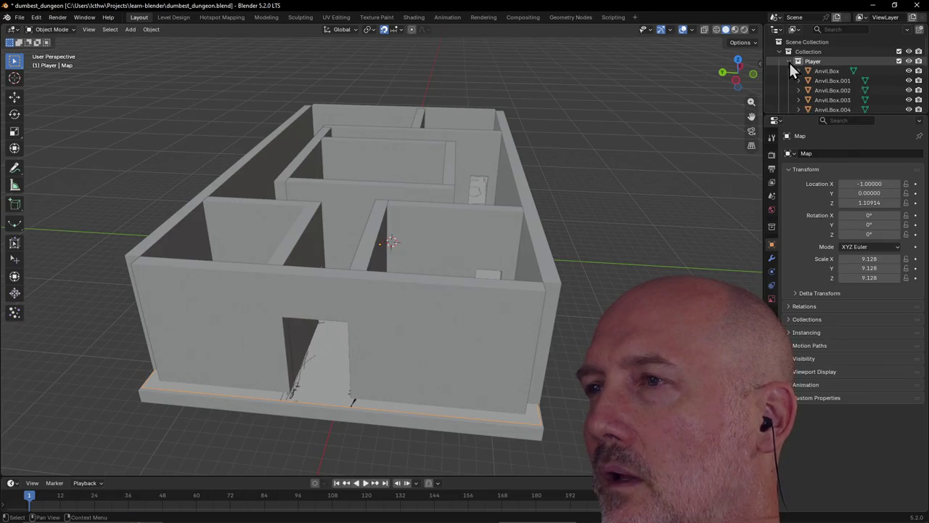
Step: Expand the Outliner list and move the GEO-pelvis character into the Map collection
{"action": "scroll", "coordinate": [878, 97], "scroll_direction": "down", "scroll_amount": 3}
{"action": "scroll", "coordinate": [879, 92], "scroll_direction": "down", "scroll_amount": 3}
{"action": "scroll", "coordinate": [879, 92], "scroll_direction": "up", "scroll_amount": 6}
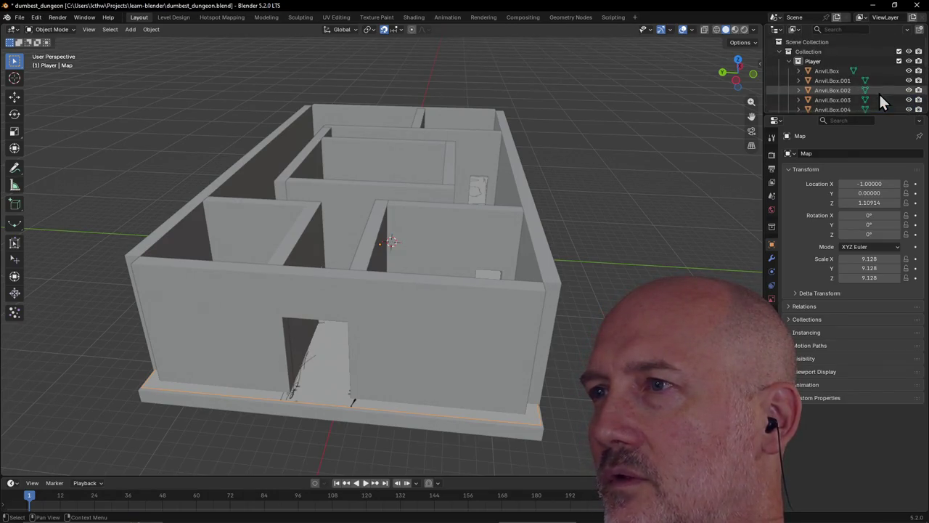
{"action": "left_click", "coordinate": [779, 52]}
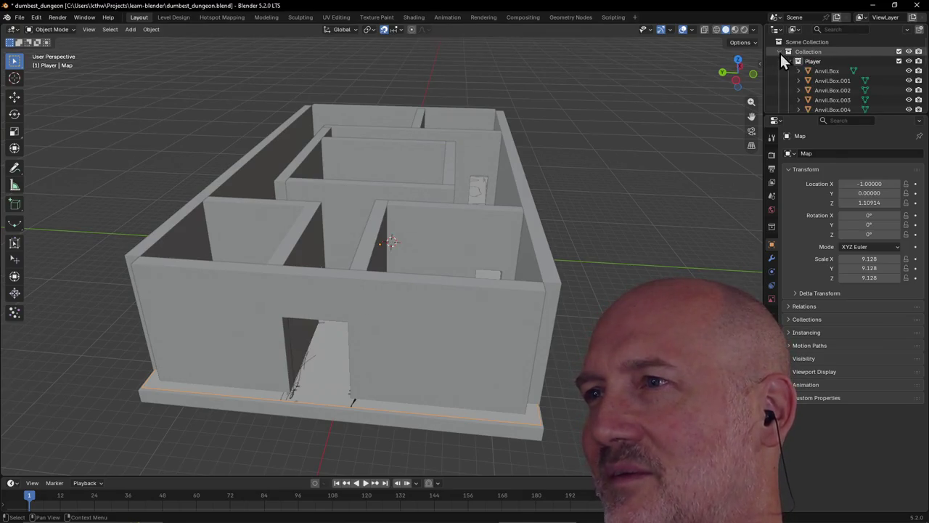
{"action": "left_click", "coordinate": [802, 61]}
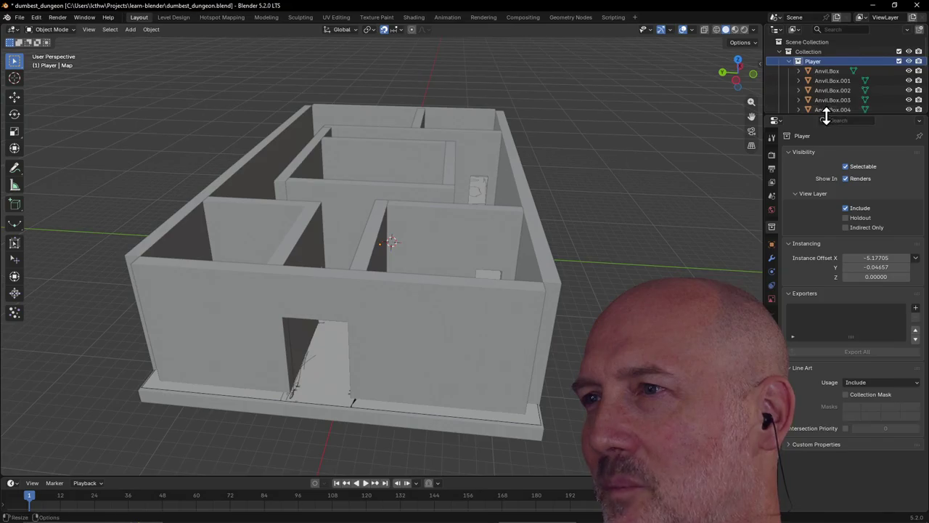
{"action": "left_click_drag", "start_coordinate": [825, 115], "coordinate": [825, 240]}
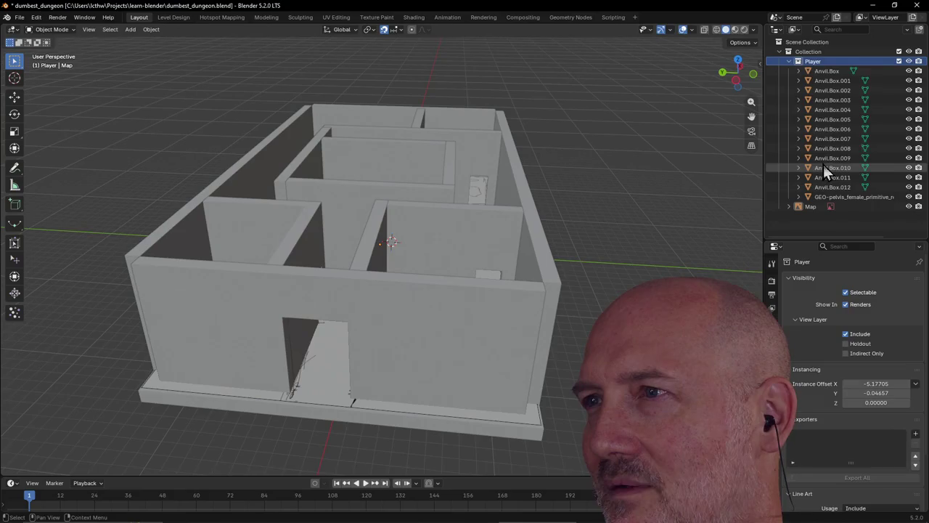
{"action": "double_click", "coordinate": [814, 60]}
{"action": "type", "text": "Map"}
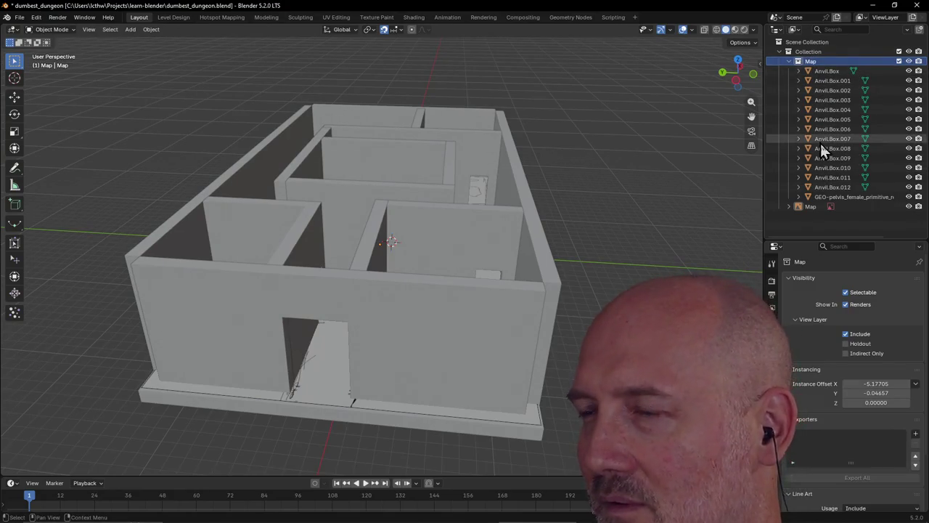
{"action": "left_click", "coordinate": [812, 197]}
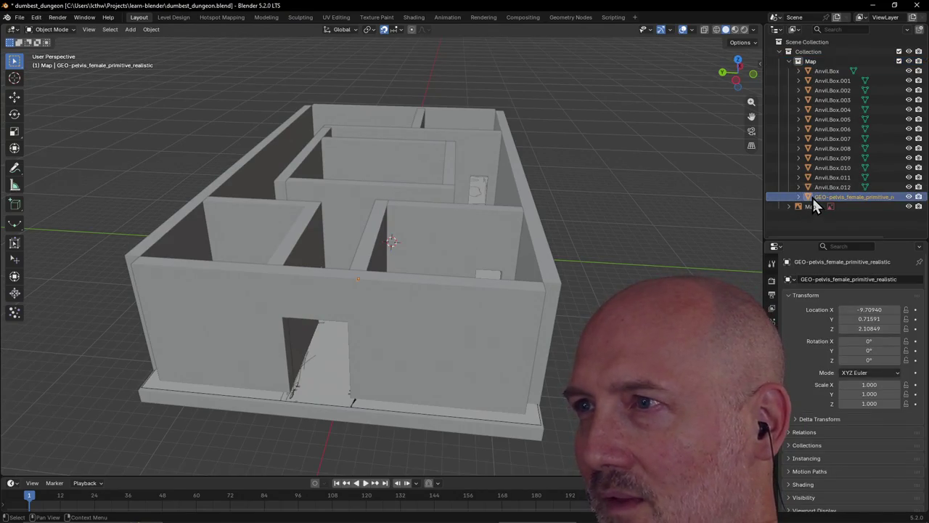
{"action": "left_click_drag", "start_coordinate": [811, 195], "coordinate": [789, 204]}
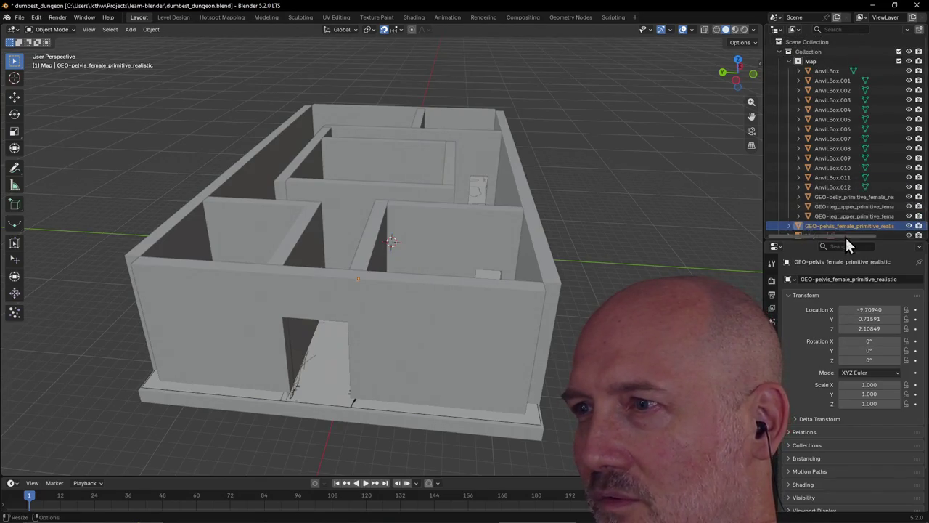
Step: Hide the Map object and return to Level Design to view the textured dungeon
{"action": "scroll", "coordinate": [857, 219], "scroll_direction": "down", "scroll_amount": 1}
{"action": "left_click", "coordinate": [812, 229]}
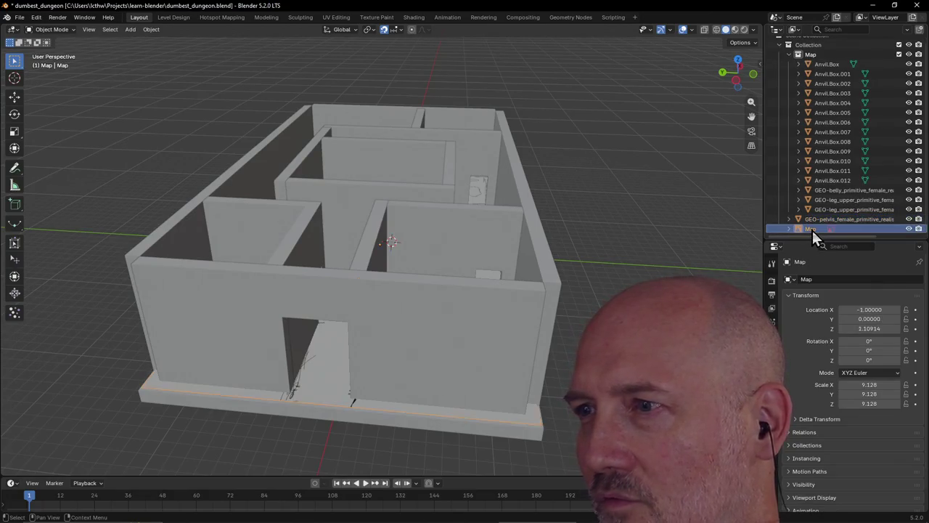
{"action": "left_click", "coordinate": [911, 229]}
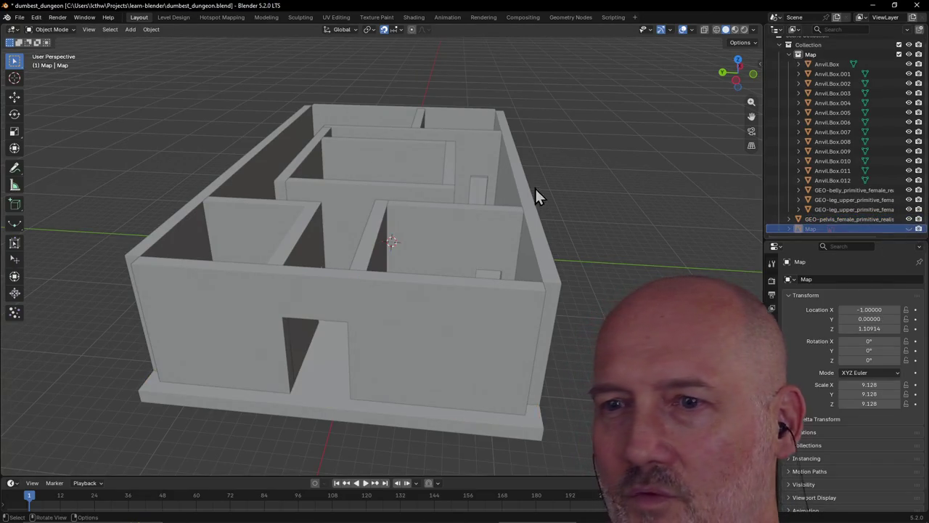
{"action": "left_click", "coordinate": [184, 18]}
{"action": "mouse_move", "coordinate": [330, 142]}
{"action": "middle_mouse_down"}
{"action": "mouse_move", "coordinate": [443, 154]}
{"action": "mouse_move", "coordinate": [18, 174]}
{"action": "middle_mouse_up"}
{"action": "scroll", "coordinate": [338, 246], "scroll_direction": "up", "scroll_amount": 2}
{"action": "scroll", "coordinate": [338, 244], "scroll_direction": "up", "scroll_amount": 3}
{"action": "mouse_move", "coordinate": [338, 244]}
{"action": "middle_mouse_down"}
{"action": "mouse_move", "coordinate": [132, 222]}
{"action": "mouse_move", "coordinate": [102, 237]}
{"action": "mouse_move", "coordinate": [180, 223]}
{"action": "mouse_move", "coordinate": [208, 230]}
{"action": "mouse_move", "coordinate": [87, 253]}
{"action": "mouse_move", "coordinate": [67, 250]}
{"action": "mouse_move", "coordinate": [104, 247]}
{"action": "mouse_move", "coordinate": [29, 248]}
{"action": "mouse_move", "coordinate": [437, 239]}
{"action": "mouse_move", "coordinate": [375, 244]}
{"action": "mouse_move", "coordinate": [259, 224]}
{"action": "mouse_move", "coordinate": [244, 342]}
{"action": "middle_mouse_up"}
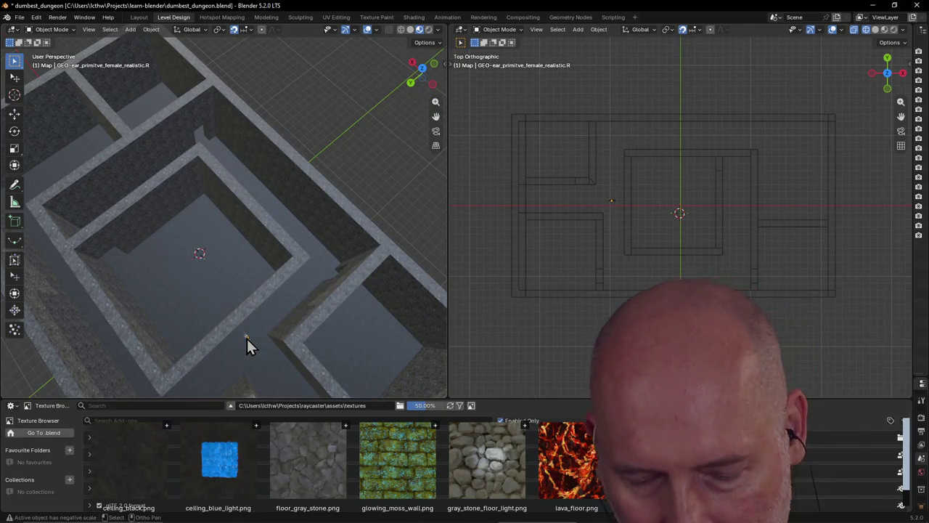
{"action": "key", "text": "grave"}
{"action": "left_click", "coordinate": [308, 373]}
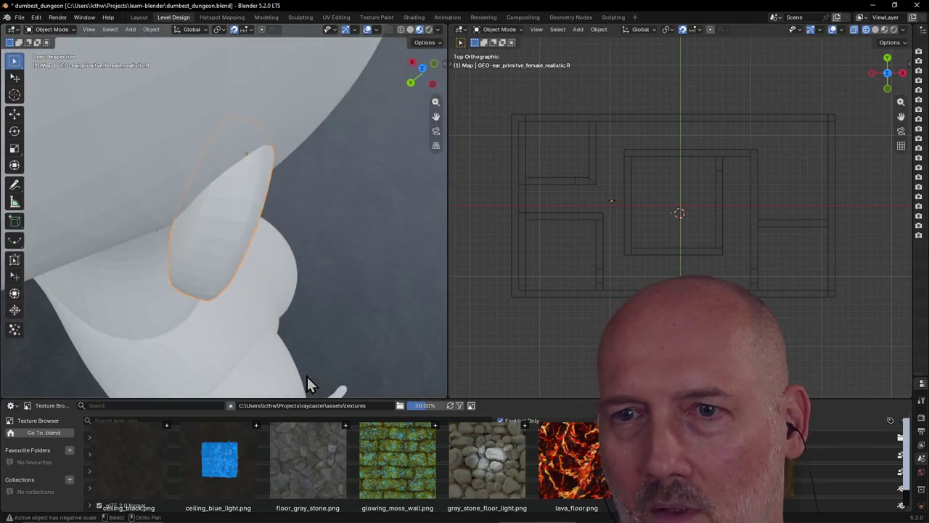
{"action": "scroll", "coordinate": [306, 375], "scroll_direction": "down", "scroll_amount": 4}
{"action": "scroll", "coordinate": [307, 375], "scroll_direction": "down", "scroll_amount": 4}
{"action": "mouse_move", "coordinate": [307, 374]}
{"action": "middle_mouse_down"}
{"action": "mouse_move", "coordinate": [285, 255]}
{"action": "mouse_move", "coordinate": [426, 276]}
{"action": "mouse_move", "coordinate": [150, 249]}
{"action": "mouse_move", "coordinate": [127, 255]}
{"action": "mouse_move", "coordinate": [148, 274]}
{"action": "middle_mouse_up"}
{"action": "left_click", "coordinate": [147, 274]}
{"action": "left_click", "coordinate": [220, 298]}
{"action": "mouse_move", "coordinate": [222, 254]}
{"action": "middle_mouse_down"}
{"action": "mouse_move", "coordinate": [318, 243]}
{"action": "mouse_move", "coordinate": [440, 250]}
{"action": "mouse_move", "coordinate": [12, 260]}
{"action": "mouse_move", "coordinate": [433, 233]}
{"action": "mouse_move", "coordinate": [334, 247]}
{"action": "mouse_move", "coordinate": [240, 253]}
{"action": "mouse_move", "coordinate": [16, 243]}
{"action": "mouse_move", "coordinate": [439, 212]}
{"action": "mouse_move", "coordinate": [361, 249]}
{"action": "mouse_move", "coordinate": [11, 261]}
{"action": "mouse_move", "coordinate": [92, 274]}
{"action": "mouse_move", "coordinate": [265, 260]}
{"action": "mouse_move", "coordinate": [363, 280]}
{"action": "mouse_move", "coordinate": [440, 276]}
{"action": "mouse_move", "coordinate": [405, 270]}
{"action": "middle_mouse_up"}
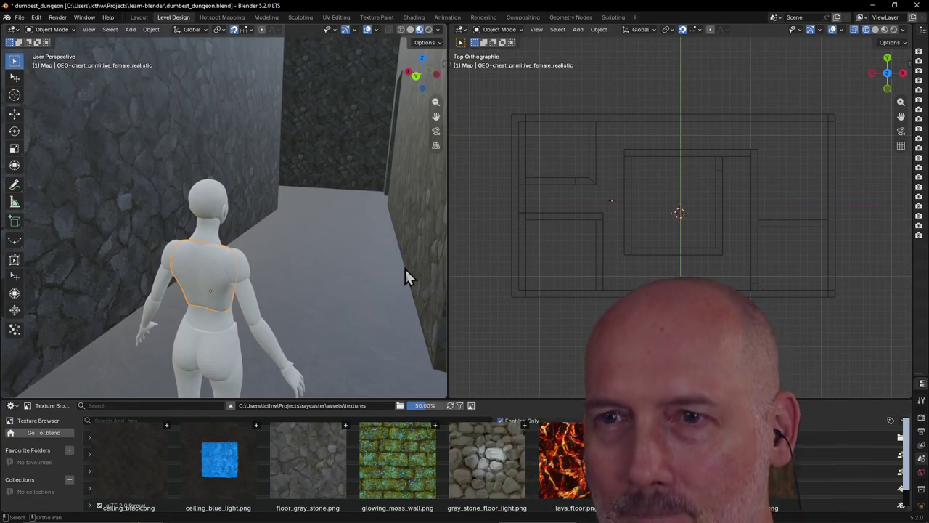
{"action": "mouse_move", "coordinate": [405, 269]}
{"action": "middle_mouse_down"}
{"action": "mouse_move", "coordinate": [373, 267]}
{"action": "mouse_move", "coordinate": [262, 350]}
{"action": "mouse_move", "coordinate": [253, 292]}
{"action": "mouse_move", "coordinate": [239, 272]}
{"action": "mouse_move", "coordinate": [203, 294]}
{"action": "mouse_move", "coordinate": [278, 251]}
{"action": "mouse_move", "coordinate": [147, 231]}
{"action": "mouse_move", "coordinate": [315, 269]}
{"action": "mouse_move", "coordinate": [392, 257]}
{"action": "mouse_move", "coordinate": [323, 208]}
{"action": "mouse_move", "coordinate": [280, 206]}
{"action": "mouse_move", "coordinate": [282, 197]}
{"action": "mouse_move", "coordinate": [301, 240]}
{"action": "middle_mouse_up"}
{"action": "scroll", "coordinate": [321, 203], "scroll_direction": "up", "scroll_amount": 2}
{"action": "scroll", "coordinate": [307, 211], "scroll_direction": "up", "scroll_amount": 2}
{"action": "mouse_move", "coordinate": [323, 202]}
{"action": "middle_mouse_down"}
{"action": "mouse_move", "coordinate": [297, 196]}
{"action": "mouse_move", "coordinate": [326, 190]}
{"action": "mouse_move", "coordinate": [334, 176]}
{"action": "mouse_move", "coordinate": [361, 227]}
{"action": "mouse_move", "coordinate": [413, 174]}
{"action": "mouse_move", "coordinate": [378, 137]}
{"action": "mouse_move", "coordinate": [336, 136]}
{"action": "mouse_move", "coordinate": [354, 168]}
{"action": "middle_mouse_up"}
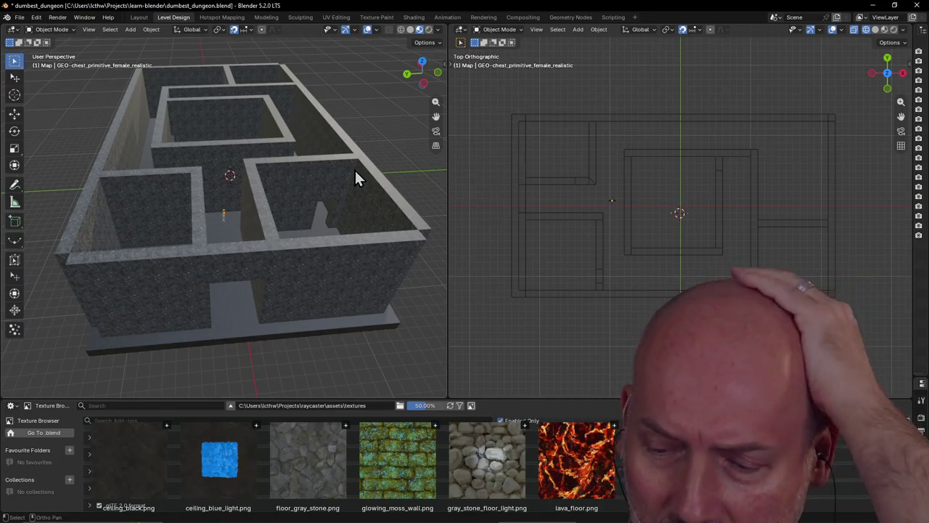
{"action": "scroll", "coordinate": [347, 160], "scroll_direction": "down", "scroll_amount": 2}
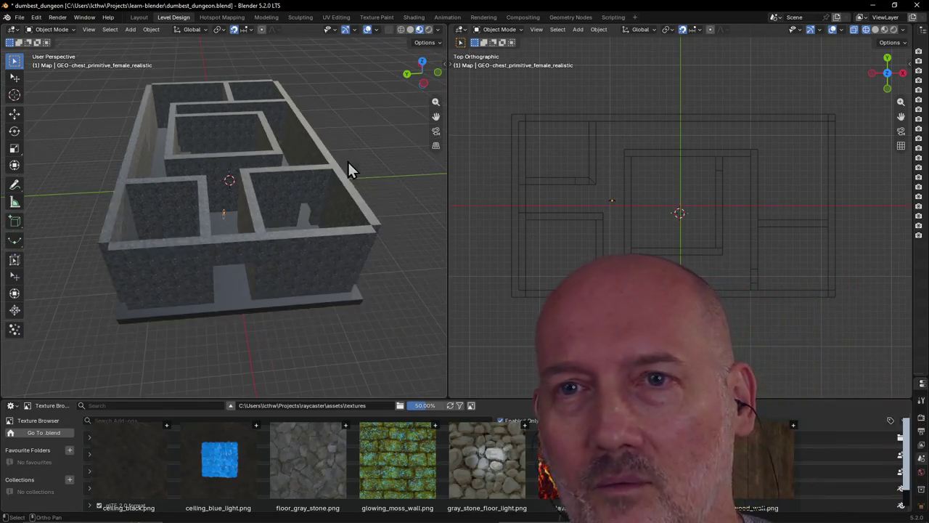
{"action": "scroll", "coordinate": [257, 164], "scroll_direction": "up", "scroll_amount": 5}
{"action": "mouse_move", "coordinate": [256, 163]}
{"action": "middle_mouse_down"}
{"action": "mouse_move", "coordinate": [207, 177]}
{"action": "mouse_move", "coordinate": [236, 207]}
{"action": "mouse_move", "coordinate": [255, 183]}
{"action": "middle_mouse_up"}
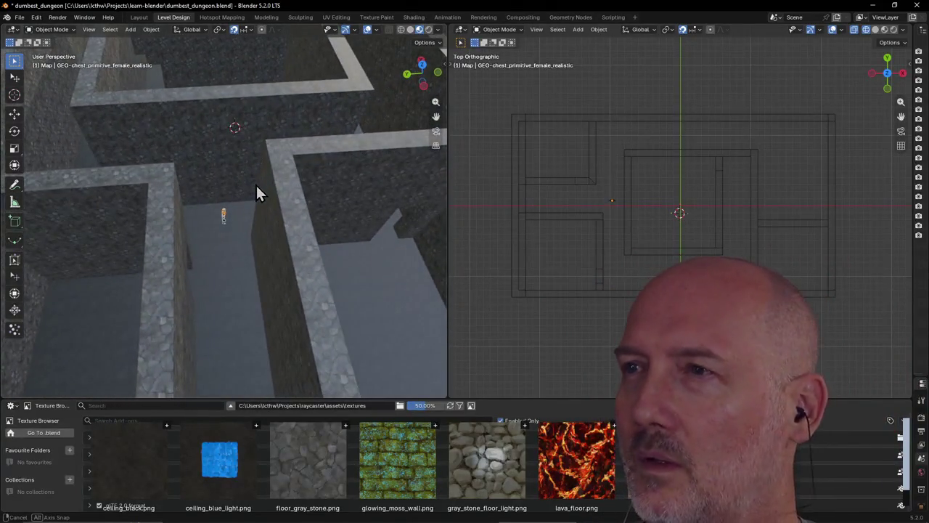
{"action": "left_click", "coordinate": [223, 285]}
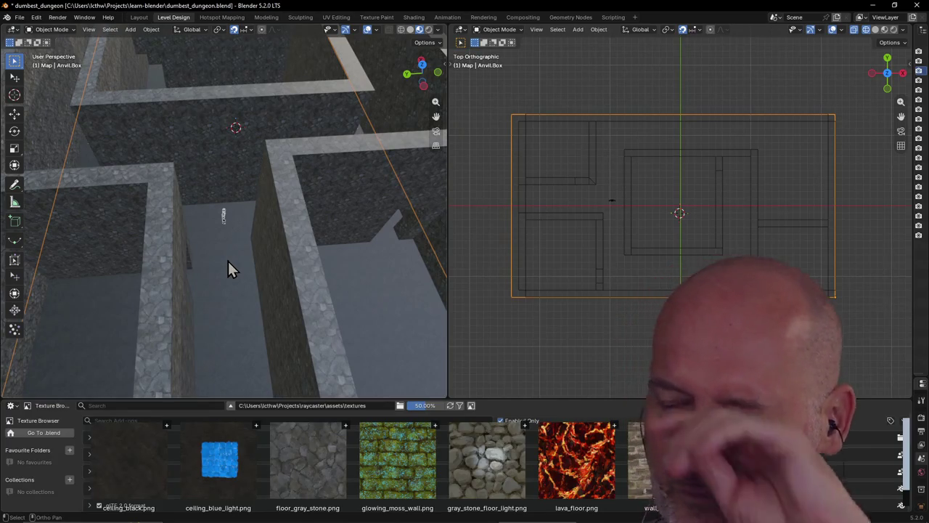
{"action": "scroll", "coordinate": [227, 261], "scroll_direction": "down", "scroll_amount": 2}
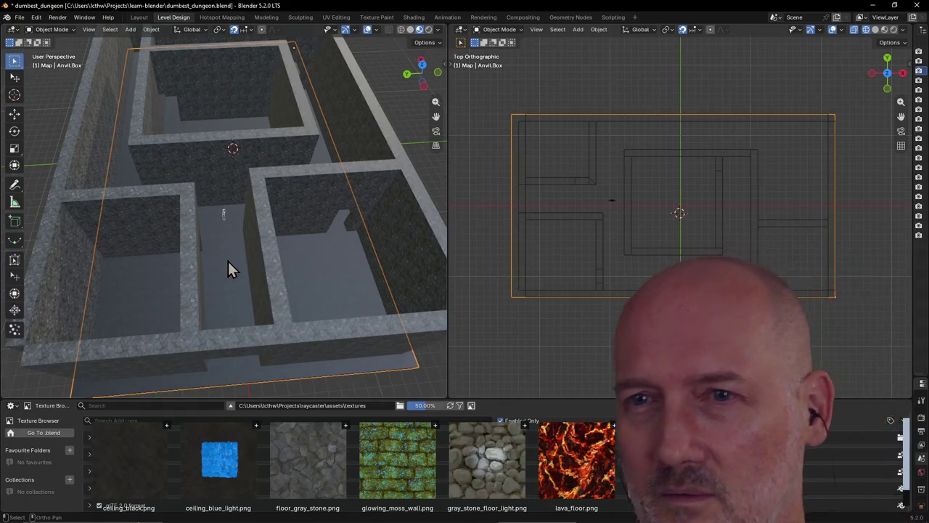
{"action": "scroll", "coordinate": [227, 263], "scroll_direction": "down", "scroll_amount": 1}
{"action": "mouse_move", "coordinate": [227, 261]}
{"action": "middle_mouse_down"}
{"action": "mouse_move", "coordinate": [223, 270]}
{"action": "mouse_move", "coordinate": [193, 254]}
{"action": "middle_mouse_up"}
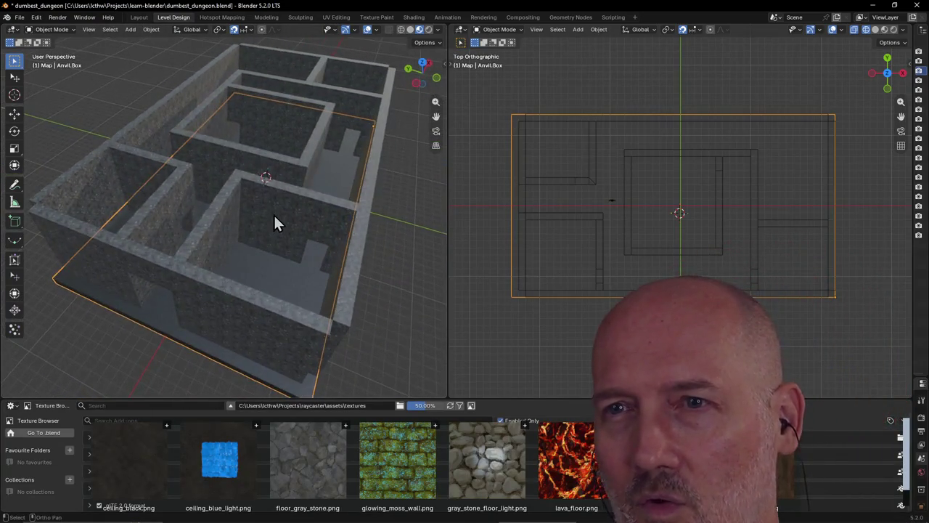
{"action": "scroll", "coordinate": [274, 215], "scroll_direction": "up", "scroll_amount": 5}
{"action": "middle_click_drag", "start_coordinate": [274, 222], "coordinate": [197, 229]}
{"action": "left_click", "coordinate": [276, 225]}
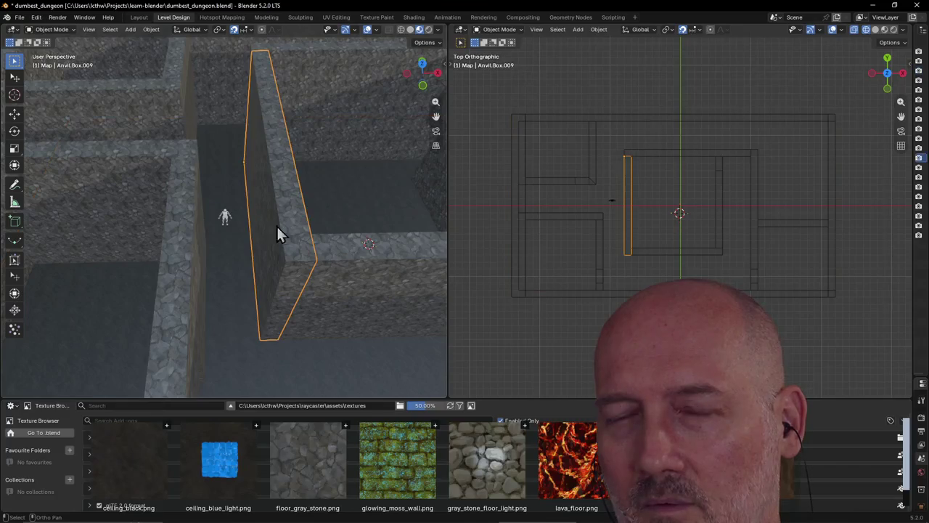
{"action": "left_click", "coordinate": [230, 284]}
{"action": "scroll", "coordinate": [226, 285], "scroll_direction": "down", "scroll_amount": 5}
{"action": "mouse_move", "coordinate": [226, 285]}
{"action": "middle_mouse_down"}
{"action": "mouse_move", "coordinate": [365, 294]}
{"action": "mouse_move", "coordinate": [277, 263]}
{"action": "middle_mouse_up"}
{"action": "left_click", "coordinate": [138, 16]}
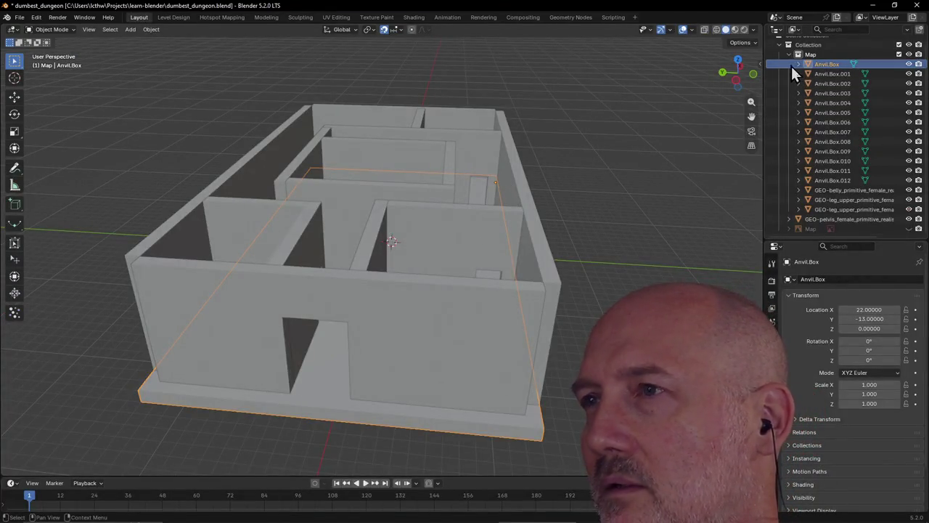
Step: Browse the character's GEO-belly and GEO-chest part hierarchy in the Outliner
{"action": "left_click", "coordinate": [840, 192]}
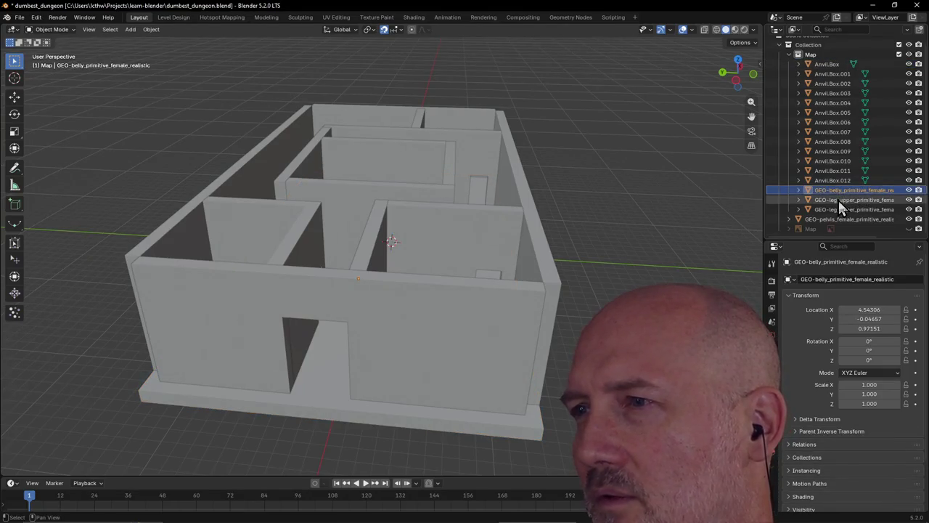
{"action": "left_click", "coordinate": [840, 210], "text": "shift"}
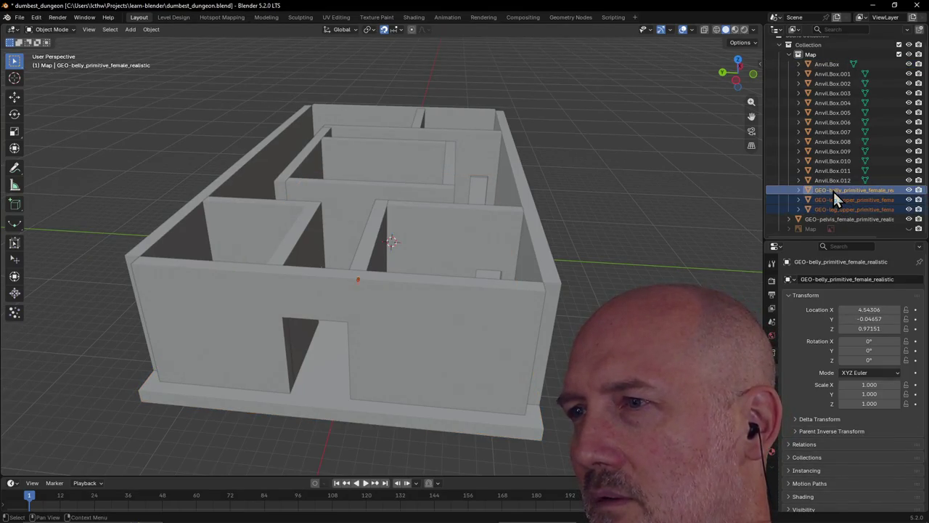
{"action": "left_click", "coordinate": [820, 209], "text": "ctrl"}
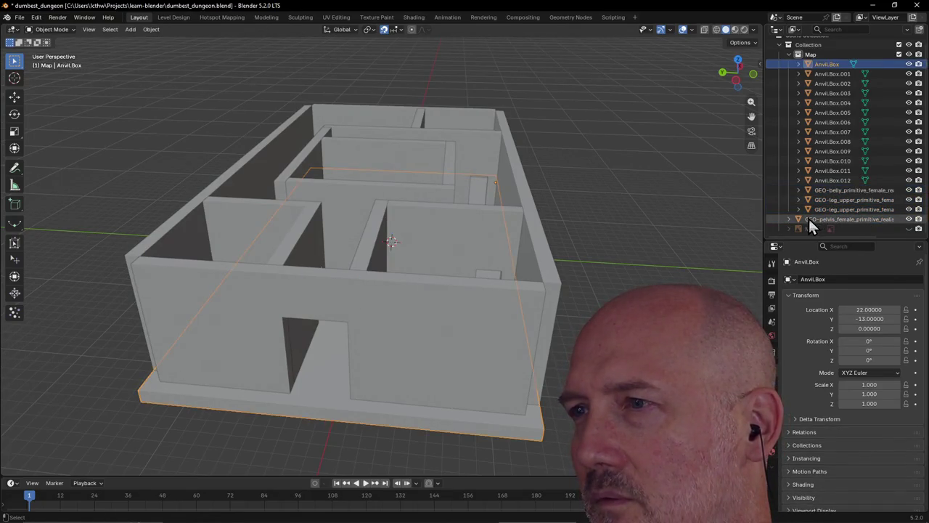
{"action": "key", "text": "Right"}
{"action": "key", "text": "Down"}
{"action": "key", "text": "Down"}
{"action": "key", "text": "Down"}
{"action": "key", "text": "Right"}
{"action": "key", "text": "Down"}
{"action": "key", "text": "Down"}
{"action": "key", "text": "Down"}
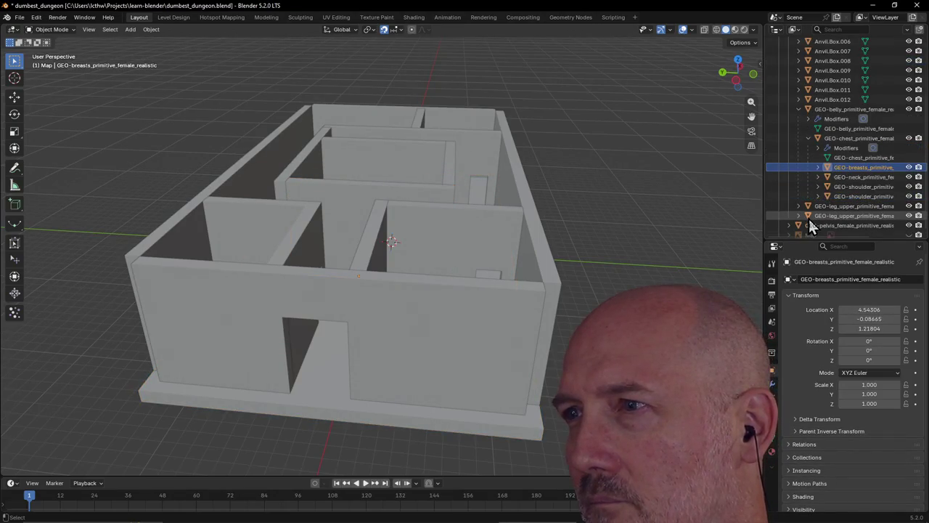
{"action": "key", "text": "Home"}
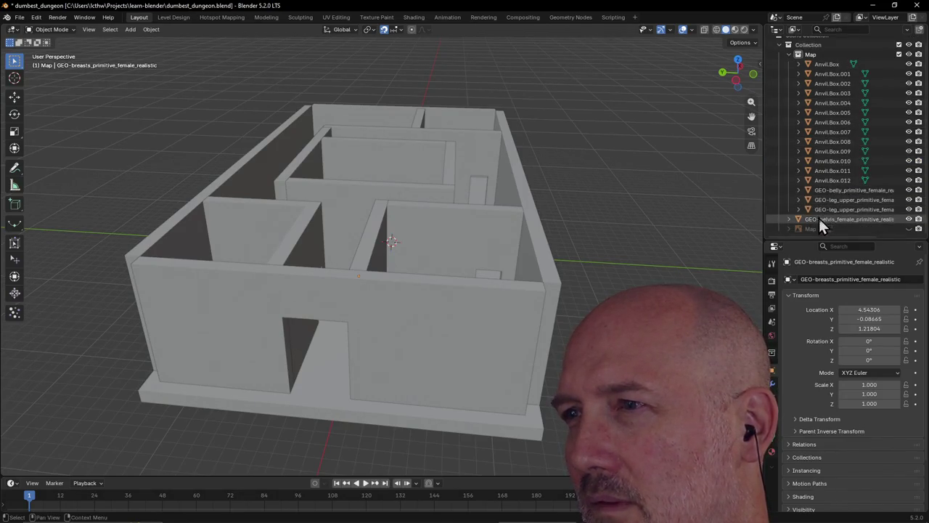
{"action": "key", "text": "Down"}
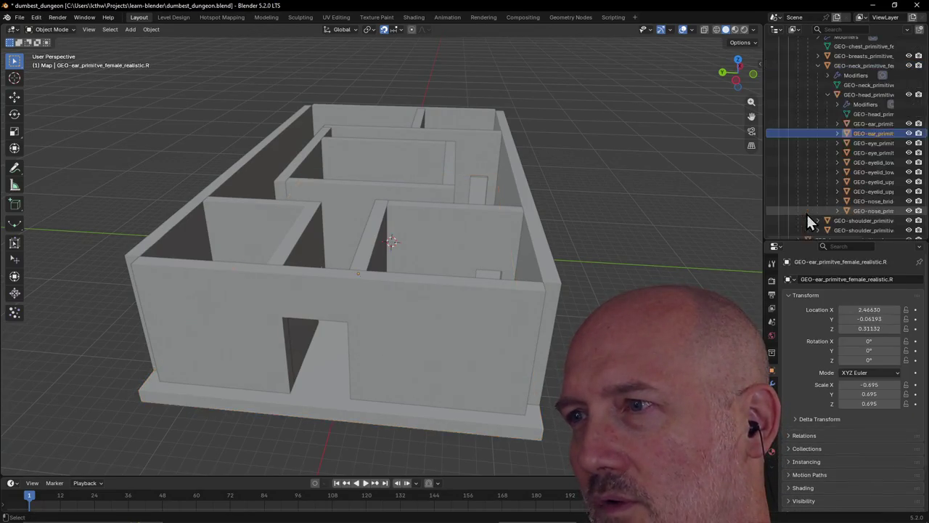
{"action": "key", "text": "Left"}
{"action": "key", "text": "Left"}
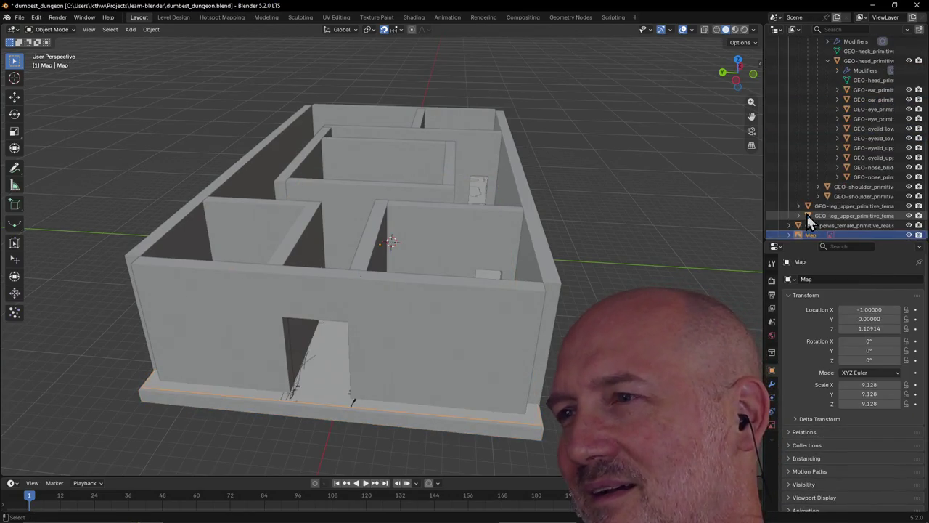
{"action": "key", "text": "Up"}
{"action": "key", "text": "Left"}
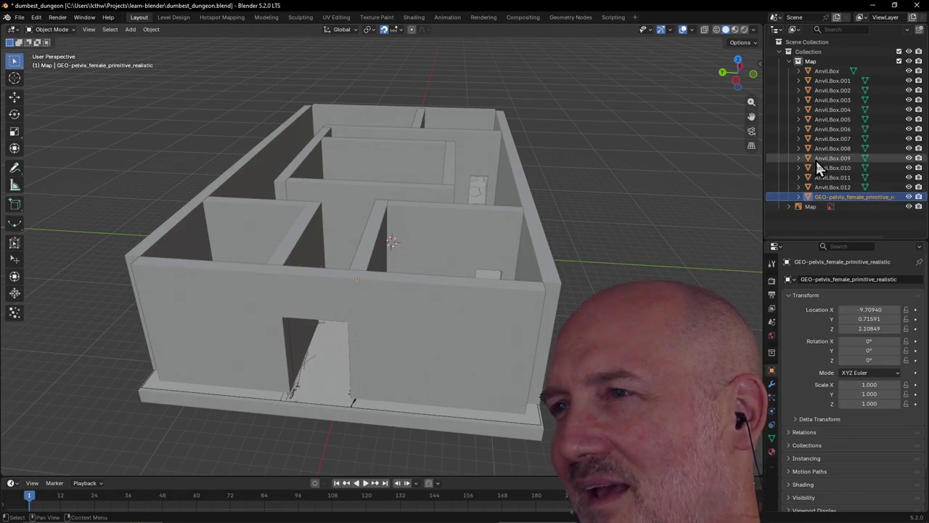
Step: Select the Map collection and GEO-pelvis, then open the top-level Collection's context menu
{"action": "left_click", "coordinate": [811, 62]}
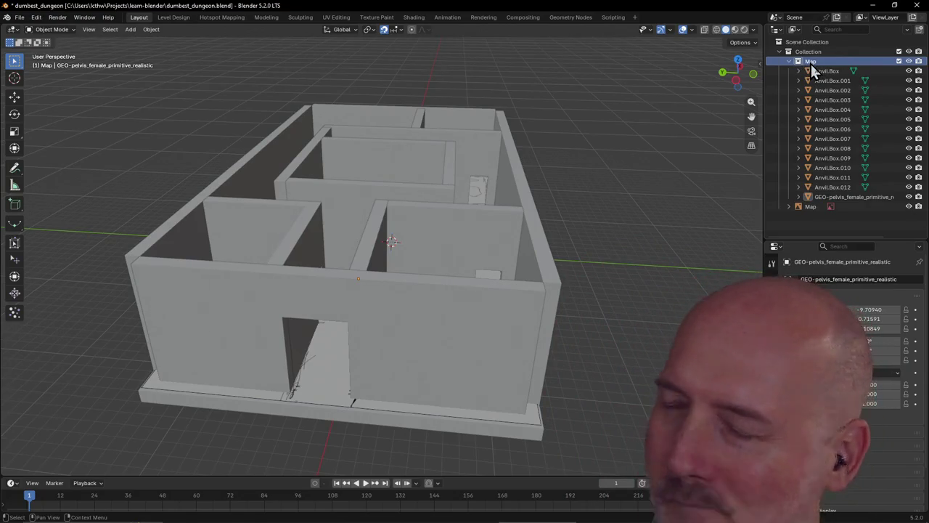
{"action": "left_click", "coordinate": [808, 197]}
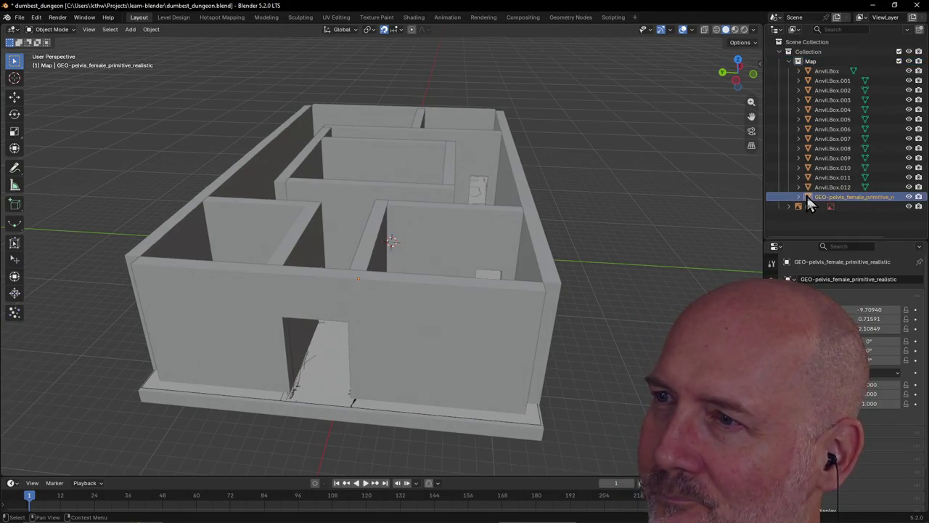
{"action": "left_click", "coordinate": [808, 49]}
{"action": "right_click", "coordinate": [803, 59]}
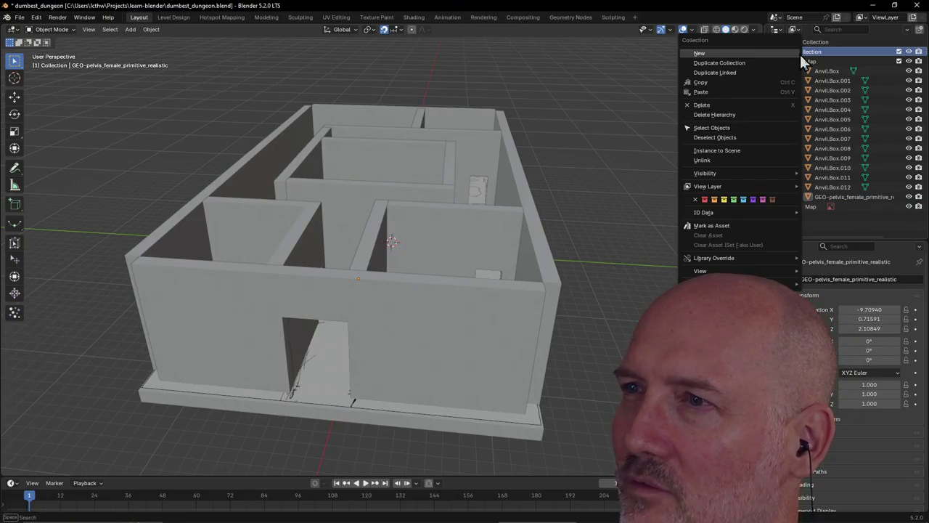
{"action": "left_click", "coordinate": [755, 53]}
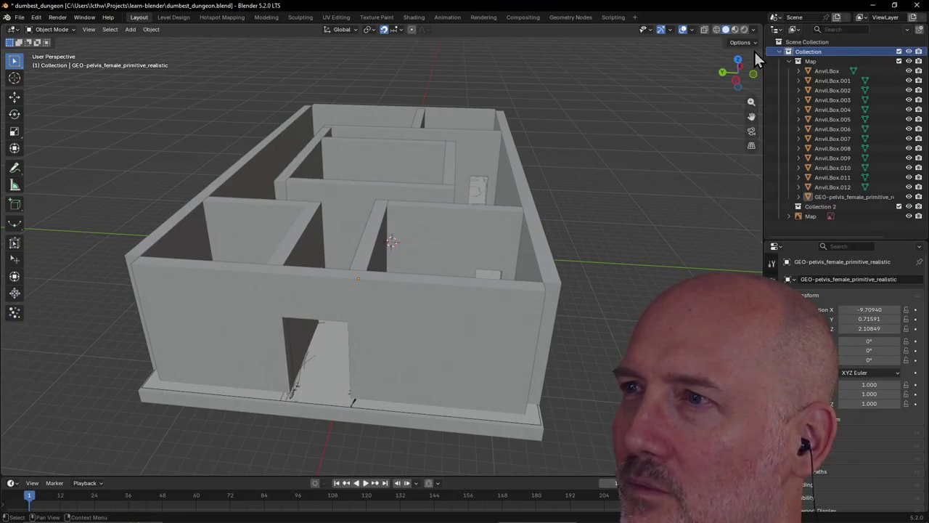
{"action": "left_click", "coordinate": [819, 208]}
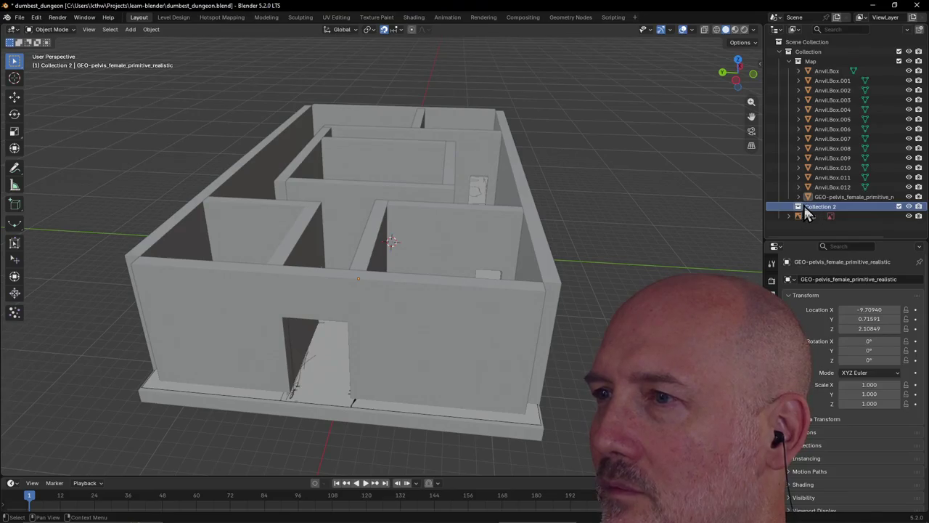
{"action": "left_click", "coordinate": [798, 209]}
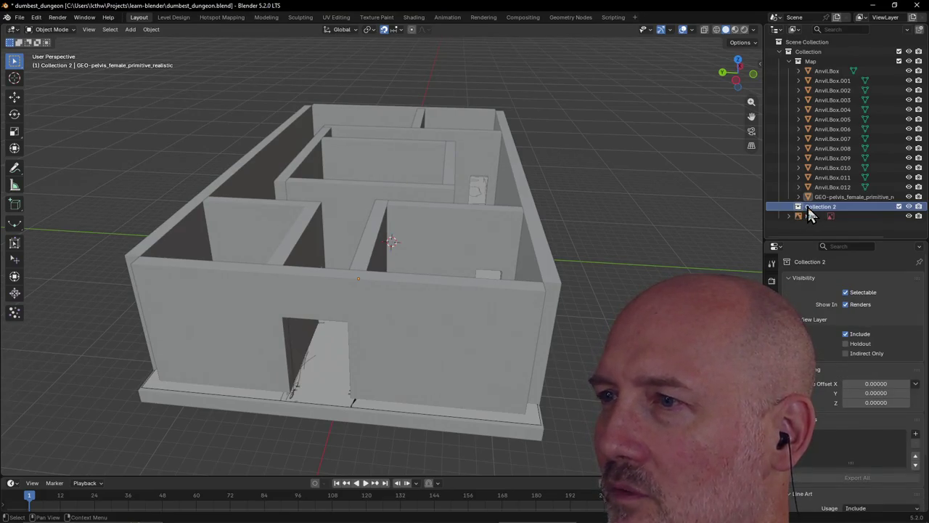
{"action": "double_click", "coordinate": [808, 207]}
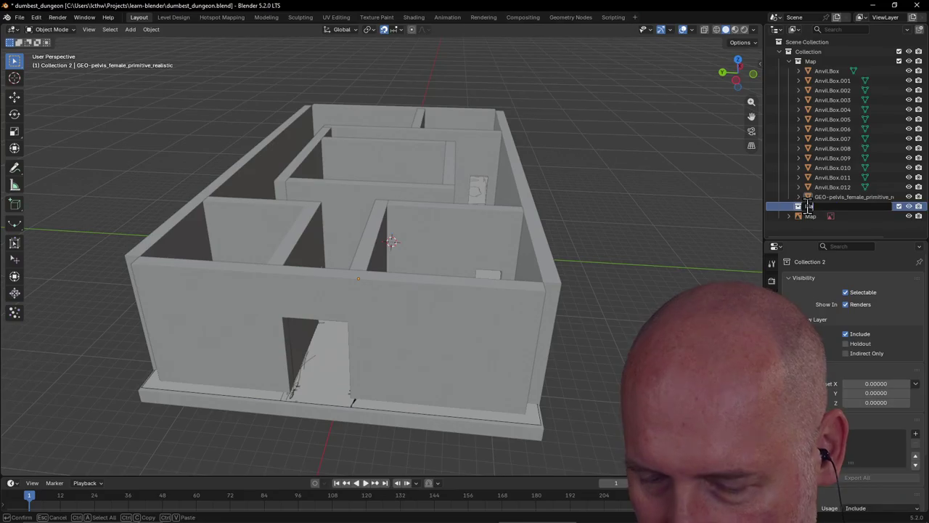
{"action": "type", "text": "Player"}
{"action": "key", "text": "Return"}
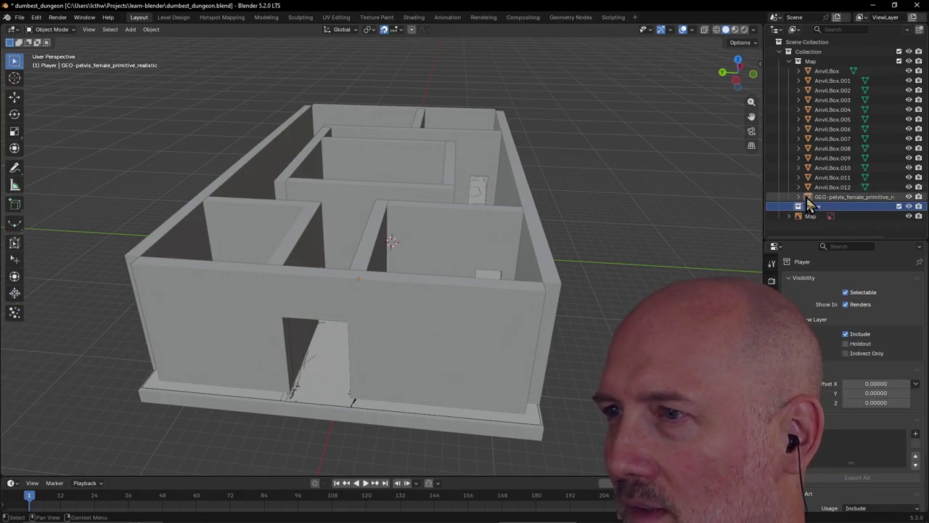
{"action": "left_click", "coordinate": [808, 200]}
{"action": "left_click_drag", "start_coordinate": [806, 199], "coordinate": [825, 214]}
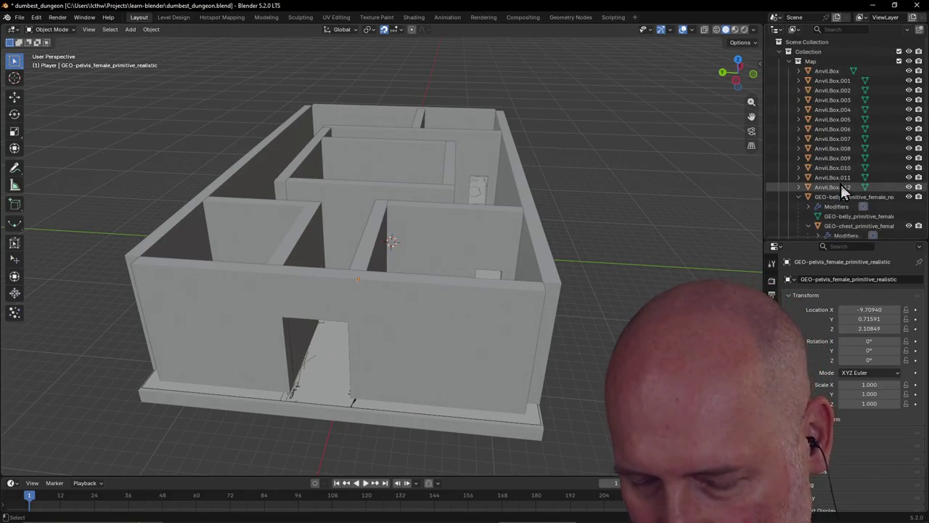
{"action": "left_click", "coordinate": [842, 195]}
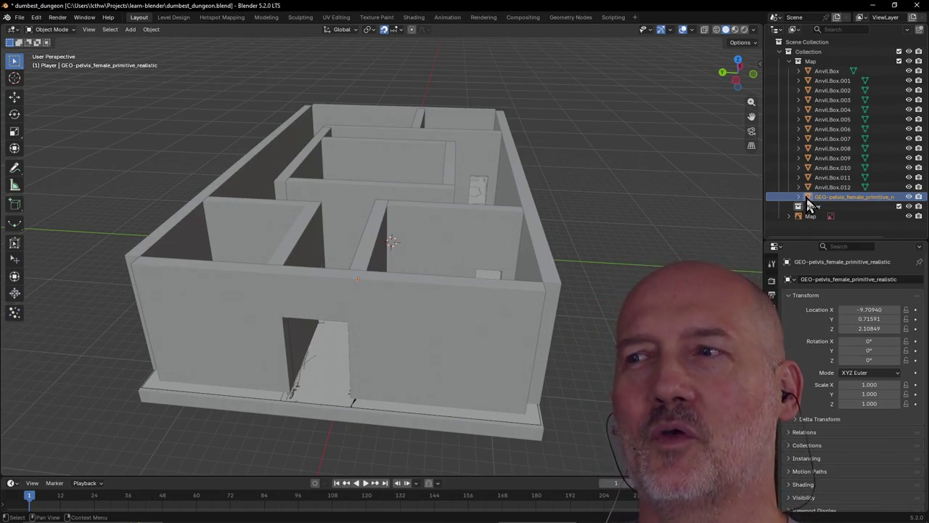
Step: Move the GEO-pelvis object into the Player collection in the Outliner
{"action": "mouse_move", "coordinate": [806, 206]}
{"action": "left_mouse_down"}
{"action": "mouse_move", "coordinate": [842, 223]}
{"action": "mouse_move", "coordinate": [827, 213]}
{"action": "left_mouse_up"}
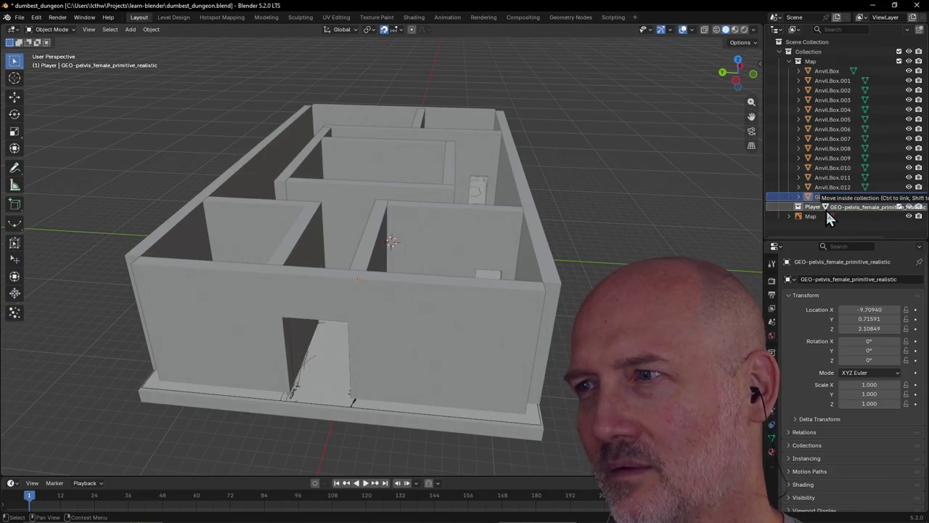
{"action": "mouse_move", "coordinate": [828, 213]}
{"action": "left_mouse_down"}
{"action": "mouse_move", "coordinate": [803, 210]}
{"action": "mouse_move", "coordinate": [811, 206]}
{"action": "left_mouse_up"}
{"action": "scroll", "coordinate": [828, 201], "scroll_direction": "down", "scroll_amount": 5}
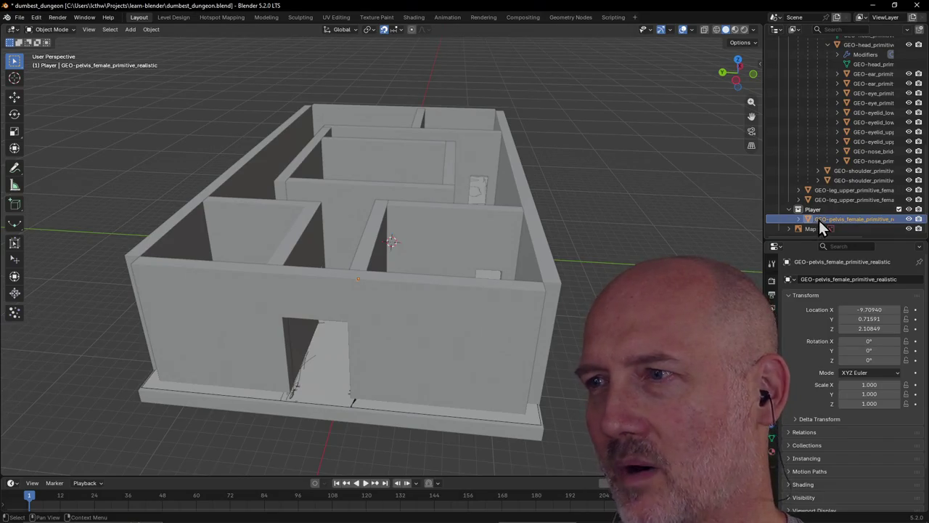
{"action": "scroll", "coordinate": [819, 220], "scroll_direction": "up", "scroll_amount": 5}
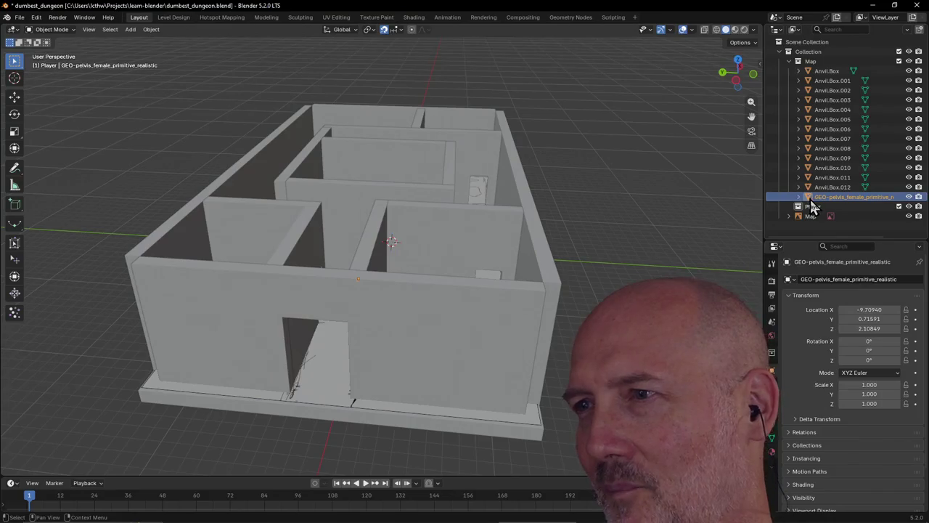
Step: Delete the GEO-pelvis female base-mesh object, leaving the empty Player collection
{"action": "right_click", "coordinate": [811, 202]}
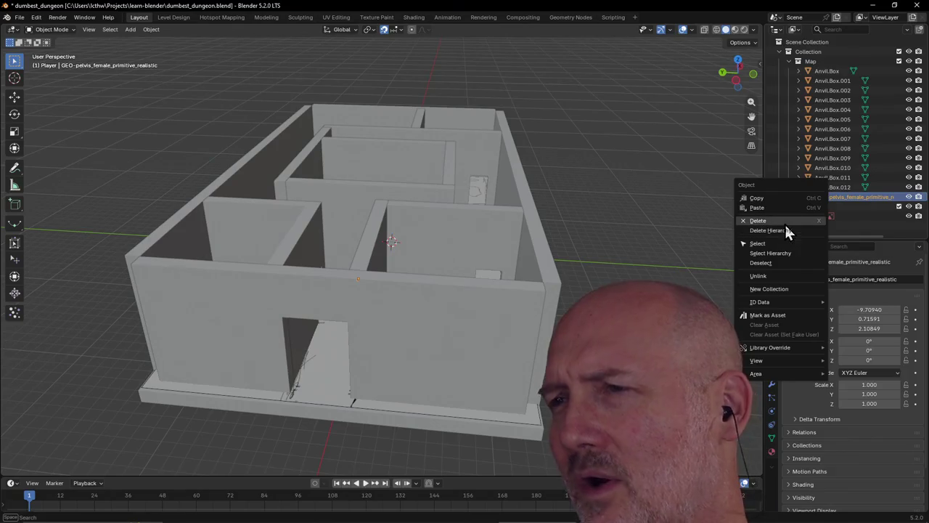
{"action": "left_click", "coordinate": [786, 229]}
{"action": "left_click", "coordinate": [807, 198]}
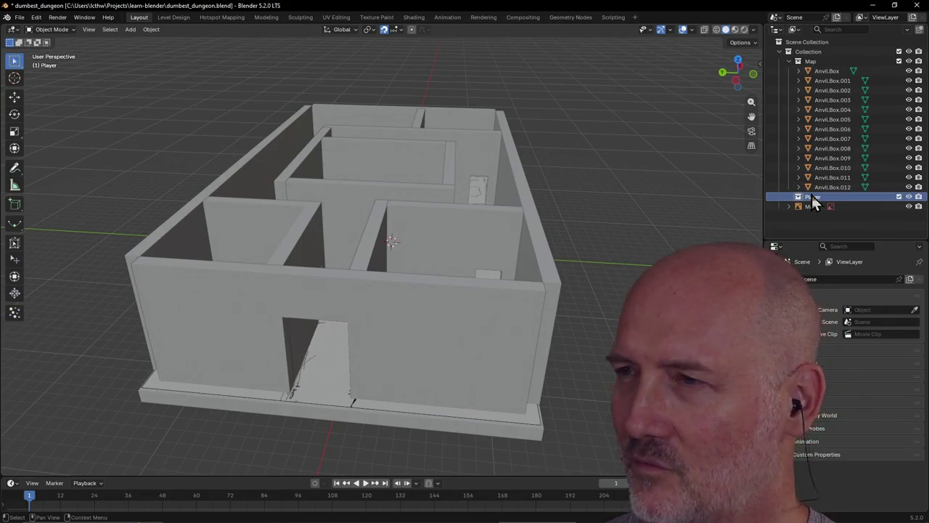
{"action": "left_click", "coordinate": [799, 186]}
{"action": "left_click", "coordinate": [836, 197]}
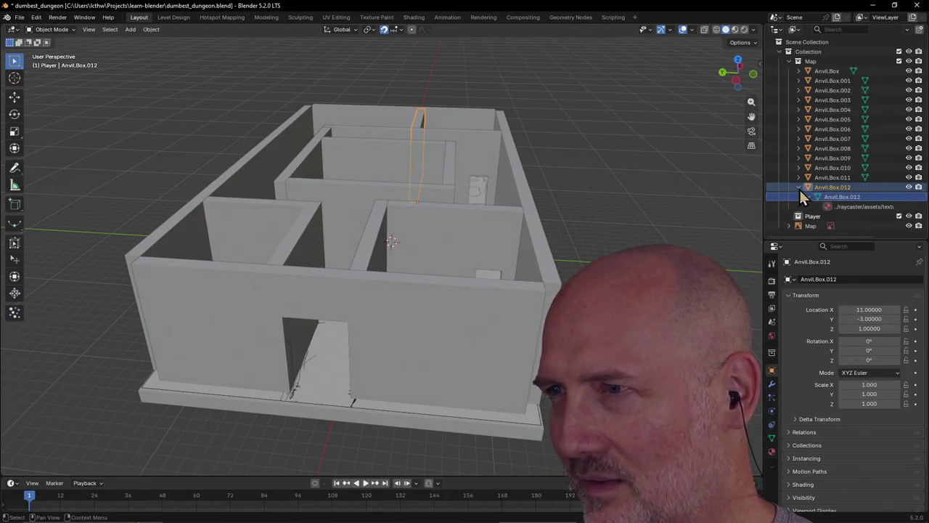
{"action": "left_click", "coordinate": [798, 187]}
{"action": "left_click", "coordinate": [813, 200]}
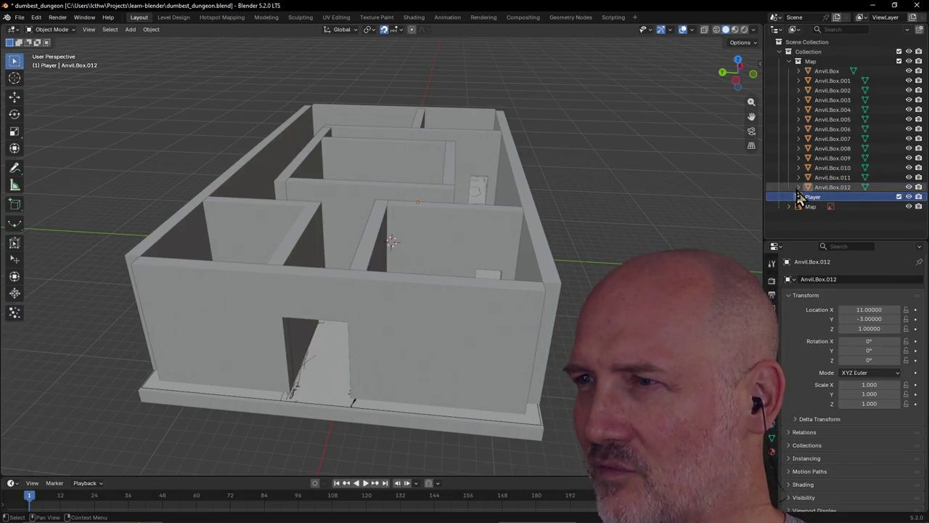
{"action": "left_click", "coordinate": [798, 188]}
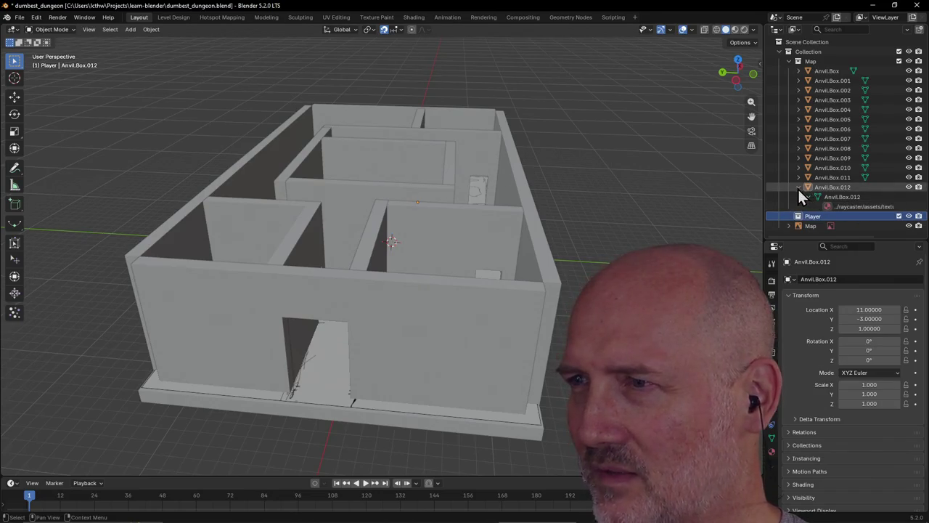
{"action": "left_click", "coordinate": [799, 187]}
{"action": "left_click", "coordinate": [808, 197]}
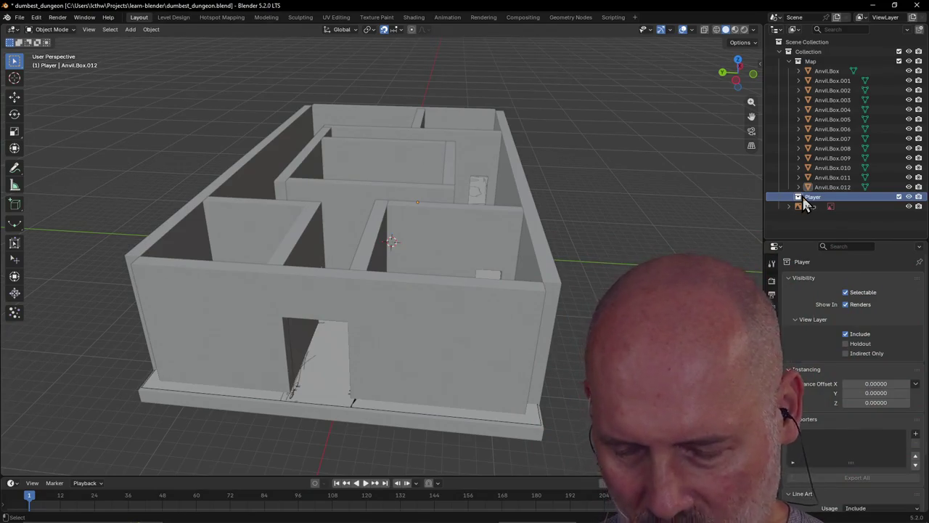
{"action": "key", "text": "ctrl+c"}
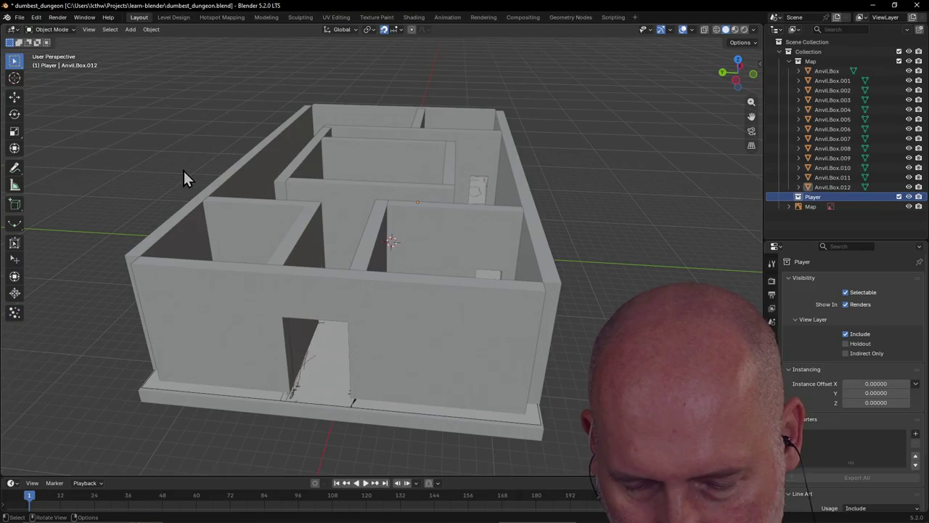
{"action": "key", "text": "shift+F1"}
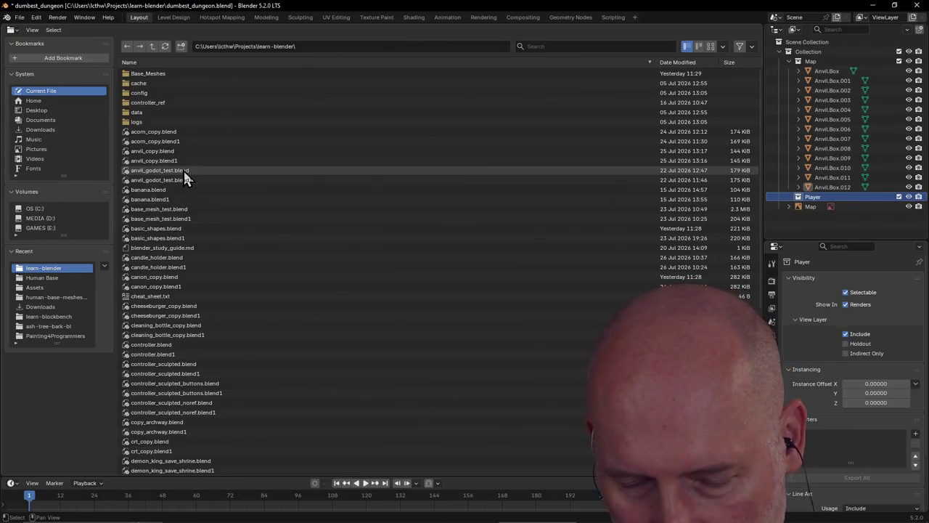
Step: Open the Asset Browser with Shift+F1, split it, and make the right half a 3D Viewport of the dungeon
{"action": "key", "text": "shift+F1"}
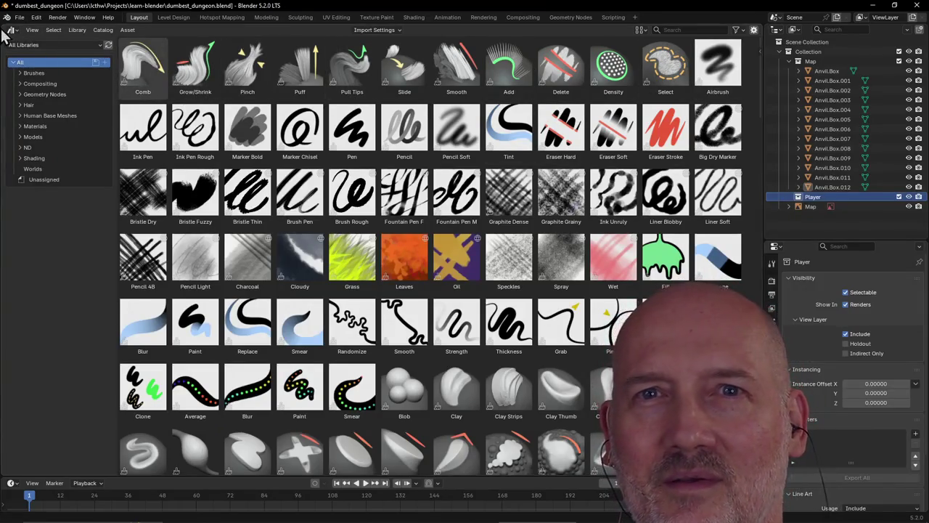
{"action": "mouse_move", "coordinate": [7, 28]}
{"action": "left_mouse_down"}
{"action": "mouse_move", "coordinate": [303, 118]}
{"action": "mouse_move", "coordinate": [280, 117]}
{"action": "left_mouse_up"}
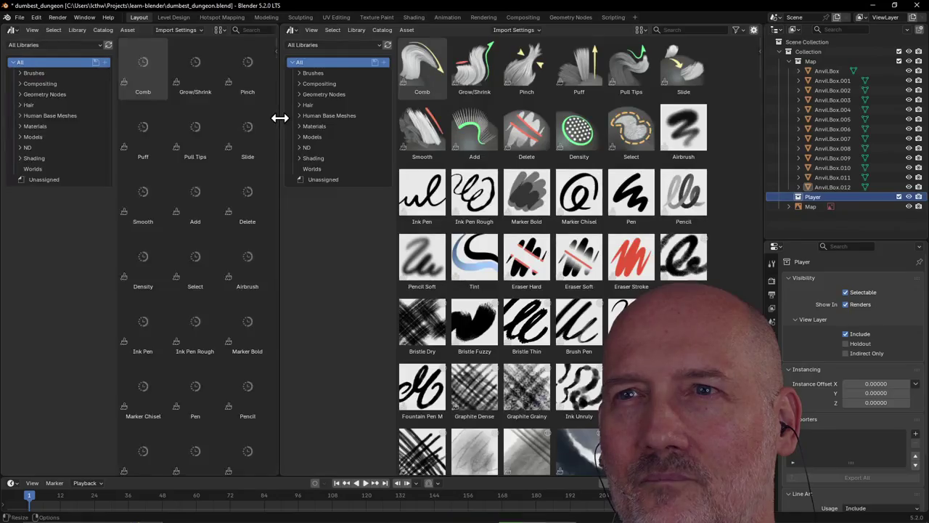
{"action": "left_click", "coordinate": [292, 30]}
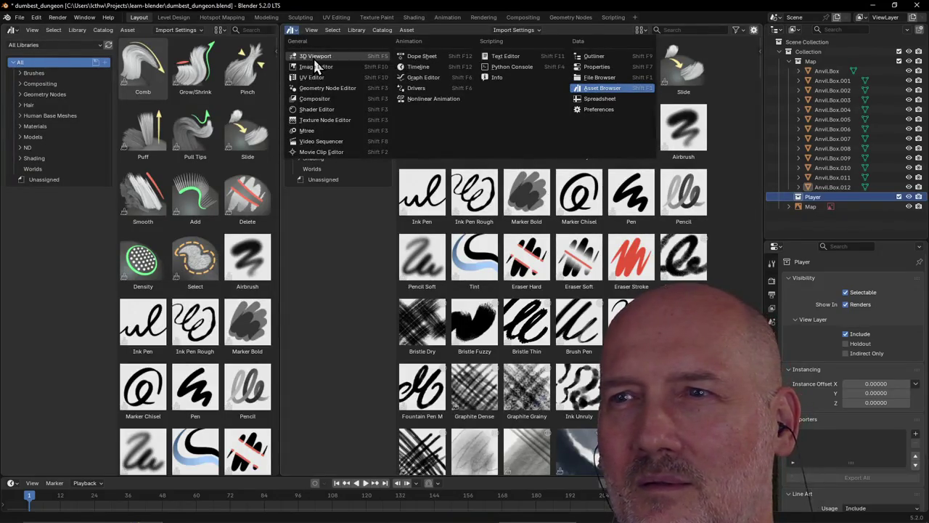
{"action": "left_click", "coordinate": [315, 58]}
{"action": "scroll", "coordinate": [386, 145], "scroll_direction": "up", "scroll_amount": 2}
{"action": "scroll", "coordinate": [386, 145], "scroll_direction": "down", "scroll_amount": 3}
{"action": "mouse_move", "coordinate": [387, 145]}
{"action": "middle_mouse_down"}
{"action": "mouse_move", "coordinate": [406, 156]}
{"action": "mouse_move", "coordinate": [383, 156]}
{"action": "middle_mouse_up"}
{"action": "scroll", "coordinate": [406, 157], "scroll_direction": "up", "scroll_amount": 2}
{"action": "scroll", "coordinate": [406, 158], "scroll_direction": "down", "scroll_amount": 2}
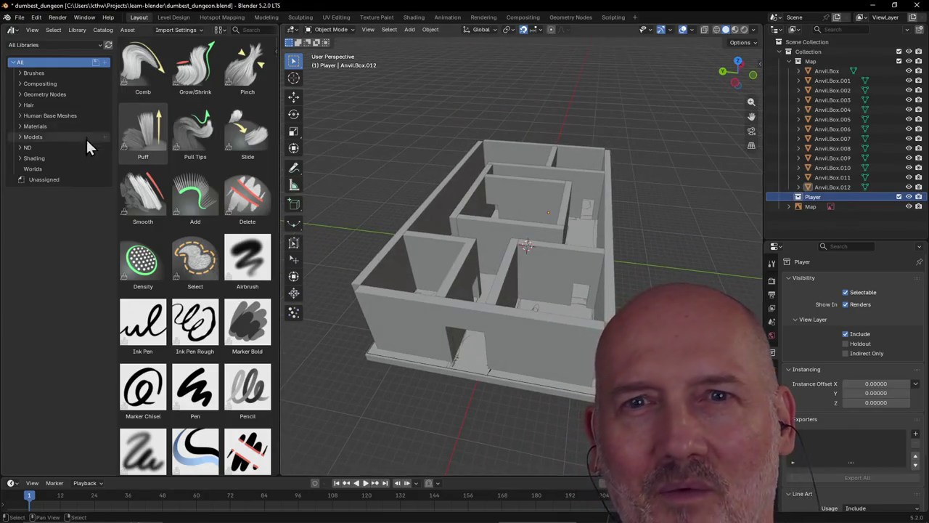
Step: From Human Base Meshes > Primitives, drop Body Male Primitive (Realistic) into the dungeon
{"action": "left_click", "coordinate": [42, 118]}
{"action": "left_click", "coordinate": [20, 116]}
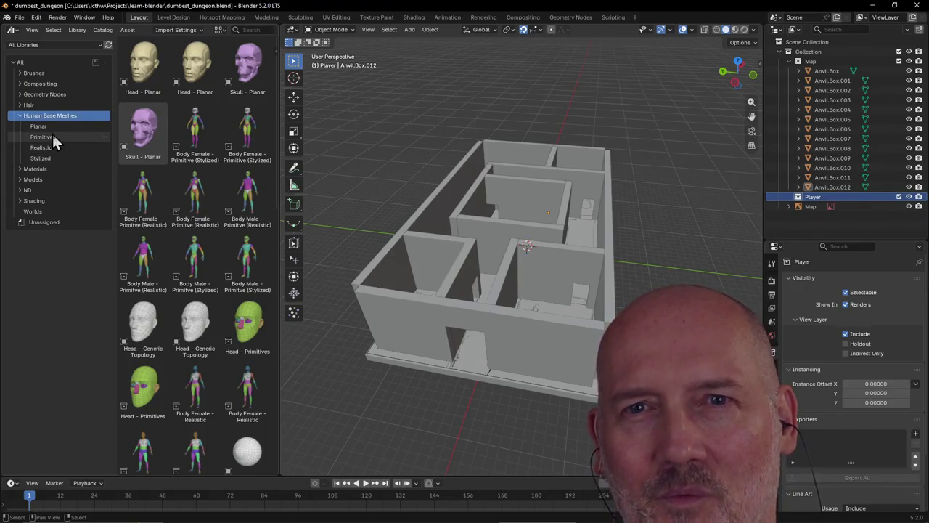
{"action": "left_click", "coordinate": [51, 127]}
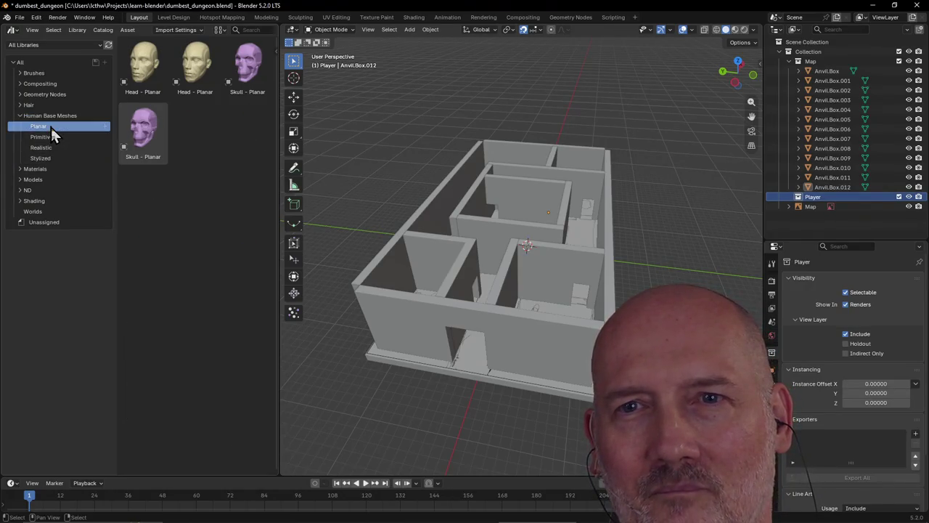
{"action": "left_click", "coordinate": [51, 138]}
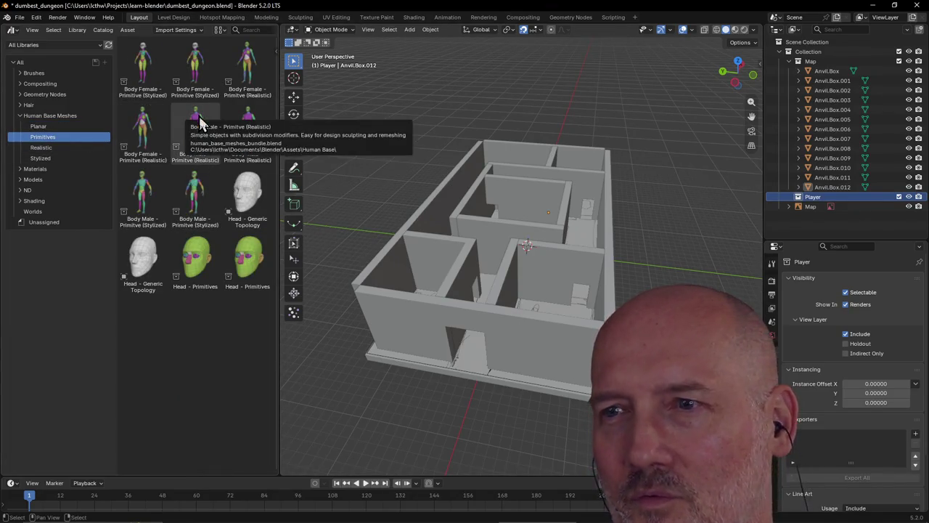
{"action": "mouse_move", "coordinate": [196, 127]}
{"action": "left_mouse_down"}
{"action": "mouse_move", "coordinate": [479, 309]}
{"action": "mouse_move", "coordinate": [501, 307]}
{"action": "left_mouse_up"}
{"action": "scroll", "coordinate": [501, 304], "scroll_direction": "up", "scroll_amount": 3}
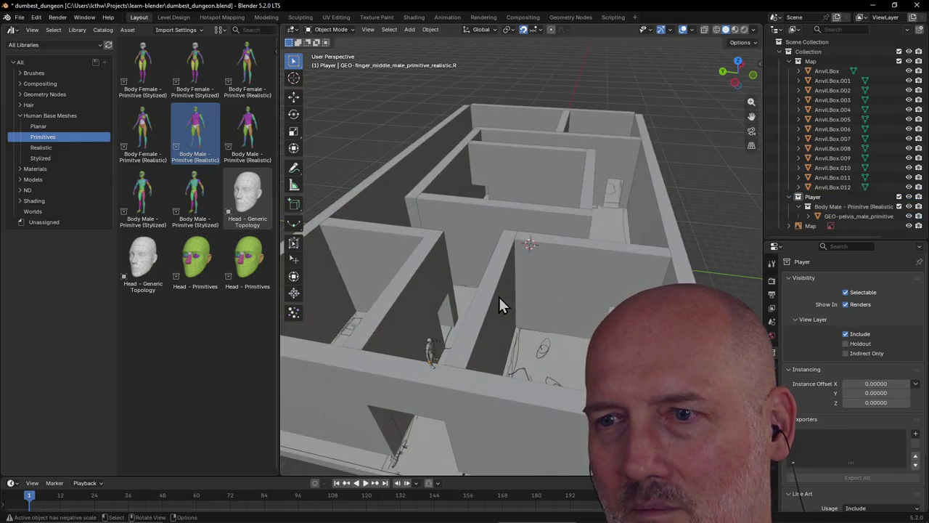
{"action": "mouse_move", "coordinate": [503, 286]}
{"action": "middle_mouse_down"}
{"action": "mouse_move", "coordinate": [512, 287]}
{"action": "mouse_move", "coordinate": [511, 271]}
{"action": "middle_mouse_up"}
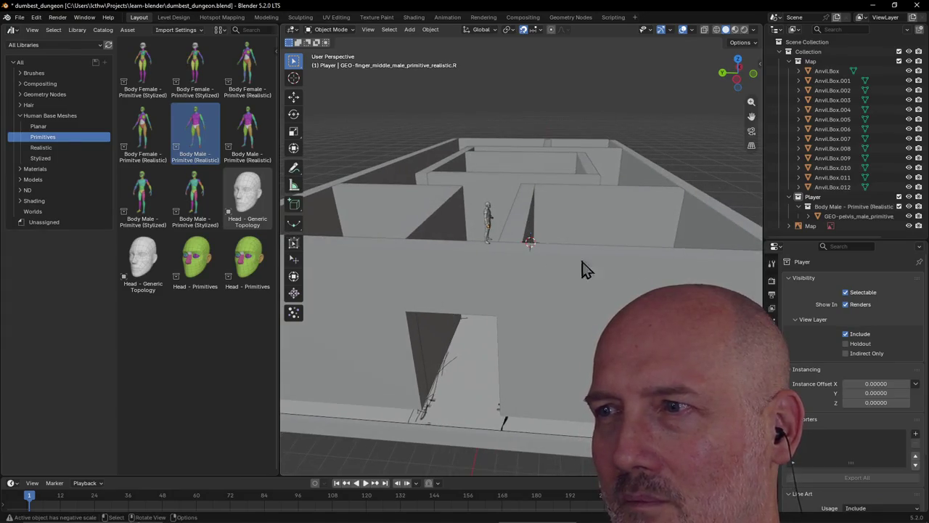
{"action": "left_click", "coordinate": [799, 199]}
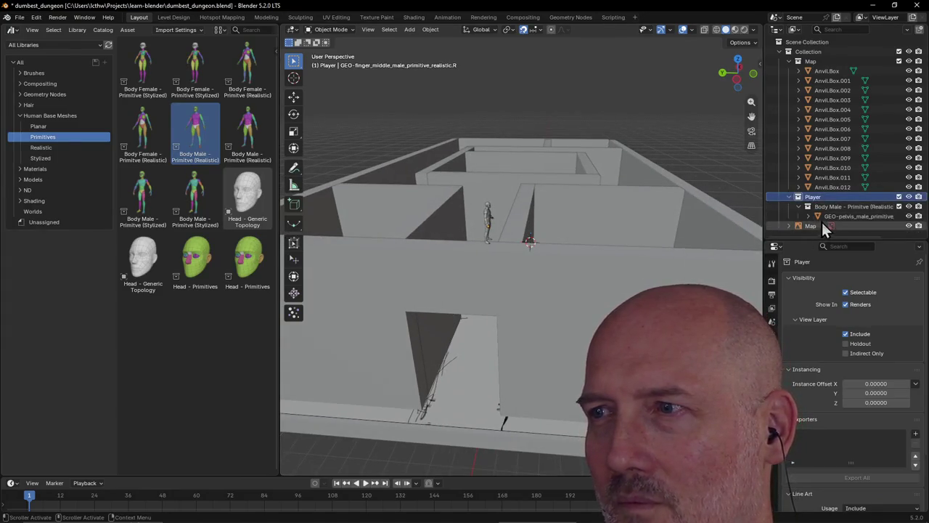
Step: Move the male body into the top-level Collection and delete the empty Player collection
{"action": "left_click", "coordinate": [789, 197]}
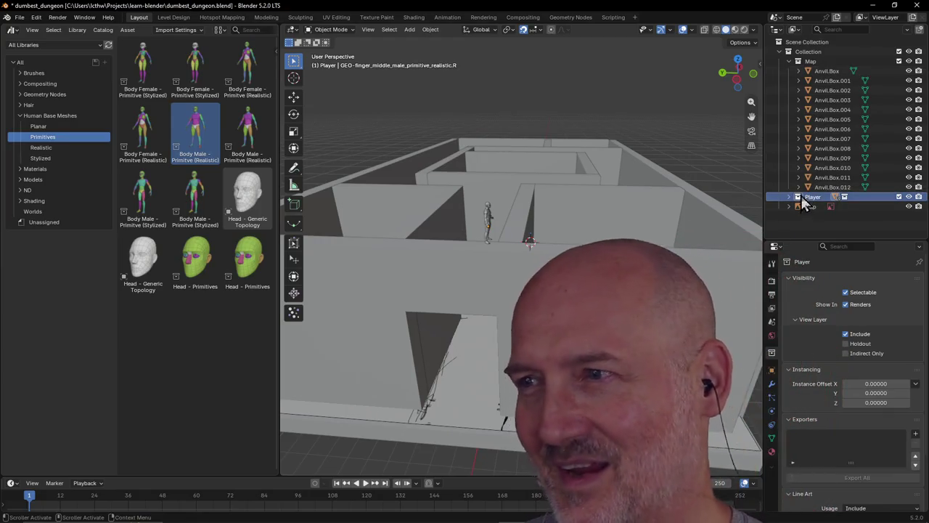
{"action": "left_click", "coordinate": [789, 197]}
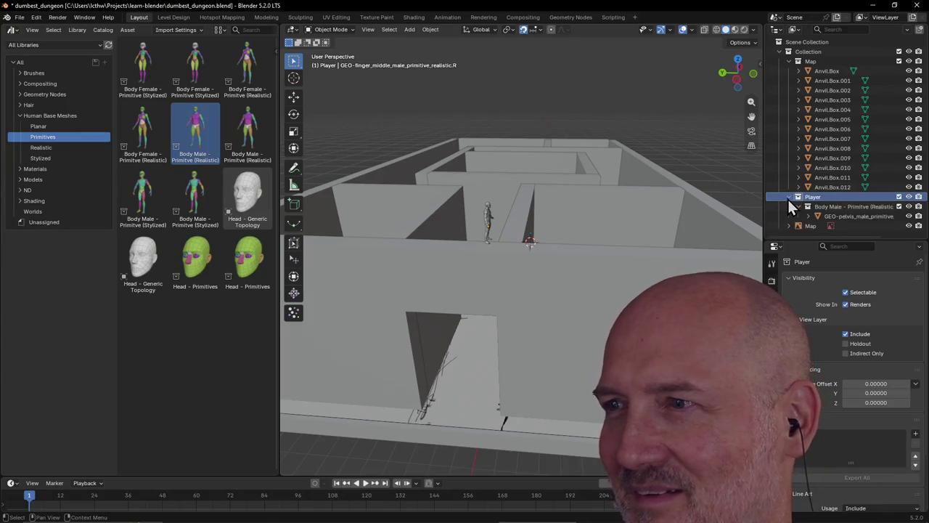
{"action": "left_click", "coordinate": [821, 207]}
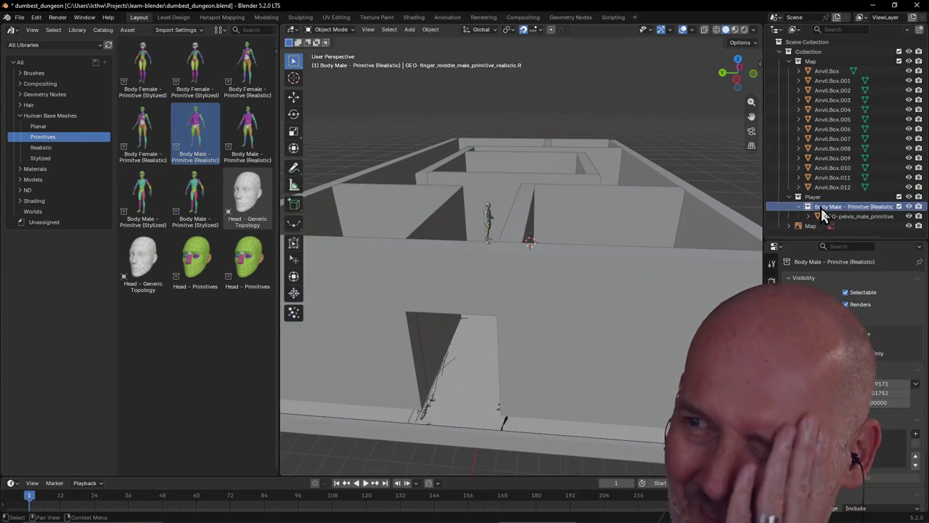
{"action": "left_click_drag", "start_coordinate": [809, 211], "coordinate": [791, 58]}
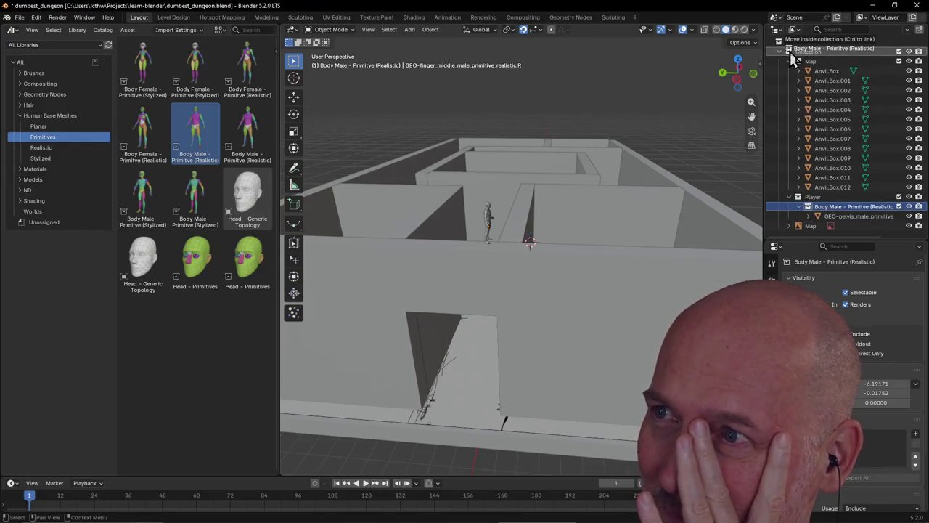
{"action": "left_click_drag", "start_coordinate": [791, 58], "coordinate": [791, 57]}
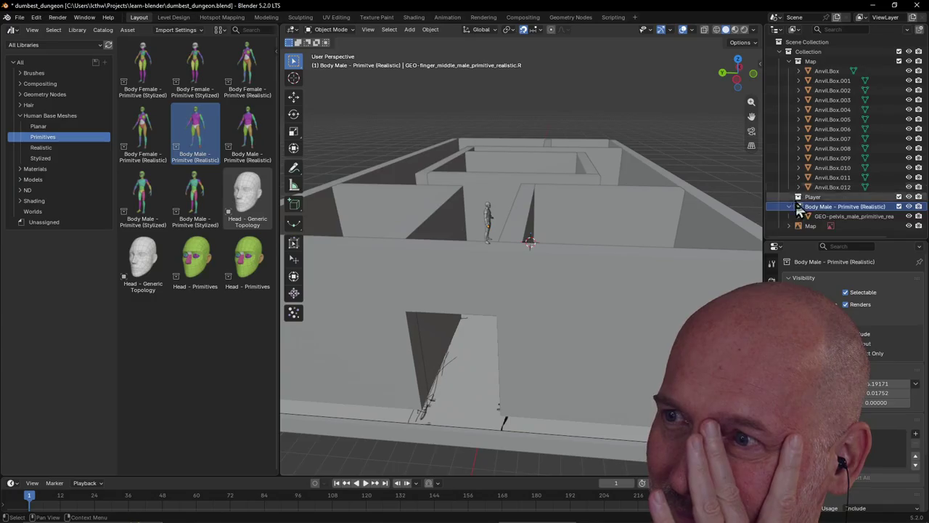
{"action": "left_click", "coordinate": [806, 197]}
{"action": "right_click", "coordinate": [800, 196]}
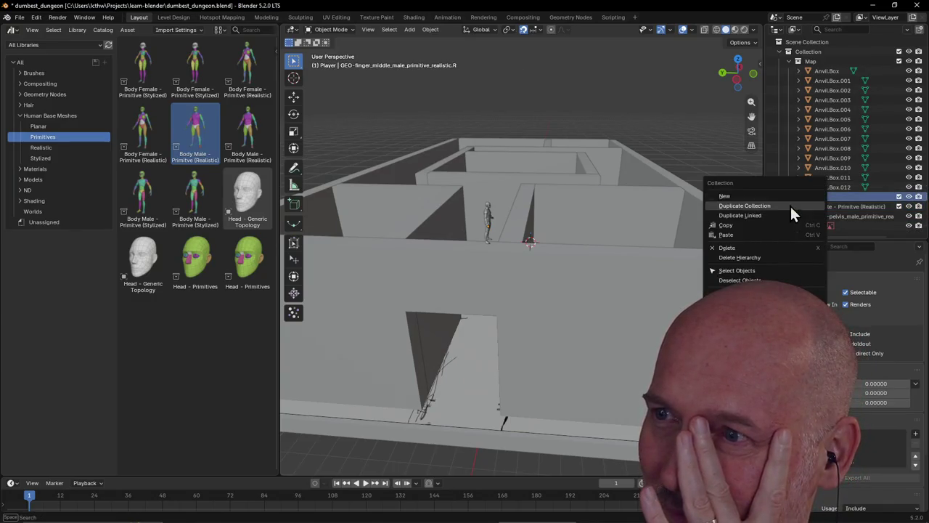
{"action": "left_click", "coordinate": [776, 247]}
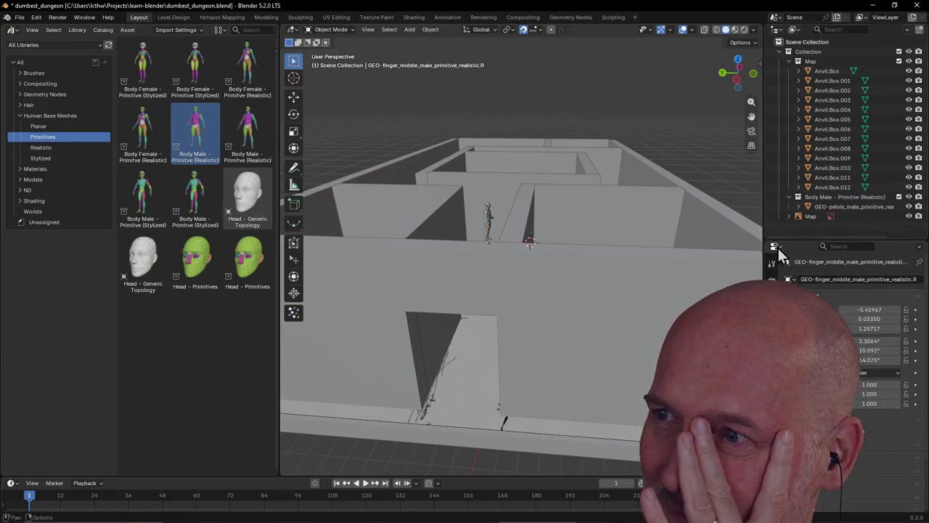
Step: Collapse the Body Male - Primitive (Realistic) collection and select all its objects
{"action": "left_click", "coordinate": [790, 197]}
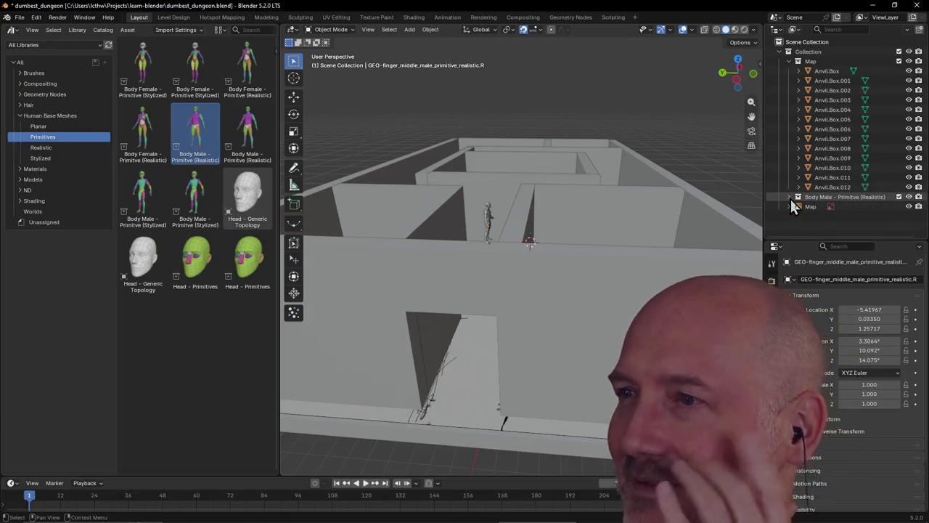
{"action": "middle_click_drag", "start_coordinate": [500, 240], "coordinate": [498, 265]}
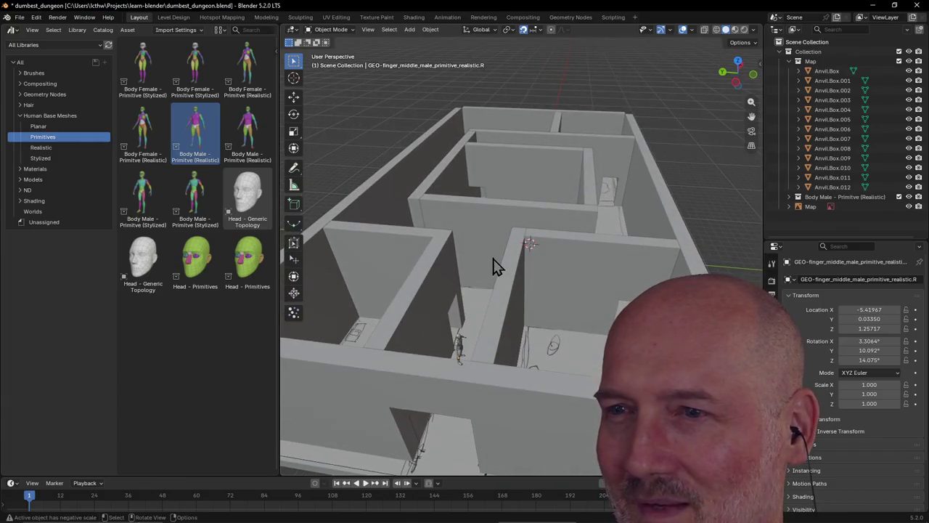
{"action": "left_click", "coordinate": [817, 200]}
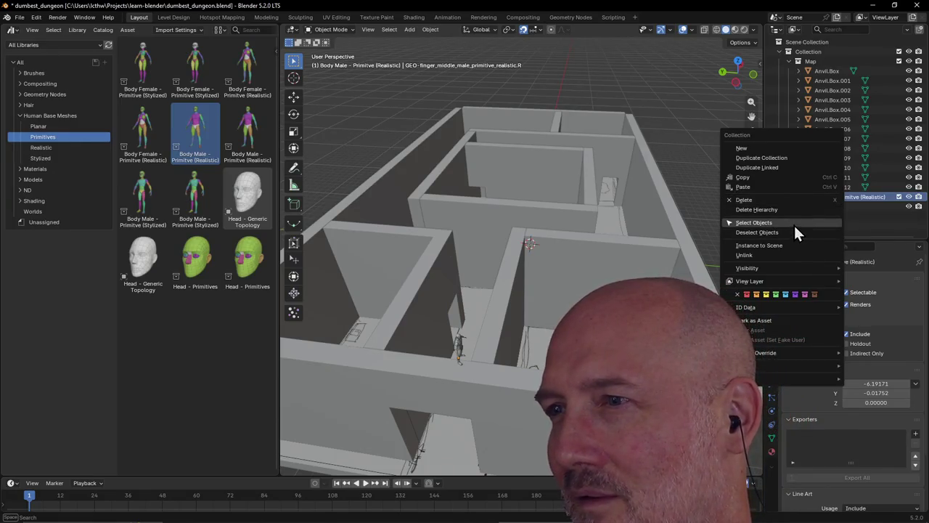
{"action": "left_click", "coordinate": [794, 226]}
Step: Lower the character along Z by 8 units, then readjust its height with another Z move
{"action": "middle_click_drag", "start_coordinate": [505, 278], "coordinate": [506, 274]}
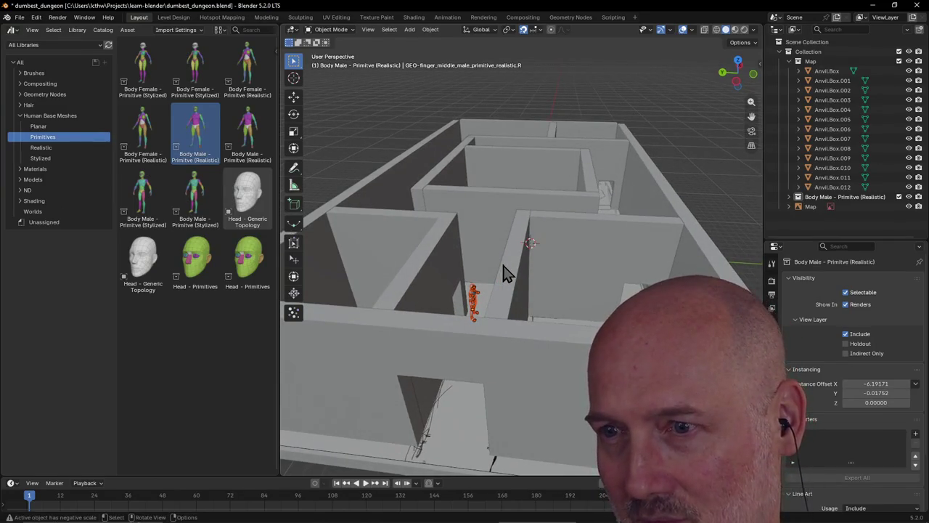
{"action": "key", "text": "g"}
{"action": "key", "text": "z"}
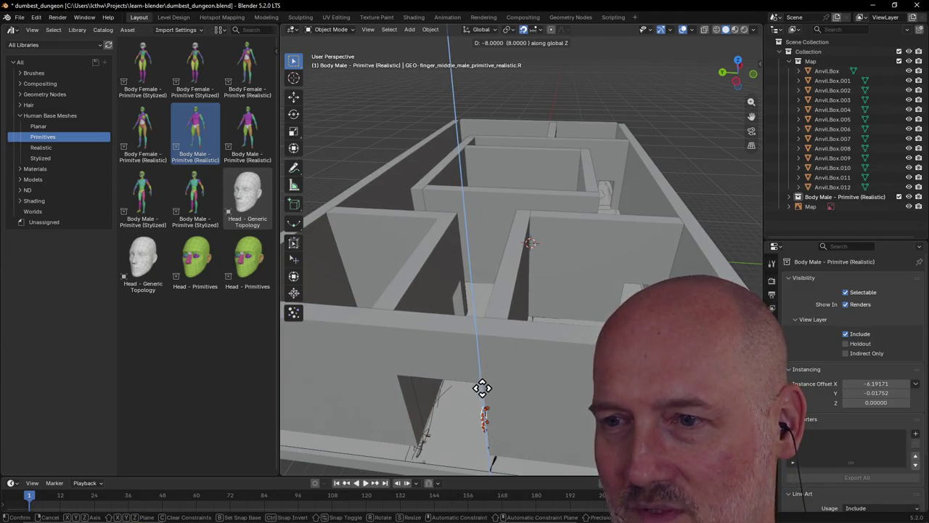
{"action": "left_click", "coordinate": [482, 387]}
{"action": "middle_click_drag", "start_coordinate": [483, 392], "coordinate": [494, 373]}
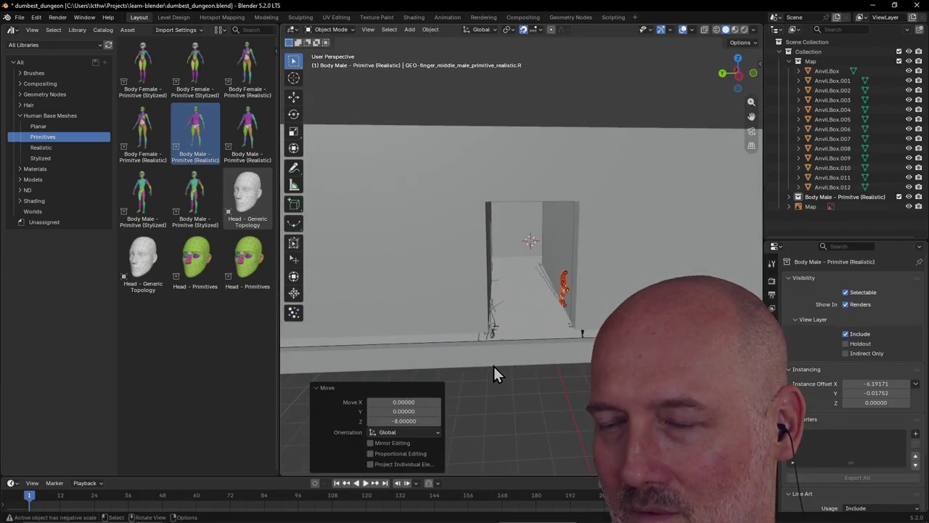
{"action": "key", "text": "g"}
{"action": "key", "text": "z"}
{"action": "left_click", "coordinate": [494, 378]}
Step: Move the character freely into the corridor, ending at offsets X 10, Y 2, Z -1
{"action": "mouse_move", "coordinate": [528, 331]}
{"action": "middle_mouse_down"}
{"action": "mouse_move", "coordinate": [404, 415]}
{"action": "mouse_move", "coordinate": [297, 425]}
{"action": "middle_mouse_up"}
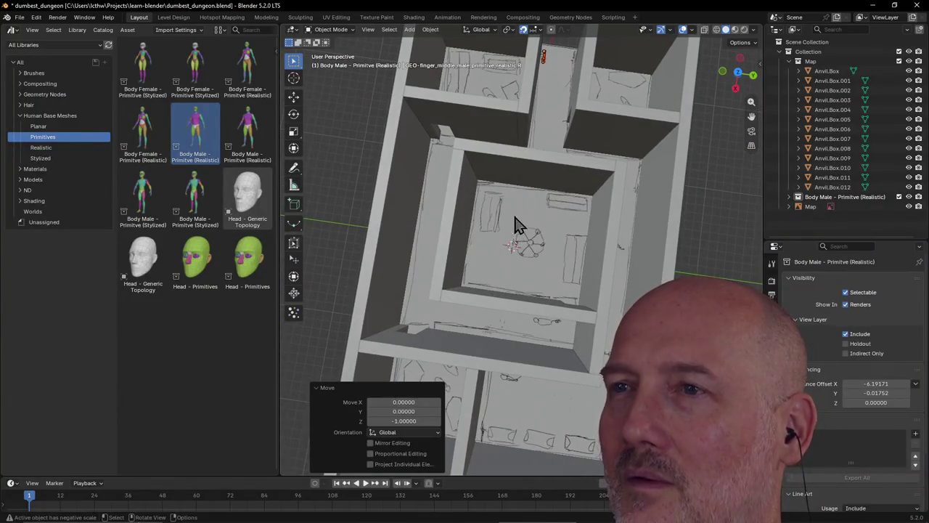
{"action": "key", "text": "g"}
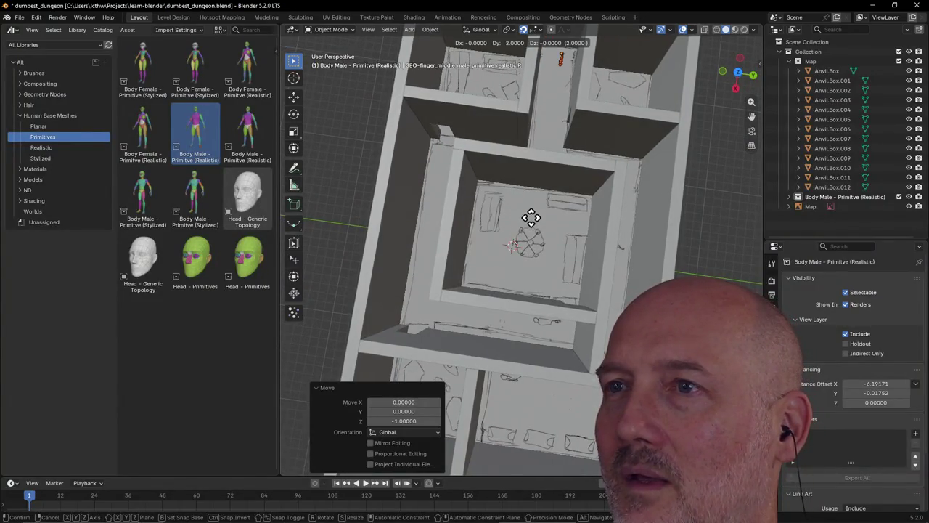
{"action": "left_click", "coordinate": [518, 303]}
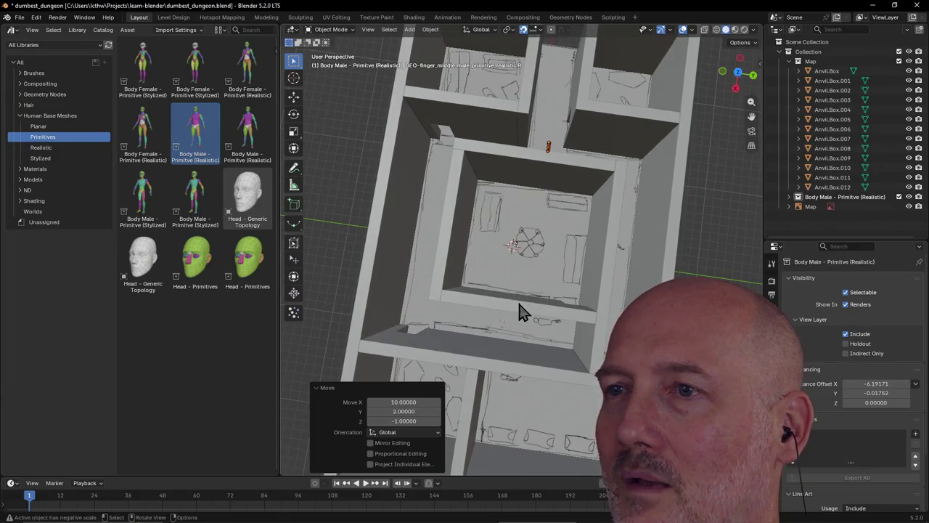
{"action": "left_click", "coordinate": [559, 105]}
{"action": "middle_click_drag", "start_coordinate": [559, 106], "coordinate": [458, 54]}
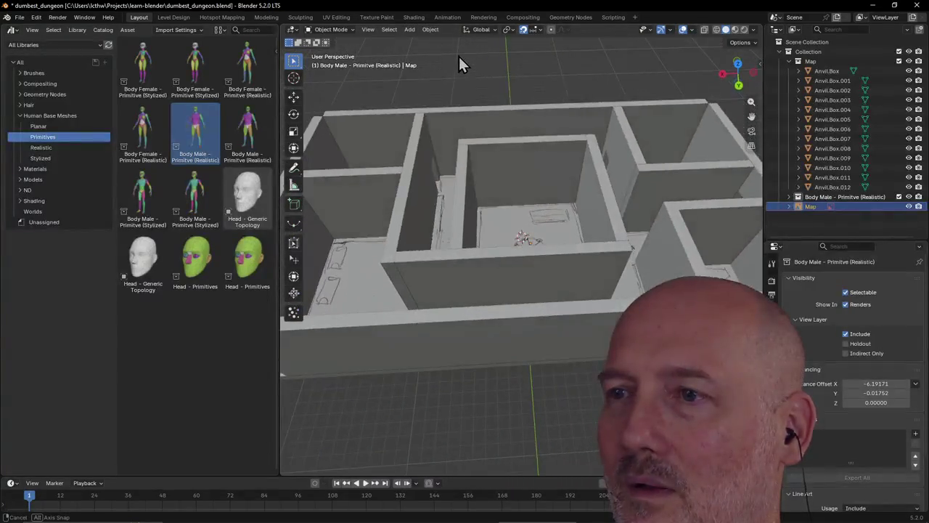
Step: Make the character's collection active and orbit to an oblique view of the dungeon
{"action": "scroll", "coordinate": [626, 177], "scroll_direction": "up", "scroll_amount": 3}
{"action": "mouse_move", "coordinate": [653, 191]}
{"action": "middle_mouse_down"}
{"action": "mouse_move", "coordinate": [626, 186]}
{"action": "mouse_move", "coordinate": [643, 185]}
{"action": "middle_mouse_up"}
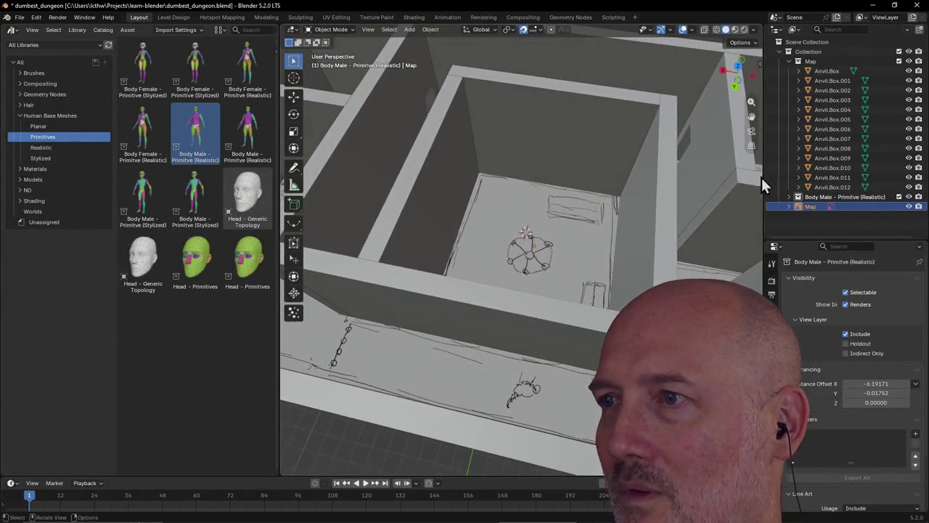
{"action": "left_click", "coordinate": [799, 203]}
{"action": "scroll", "coordinate": [749, 224], "scroll_direction": "down", "scroll_amount": 5}
{"action": "middle_click_drag", "start_coordinate": [750, 224], "coordinate": [703, 241]}
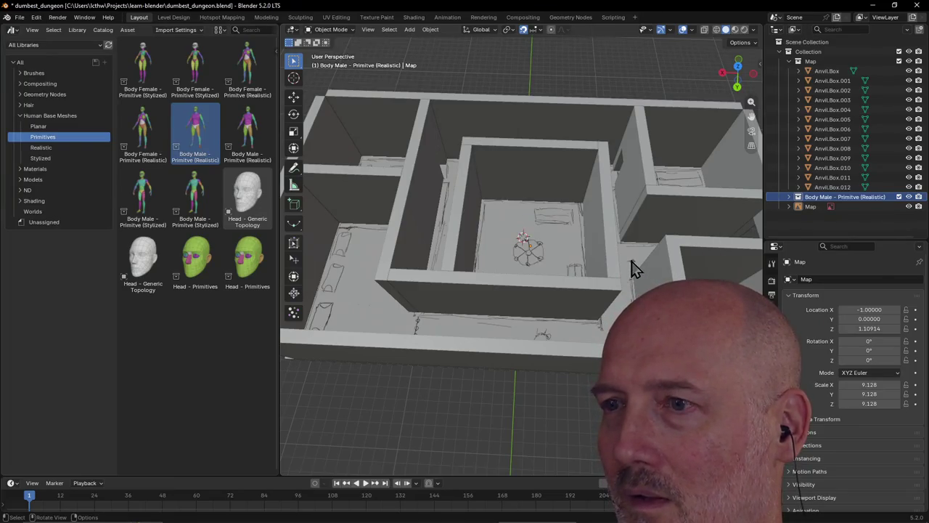
{"action": "key", "text": "grave"}
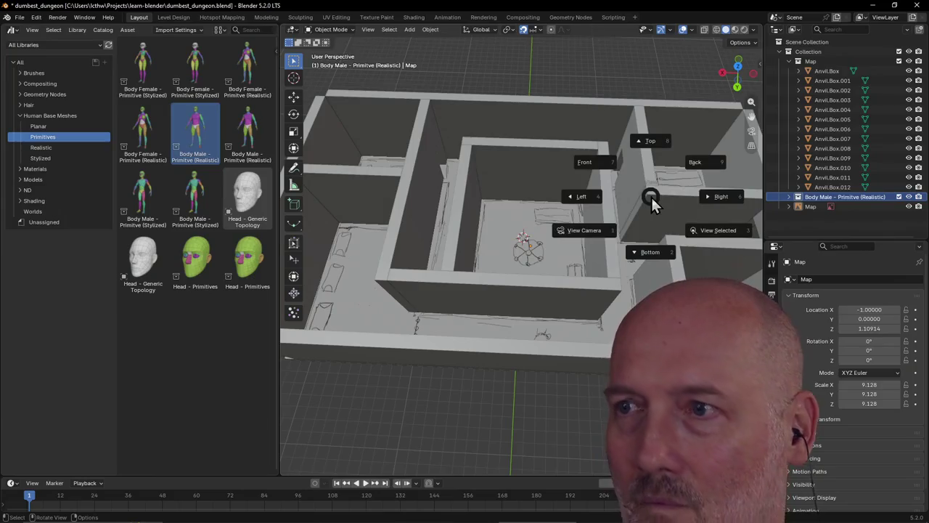
{"action": "left_click", "coordinate": [719, 233]}
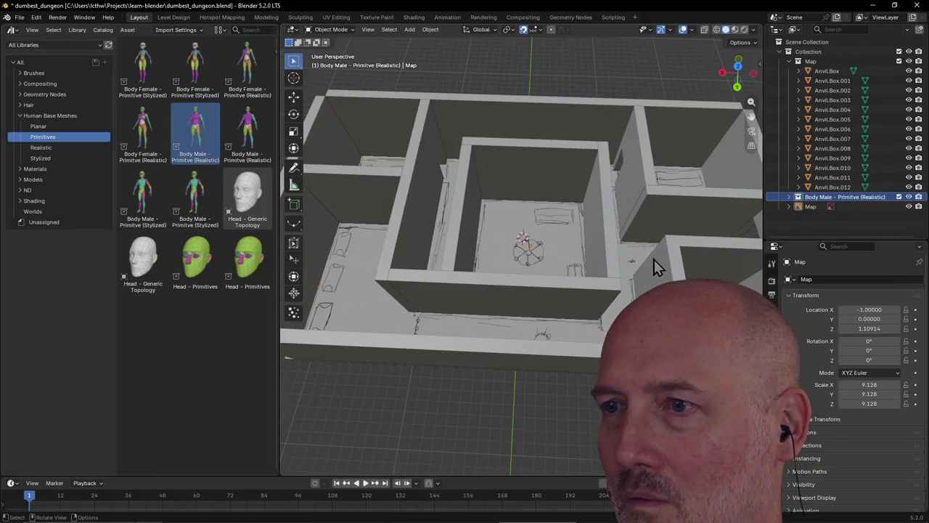
Step: Frame the character's head with View Selected, then zoom out around the figure
{"action": "left_click", "coordinate": [632, 263]}
{"action": "key", "text": "grave"}
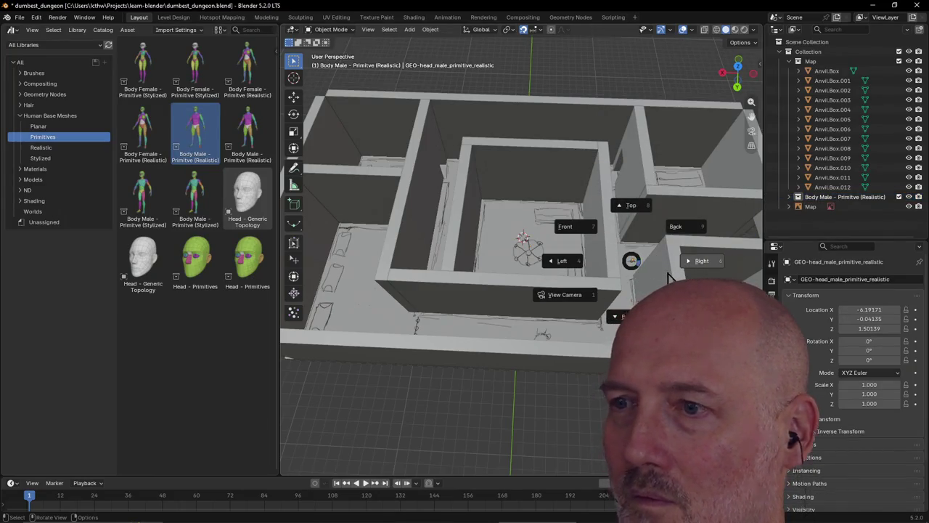
{"action": "left_click", "coordinate": [693, 303]}
{"action": "scroll", "coordinate": [691, 296], "scroll_direction": "down", "scroll_amount": 4}
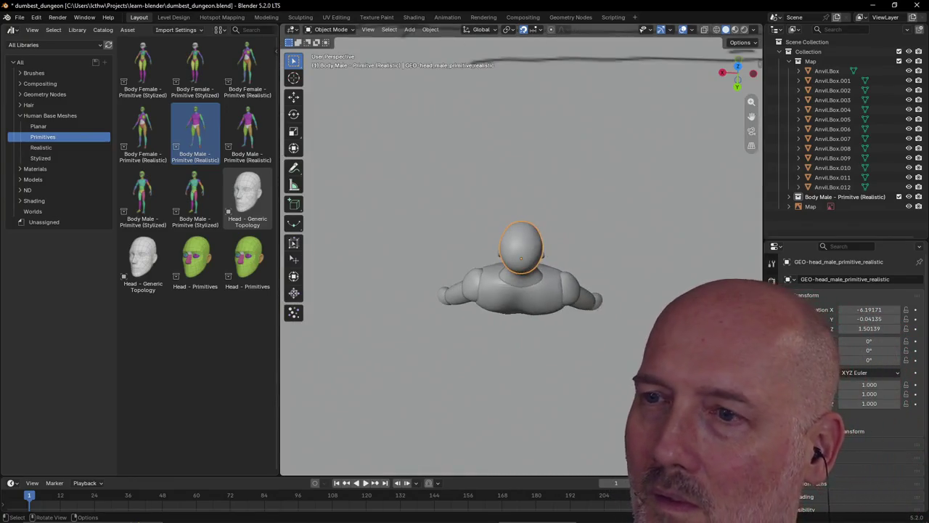
{"action": "scroll", "coordinate": [692, 296], "scroll_direction": "down", "scroll_amount": 3}
{"action": "scroll", "coordinate": [692, 296], "scroll_direction": "down", "scroll_amount": 6}
{"action": "scroll", "coordinate": [692, 296], "scroll_direction": "up", "scroll_amount": 5}
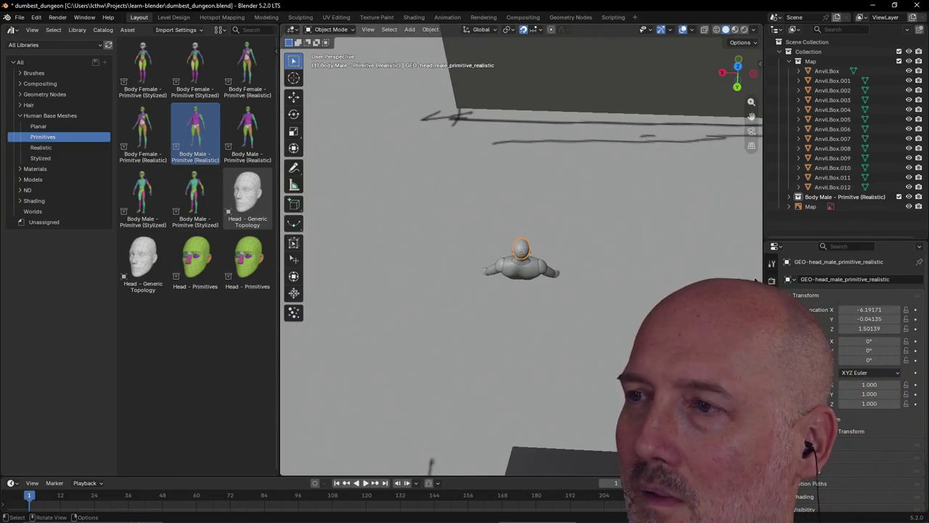
{"action": "left_click", "coordinate": [821, 197]}
Step: Select all objects of the Body Male collection and raise them 1 unit along Z
{"action": "right_click", "coordinate": [820, 198]}
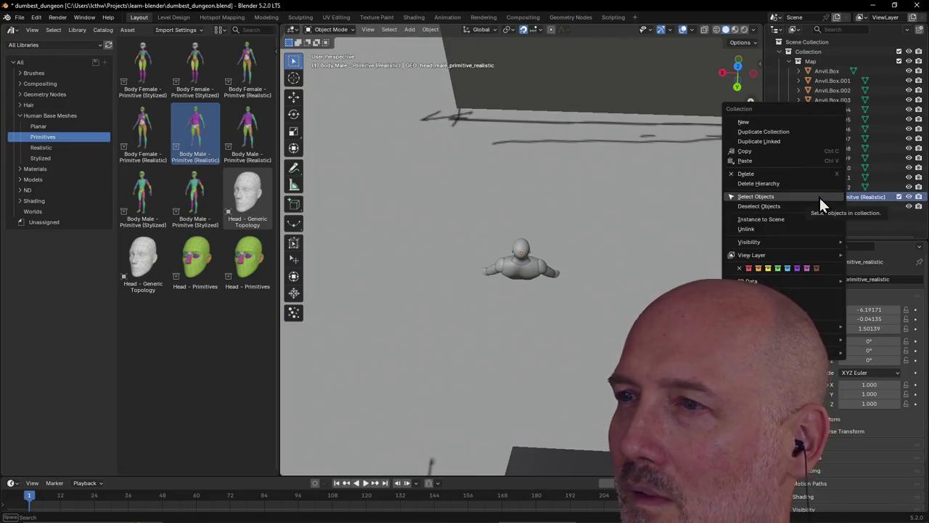
{"action": "left_click", "coordinate": [817, 196]}
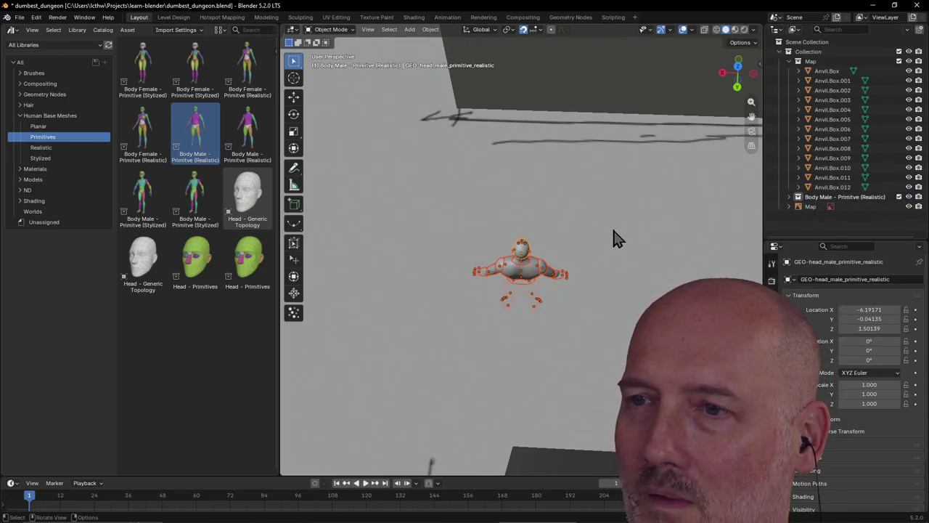
{"action": "key", "text": "g"}
{"action": "key", "text": "z"}
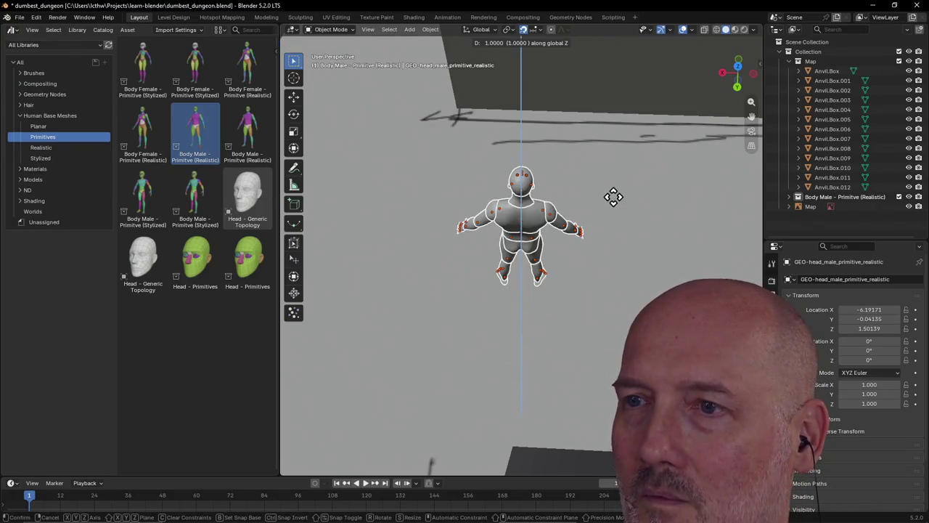
{"action": "left_click", "coordinate": [613, 196]}
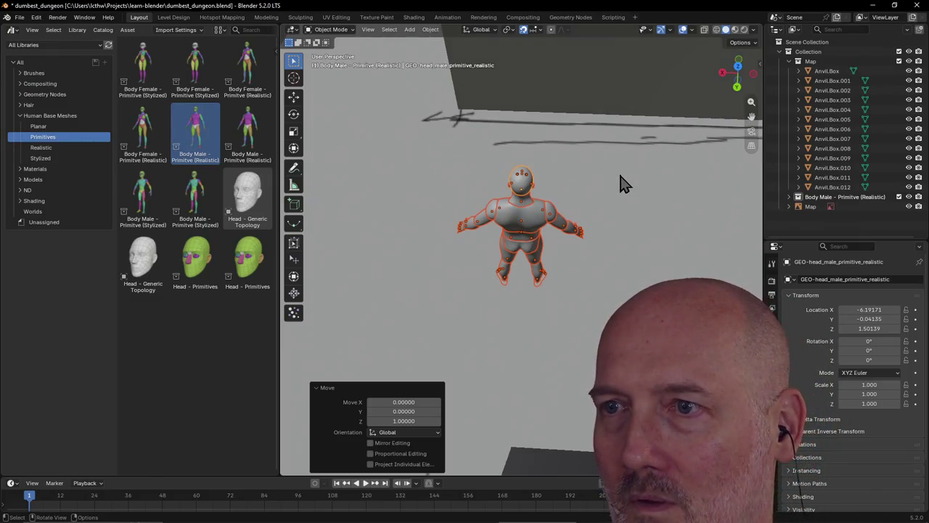
Step: Check the figure's spot in the corridor, then return to the Level Design workspace
{"action": "key", "text": "z"}
{"action": "left_click", "coordinate": [613, 184]}
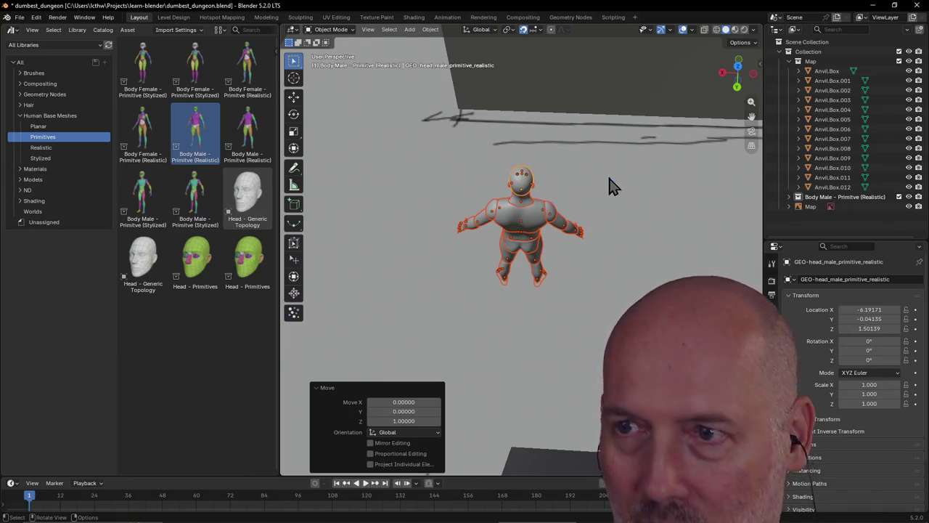
{"action": "left_click", "coordinate": [619, 205]}
{"action": "scroll", "coordinate": [630, 229], "scroll_direction": "down", "scroll_amount": 3}
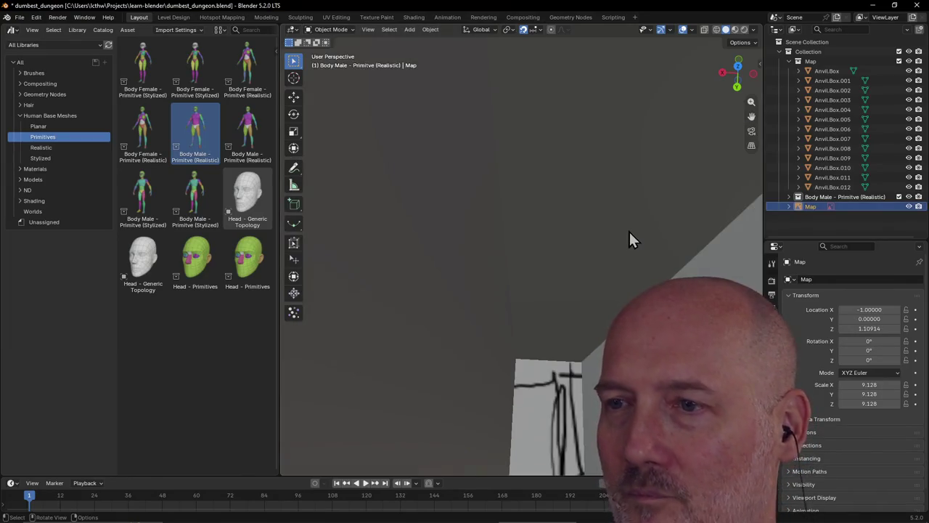
{"action": "scroll", "coordinate": [625, 230], "scroll_direction": "down", "scroll_amount": 2}
{"action": "mouse_move", "coordinate": [627, 238]}
{"action": "middle_mouse_down"}
{"action": "mouse_move", "coordinate": [530, 253]}
{"action": "mouse_move", "coordinate": [498, 217]}
{"action": "middle_mouse_up"}
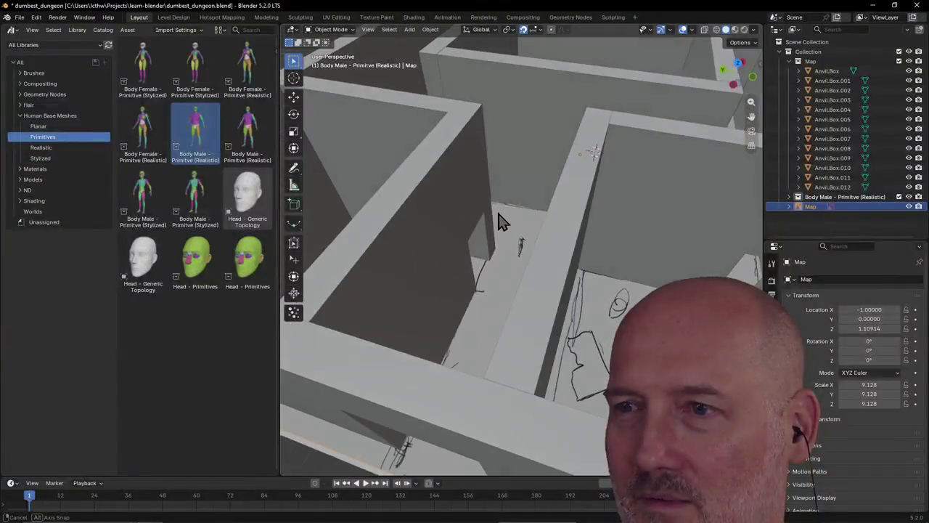
{"action": "scroll", "coordinate": [498, 218], "scroll_direction": "up", "scroll_amount": 3}
{"action": "scroll", "coordinate": [498, 218], "scroll_direction": "up", "scroll_amount": 2}
{"action": "scroll", "coordinate": [498, 218], "scroll_direction": "up", "scroll_amount": 3}
{"action": "scroll", "coordinate": [498, 218], "scroll_direction": "down", "scroll_amount": 2}
{"action": "mouse_move", "coordinate": [498, 220]}
{"action": "middle_mouse_down"}
{"action": "mouse_move", "coordinate": [535, 196]}
{"action": "mouse_move", "coordinate": [493, 181]}
{"action": "mouse_move", "coordinate": [514, 187]}
{"action": "mouse_move", "coordinate": [524, 174]}
{"action": "middle_mouse_up"}
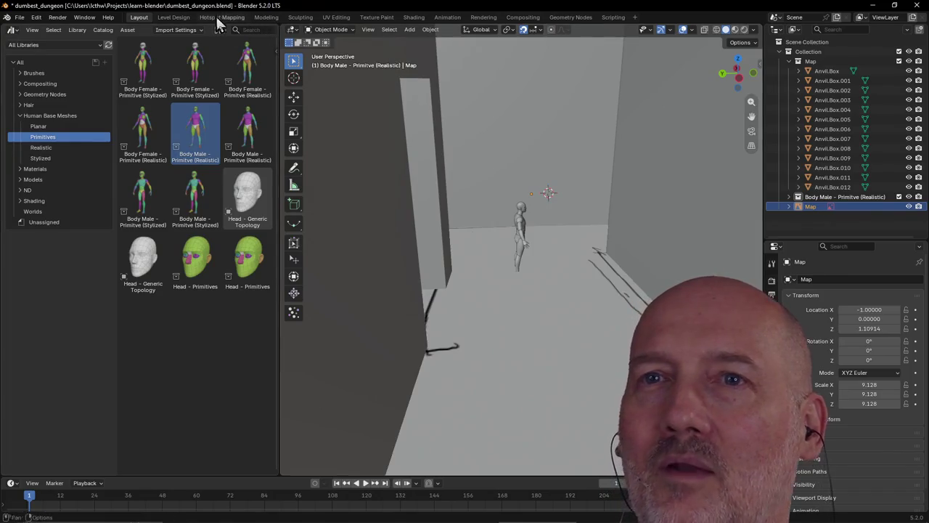
{"action": "left_click", "coordinate": [174, 17]}
{"action": "scroll", "coordinate": [356, 102], "scroll_direction": "up", "scroll_amount": 3}
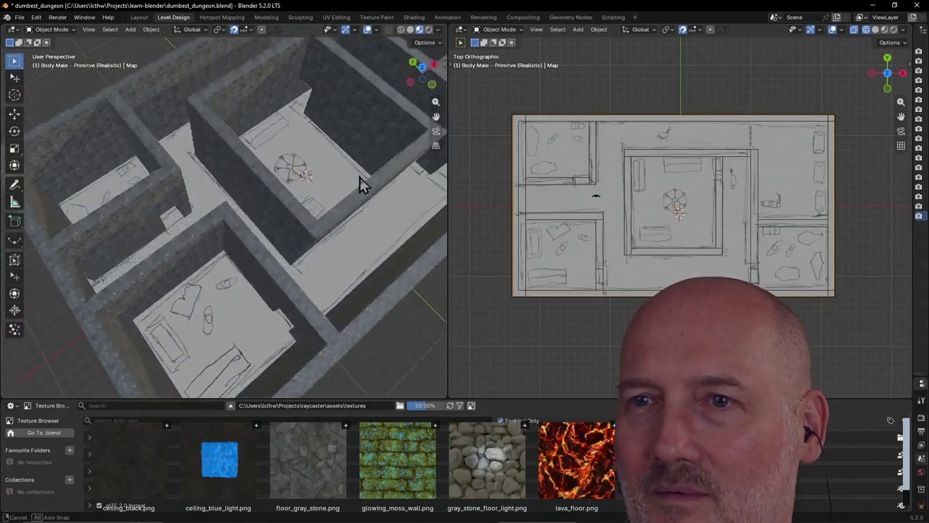